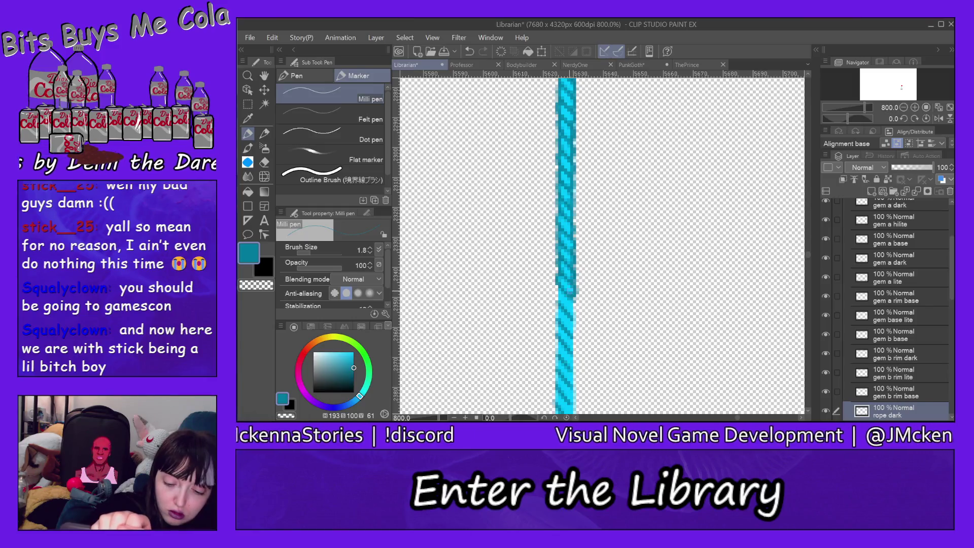
Draw dark teal diagonal twist marks down both edges of the cyan rope, working downward.
drag(558, 292, 559, 307)
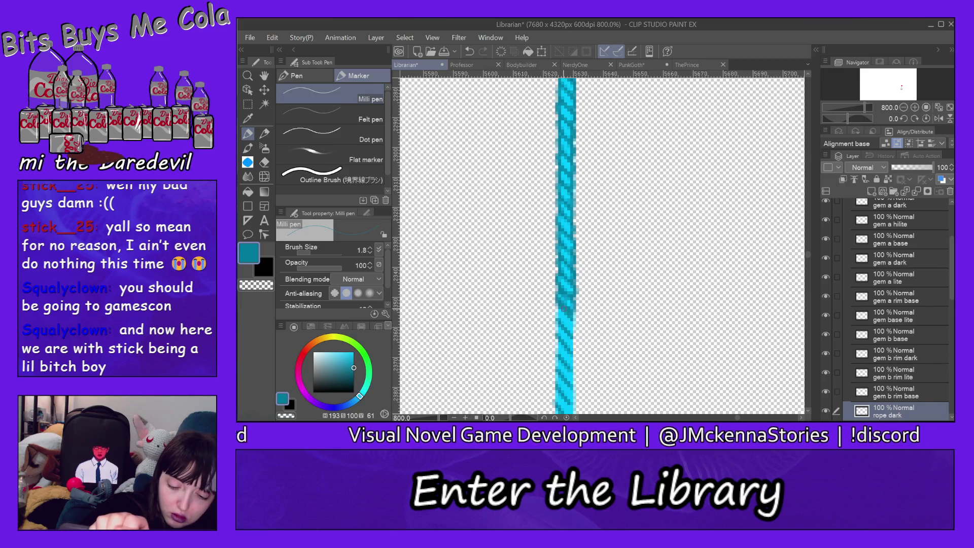
drag(558, 309, 558, 318)
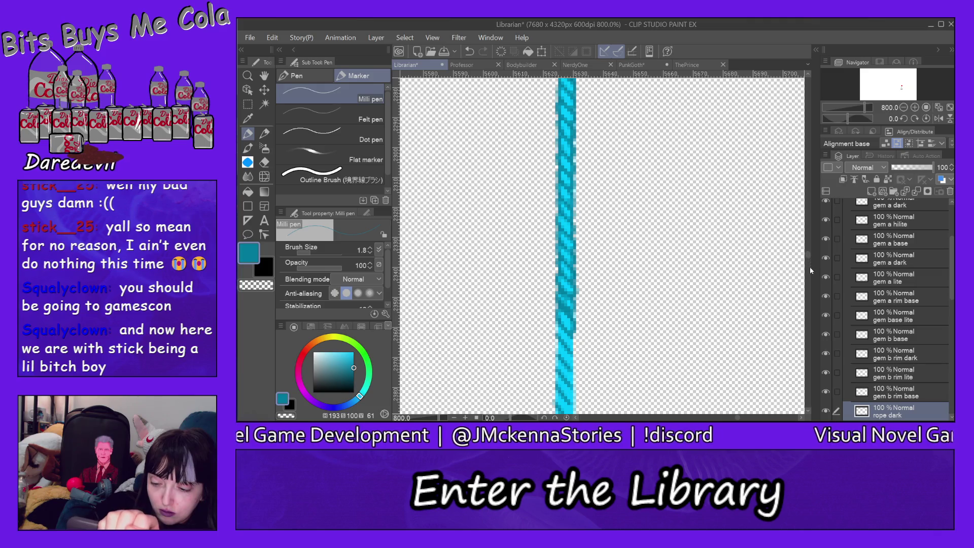
scroll(808, 257, down, 5)
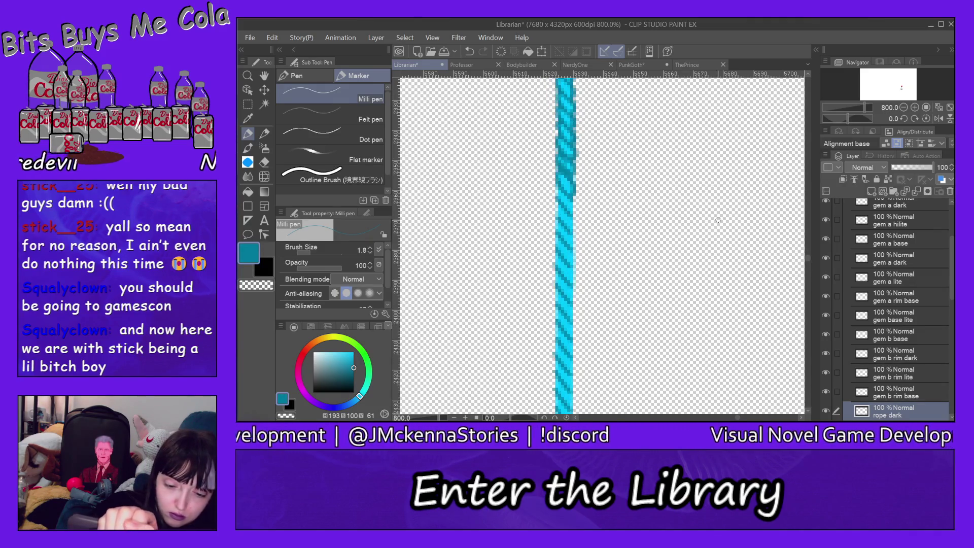
drag(558, 186, 558, 218)
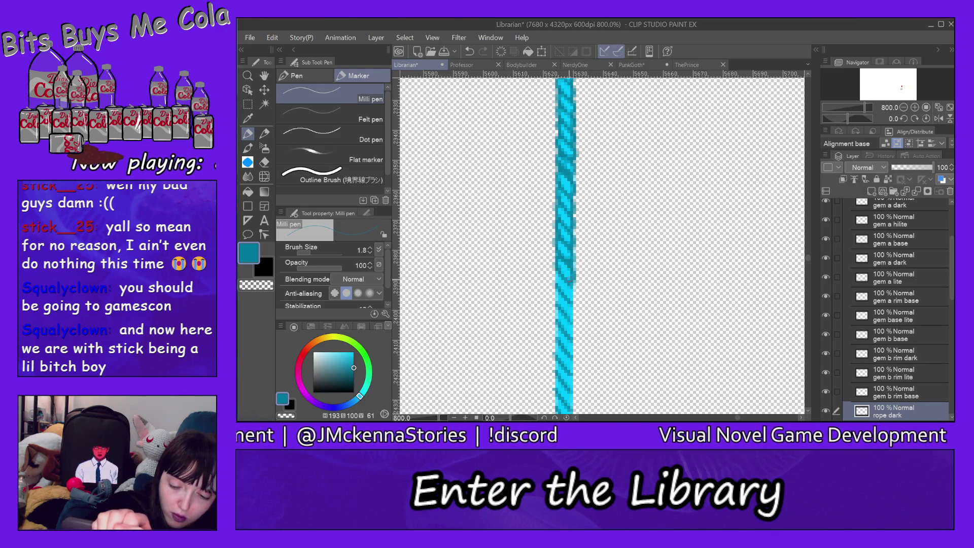
mouse_move(556, 272)
mouse_down()
mouse_move(556, 288)
mouse_move(574, 300)
mouse_move(555, 303)
mouse_up()
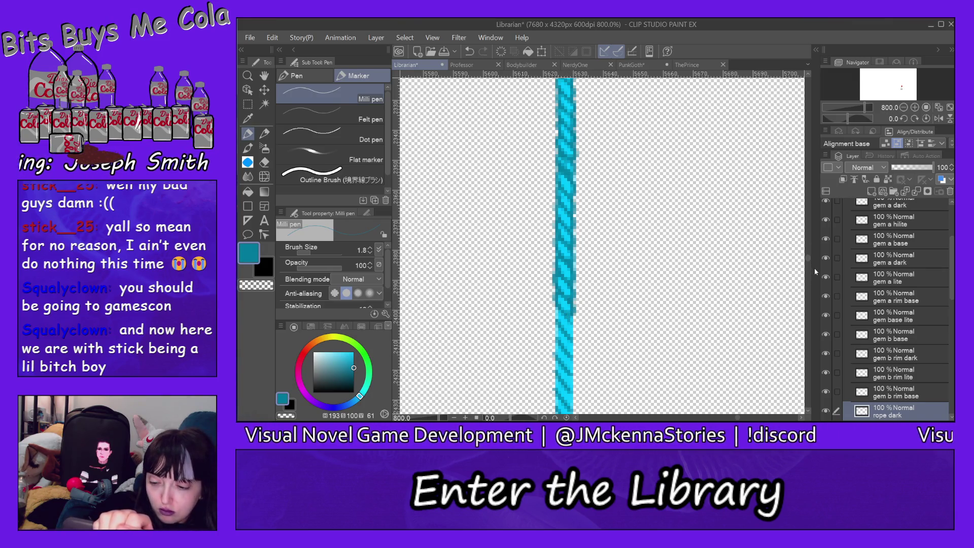
scroll(809, 260, down, 3)
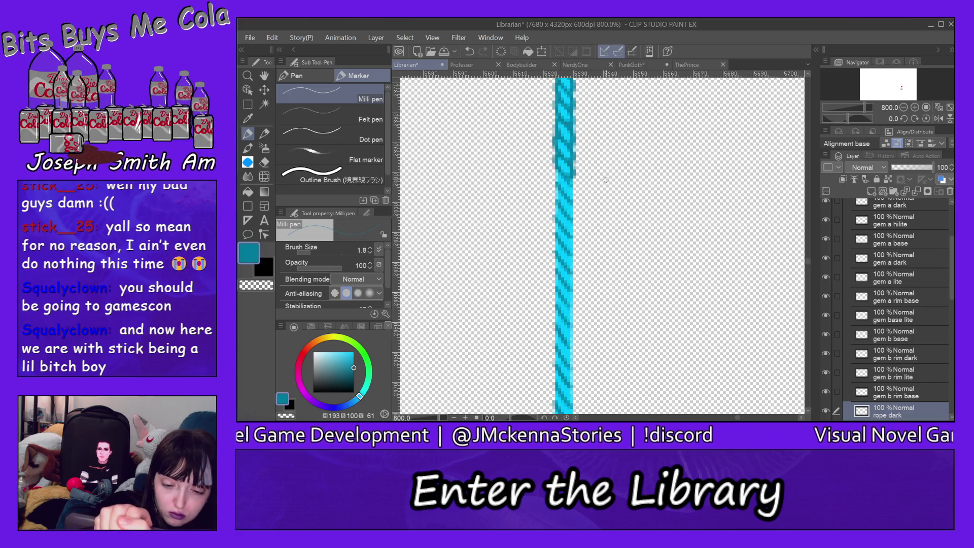
drag(555, 171, 570, 198)
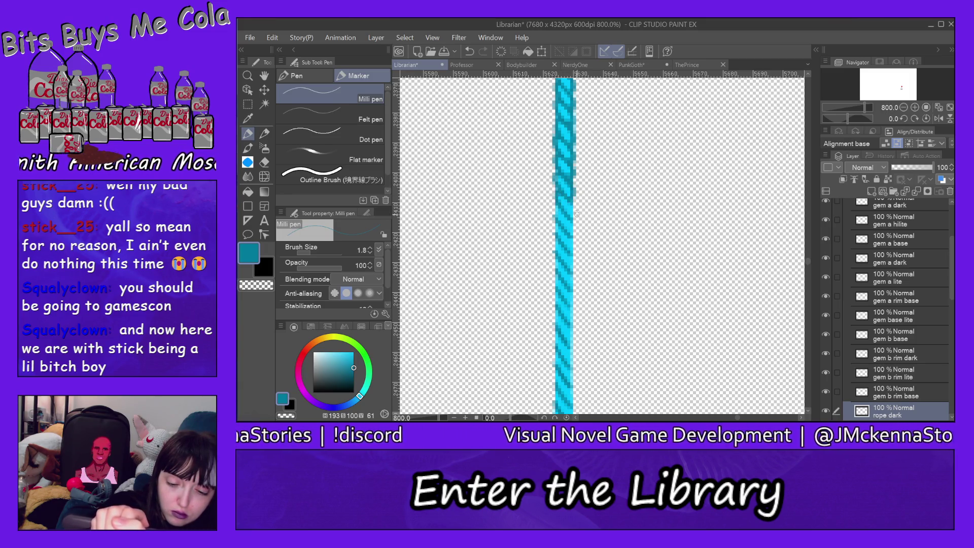
mouse_move(556, 208)
mouse_down()
mouse_move(555, 221)
mouse_move(574, 231)
mouse_move(555, 237)
mouse_move(574, 249)
mouse_up()
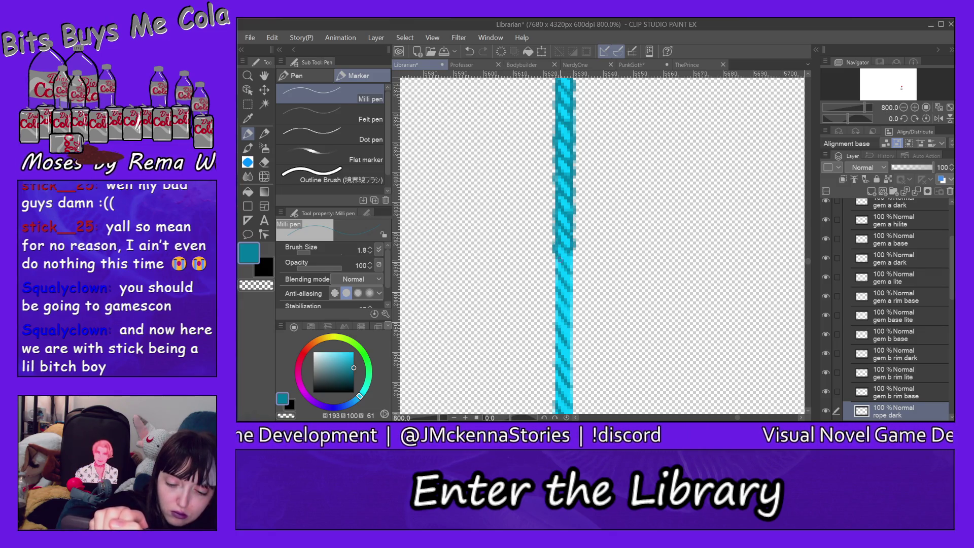
drag(573, 251, 573, 266)
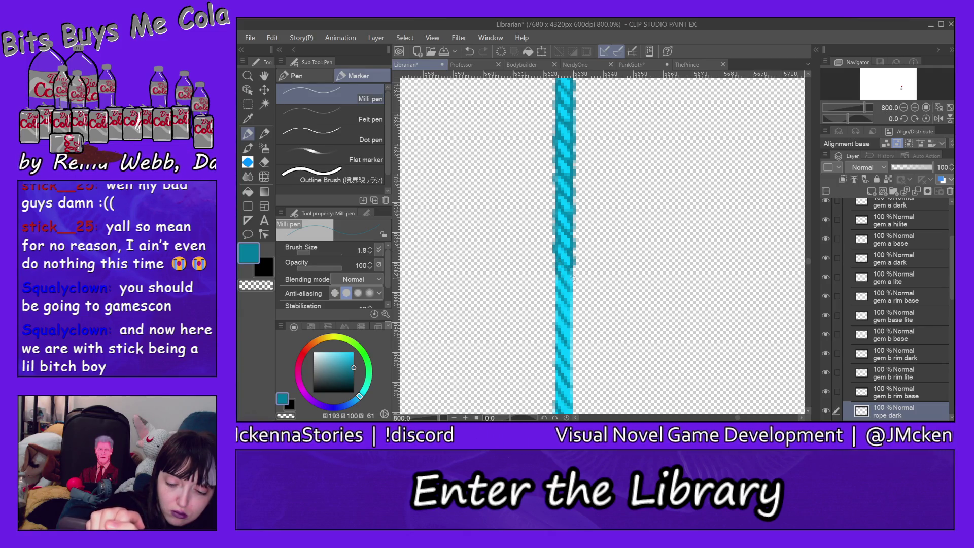
drag(574, 273, 574, 290)
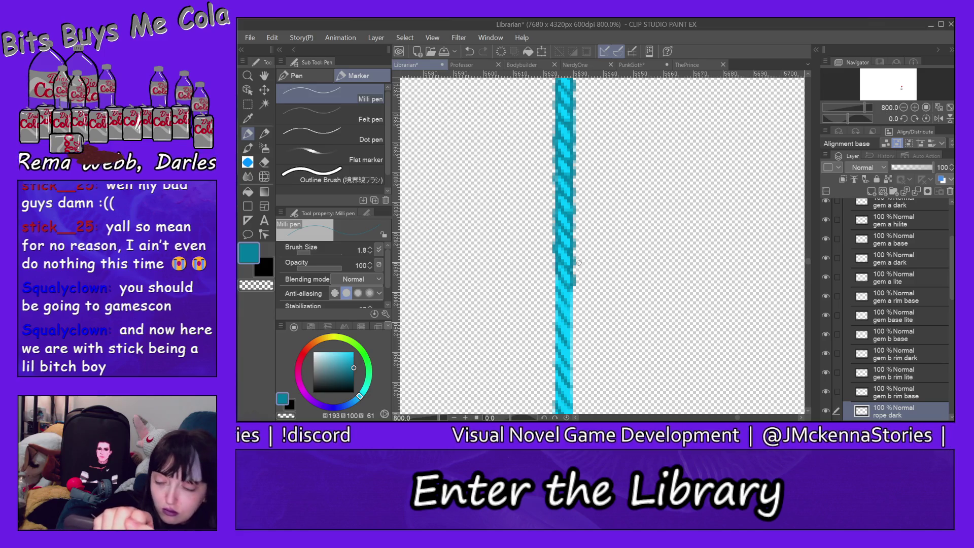
scroll(810, 261, down, 3)
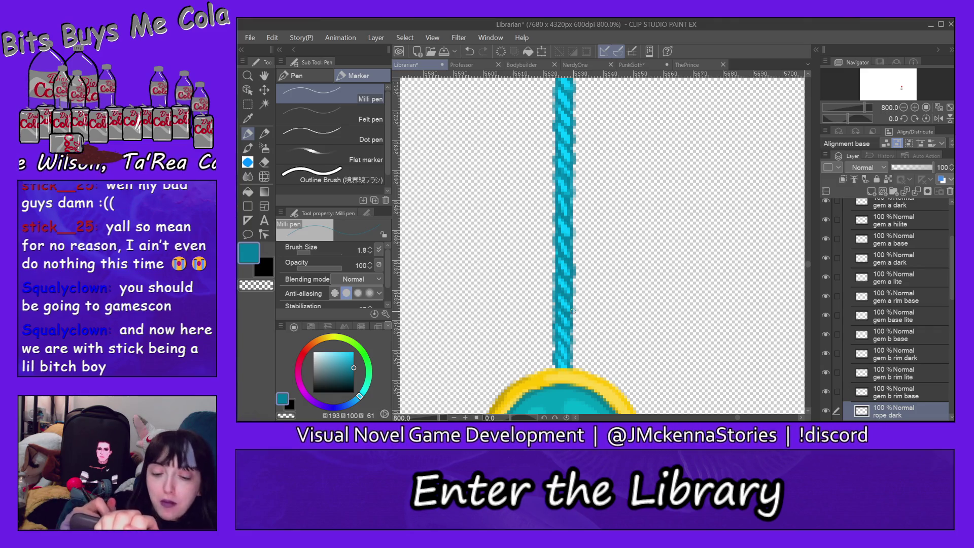
Show the green Sketches folder over the artwork.
mouse_move(807, 263)
mouse_down()
mouse_move(810, 298)
mouse_move(808, 289)
mouse_up()
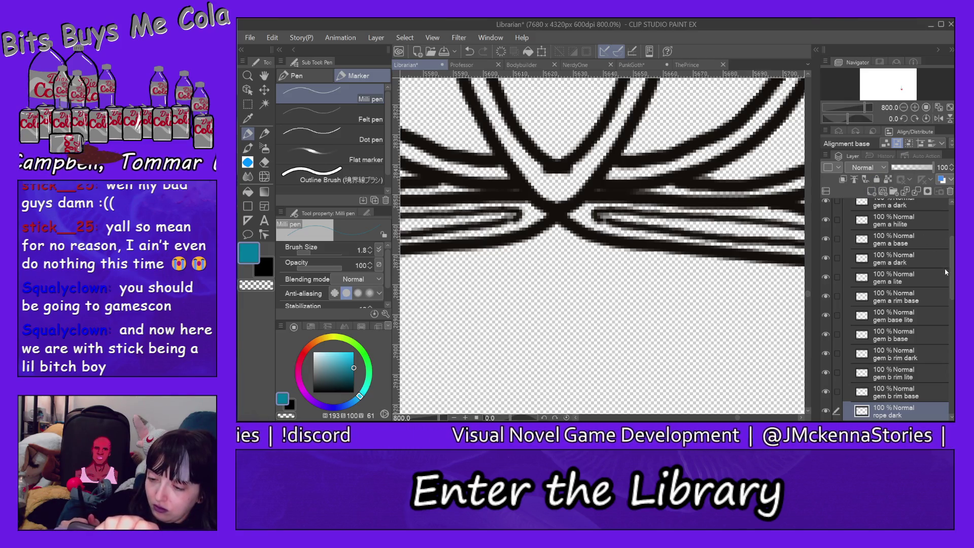
drag(953, 267, 953, 203)
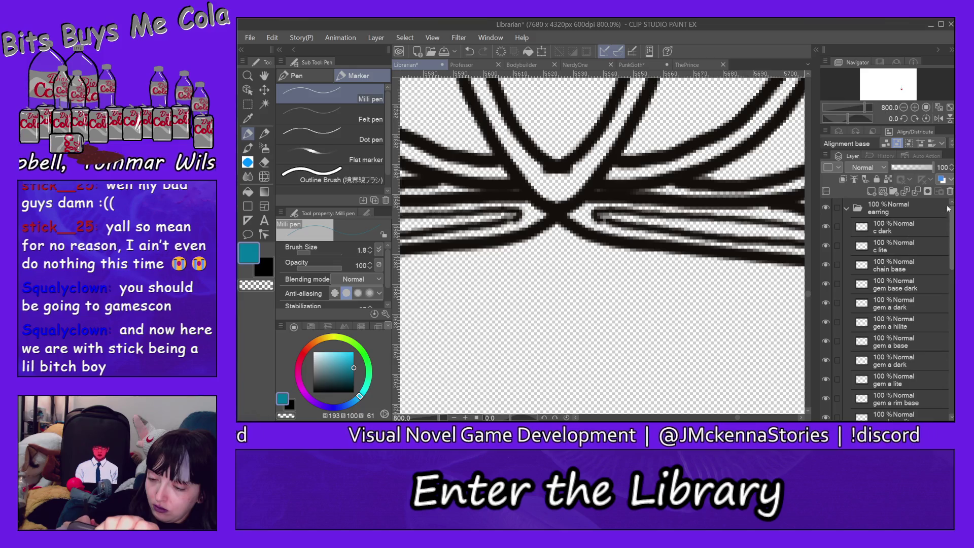
click(849, 210)
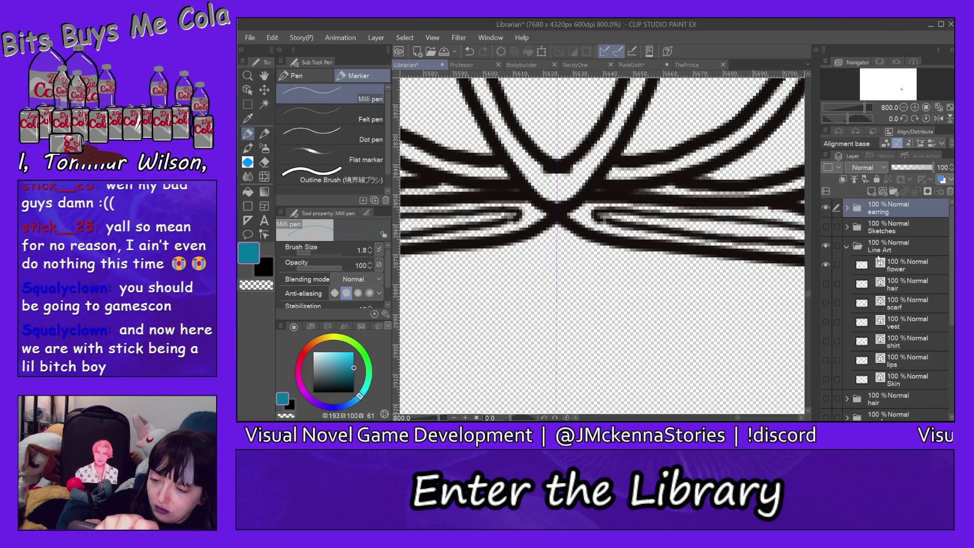
click(826, 228)
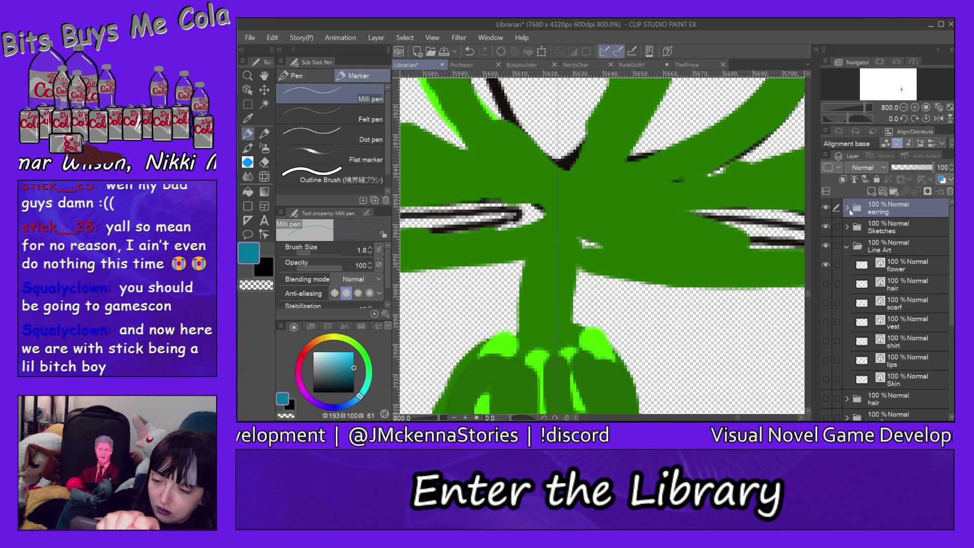
Expand the earring folder and select its rope base layer.
click(848, 209)
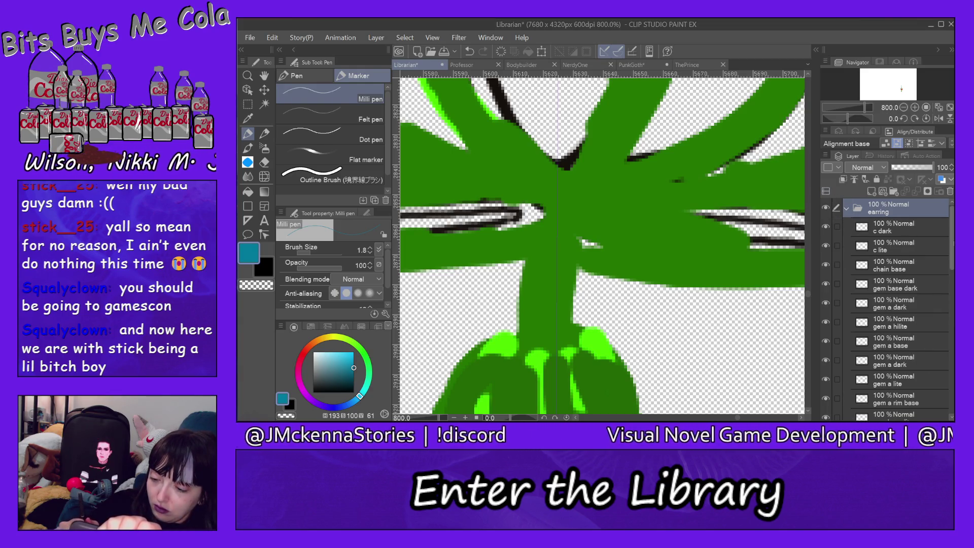
scroll(953, 258, down, 3)
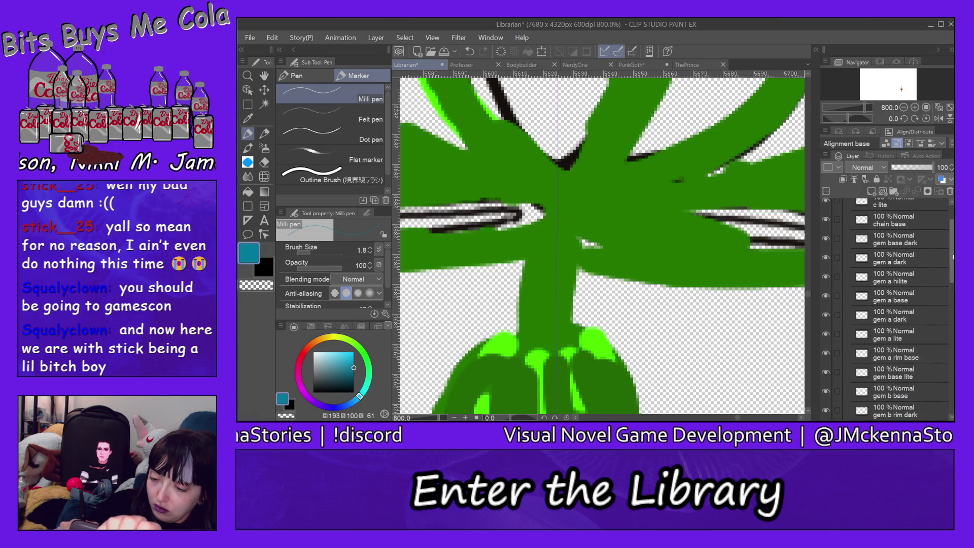
drag(953, 258, 947, 321)
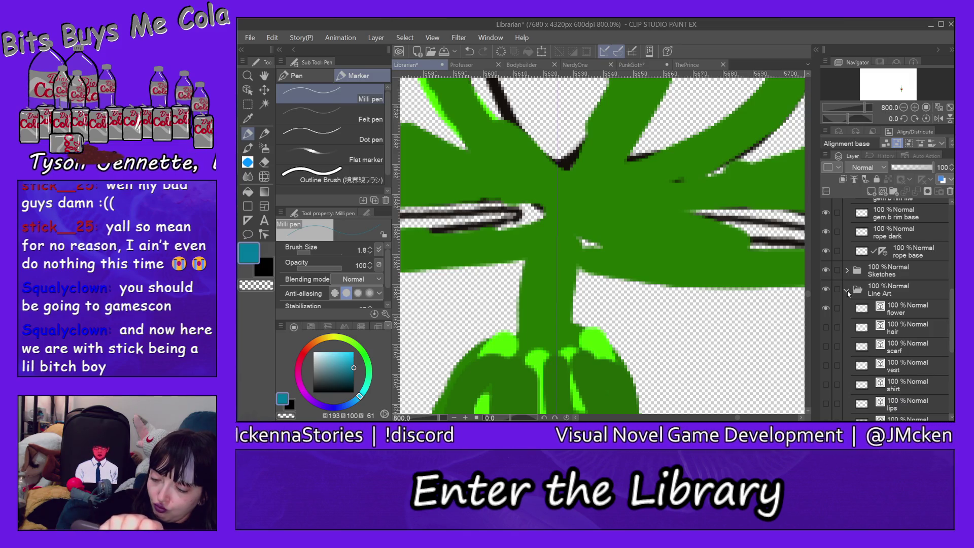
click(847, 290)
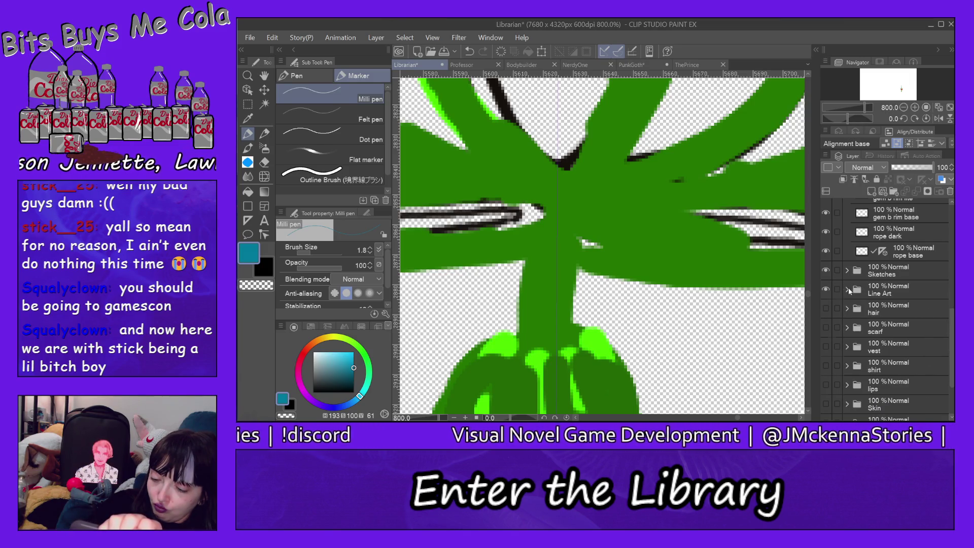
click(847, 290)
click(847, 291)
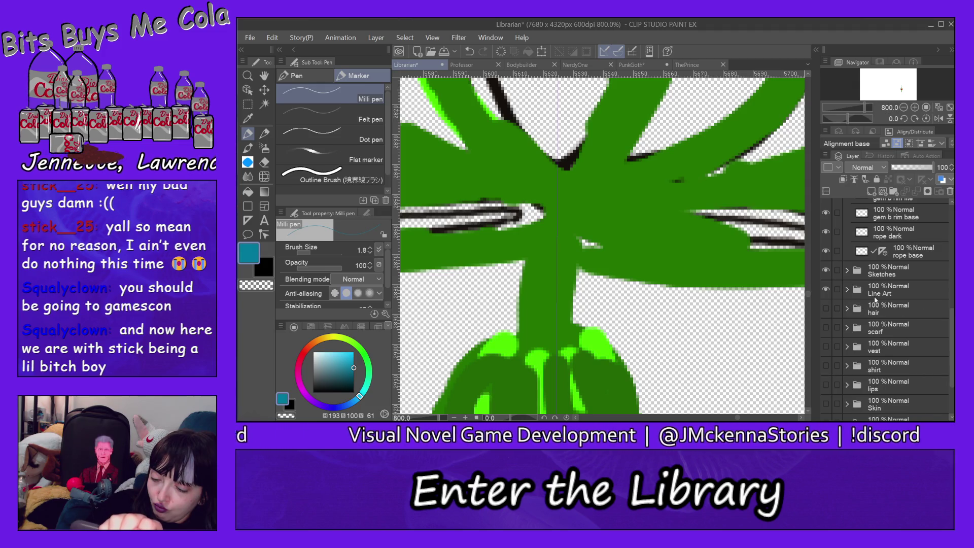
click(909, 257)
Add a new layer below rope base named 'bottom chain base'.
click(872, 190)
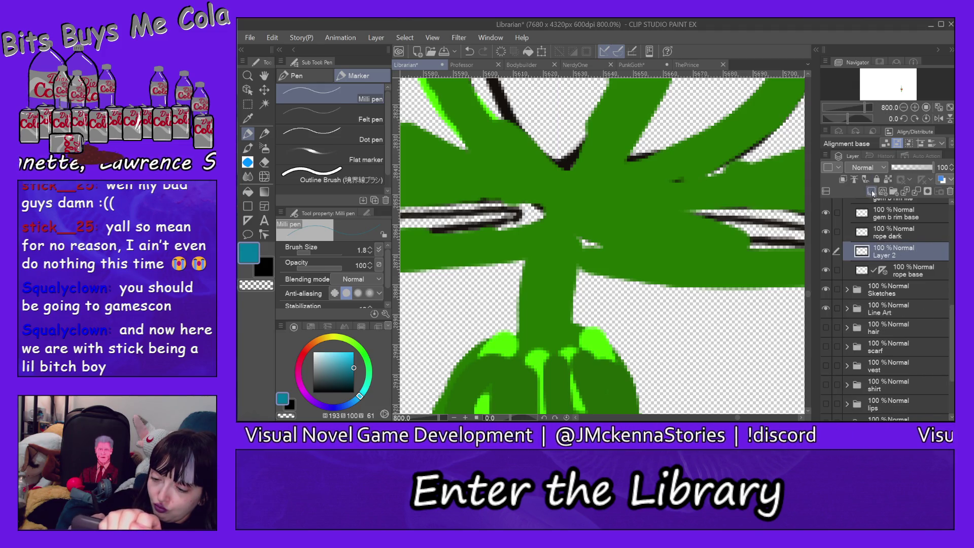
drag(901, 254, 901, 265)
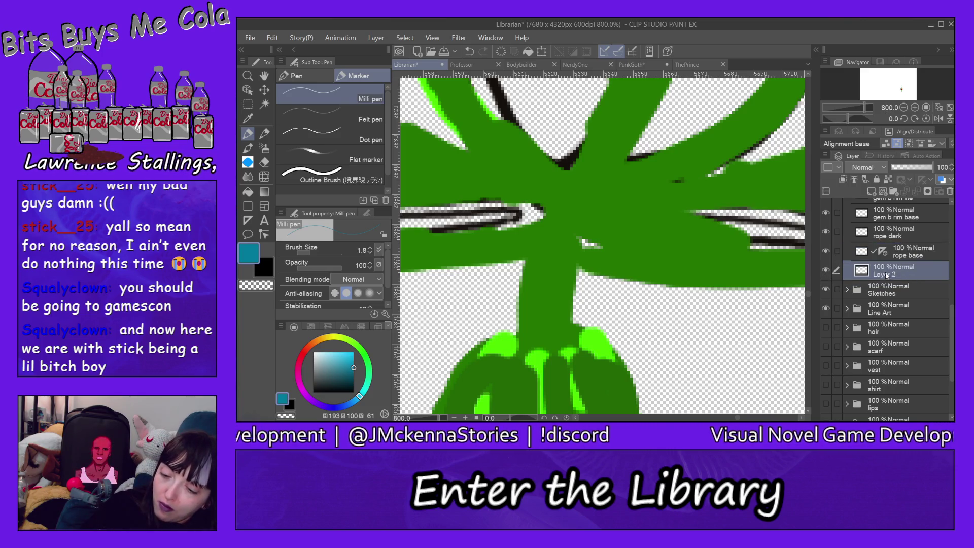
double_click(892, 272)
text(bottom)
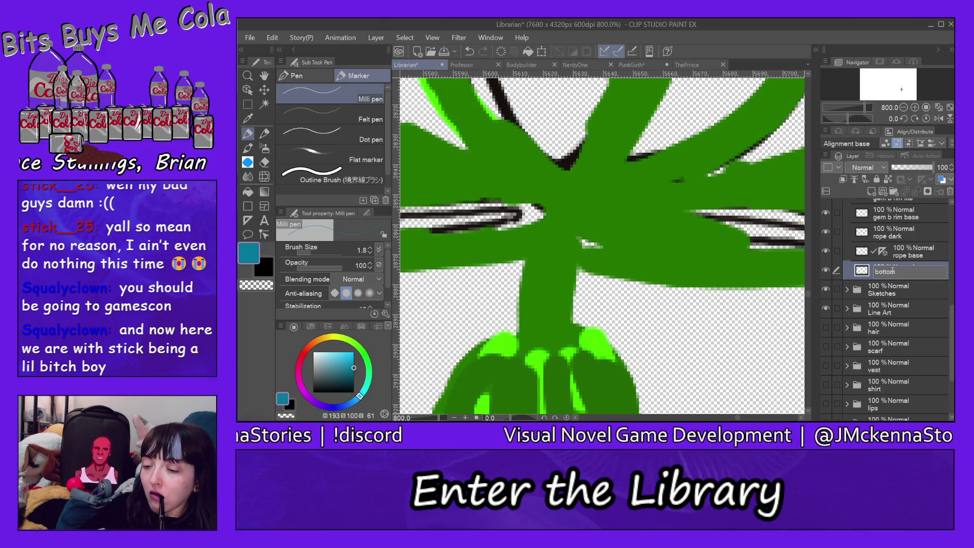
text( chain )
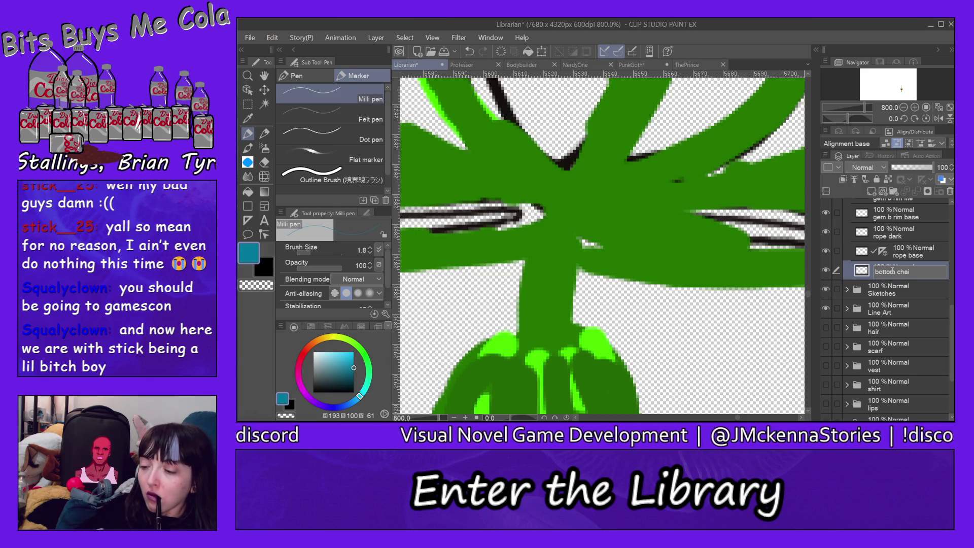
text(base)
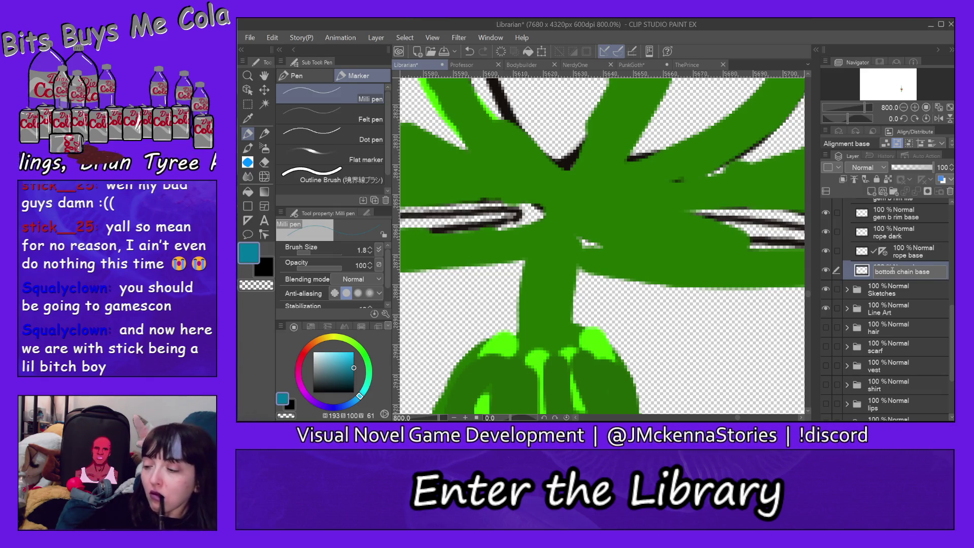
key(Return)
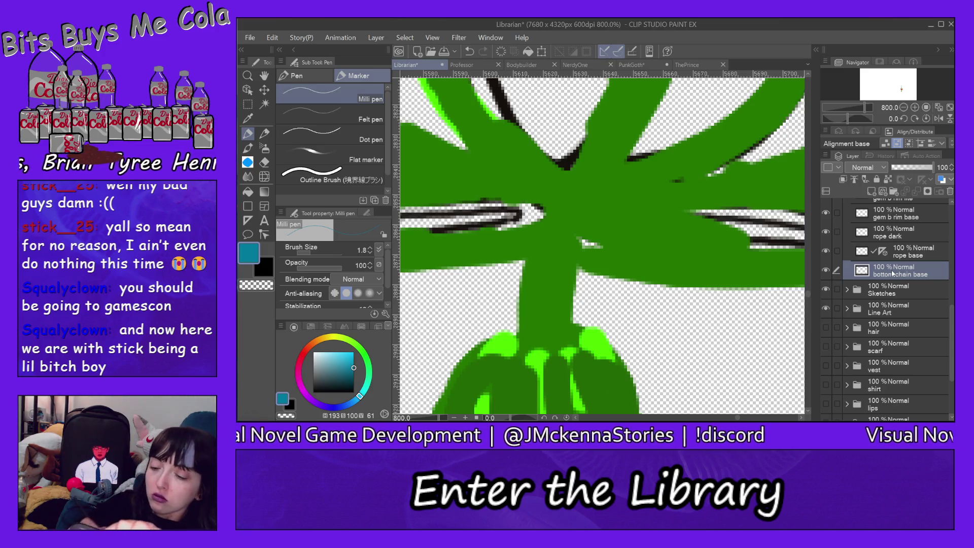
Select rope base and sample the chain's grey as the drawing colour.
click(896, 254)
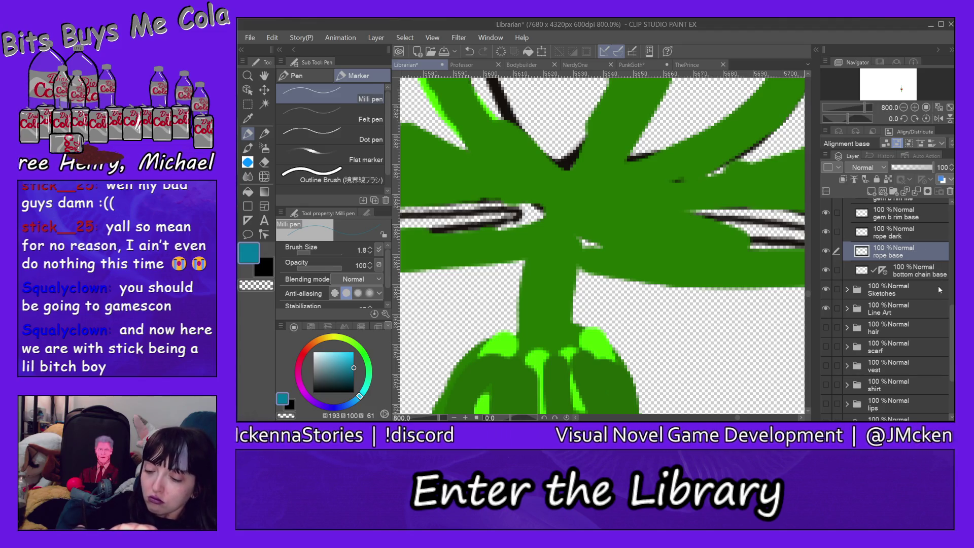
drag(952, 313, 952, 238)
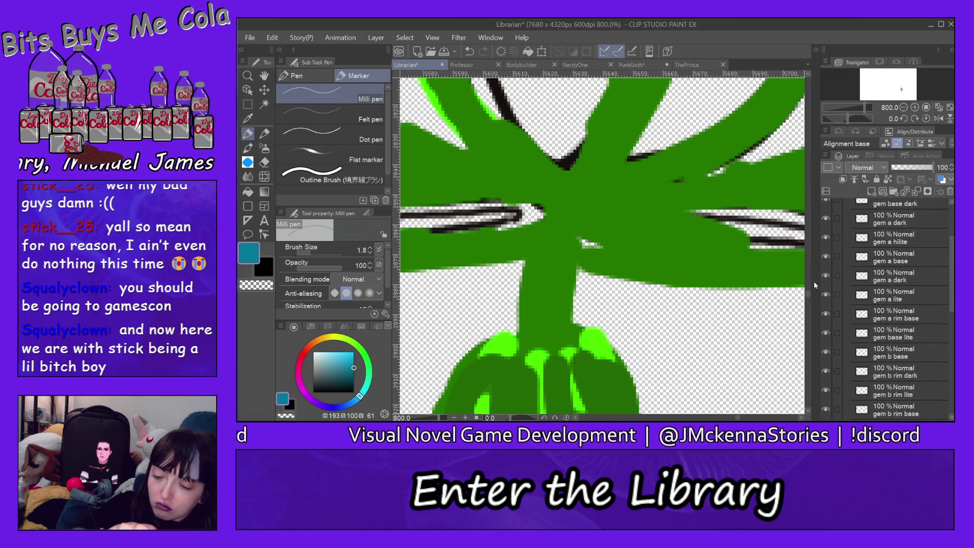
scroll(811, 291, up, 5)
scroll(809, 272, up, 8)
scroll(811, 275, up, 5)
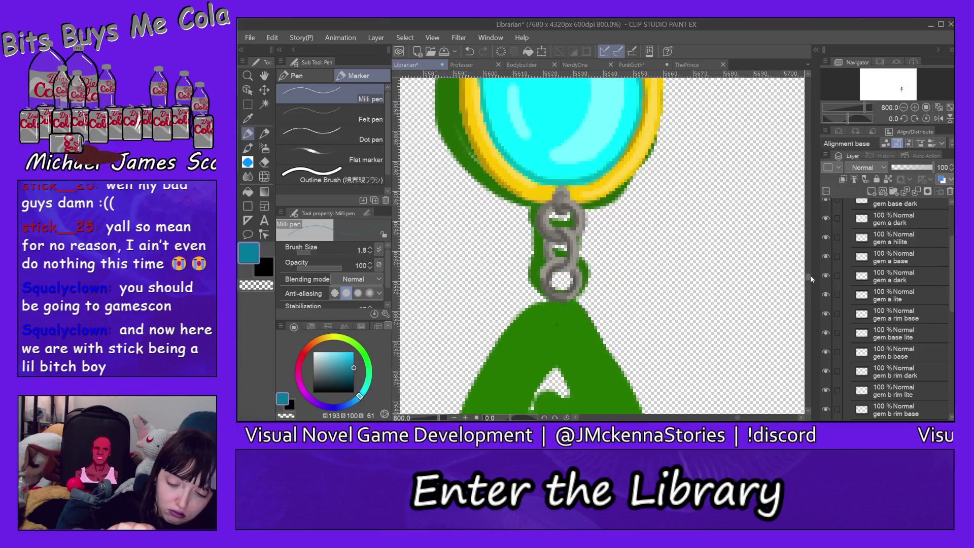
scroll(800, 260, up, 6)
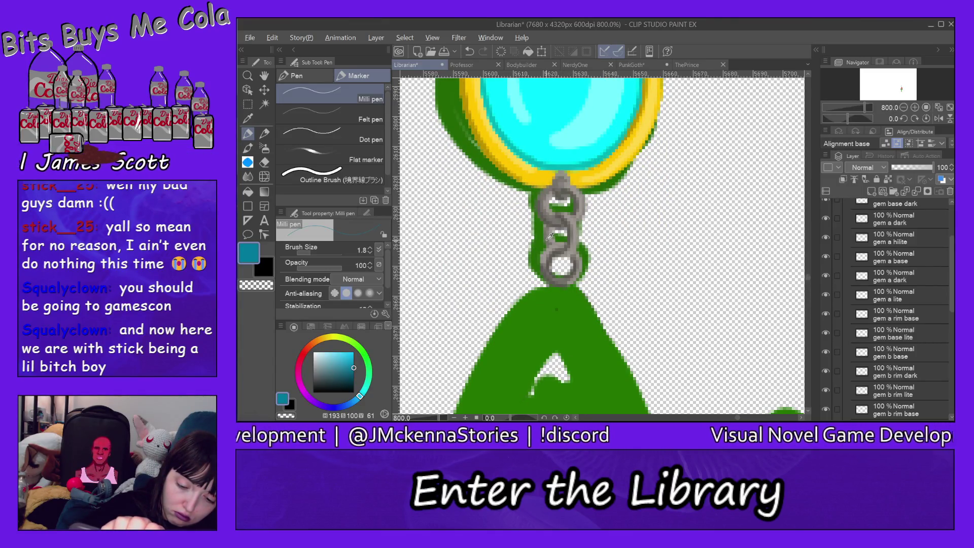
alt+click(549, 235)
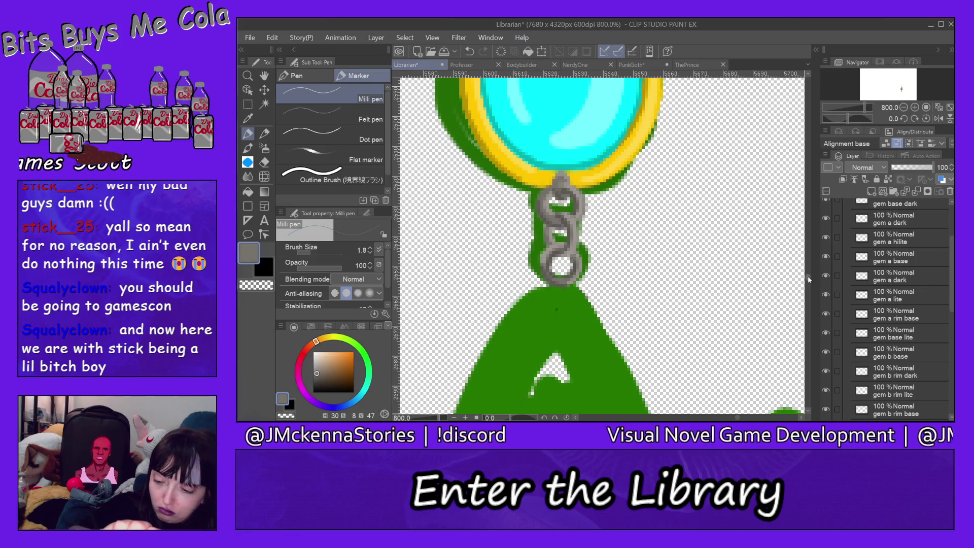
scroll(808, 280, down, 8)
scroll(809, 284, down, 8)
scroll(809, 289, down, 4)
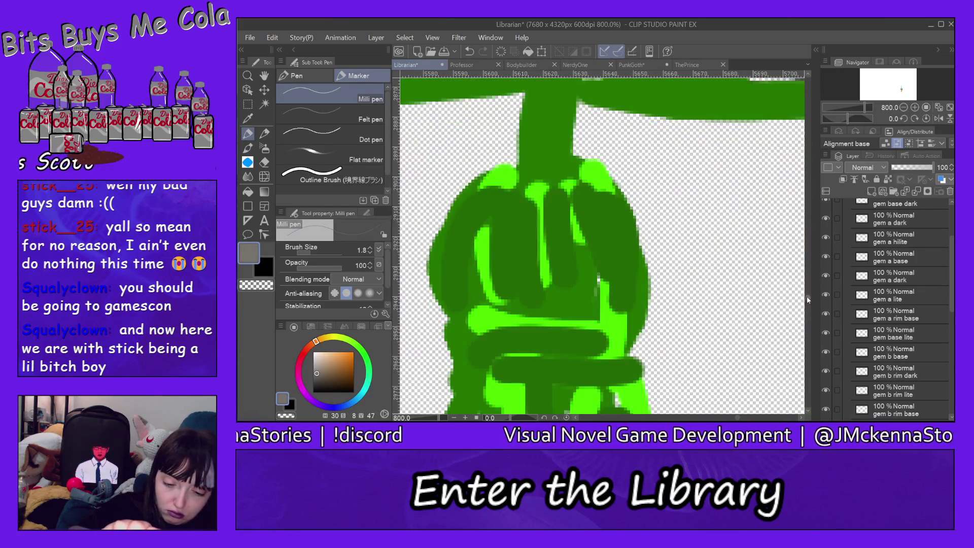
scroll(809, 294, up, 4)
drag(952, 244, 952, 219)
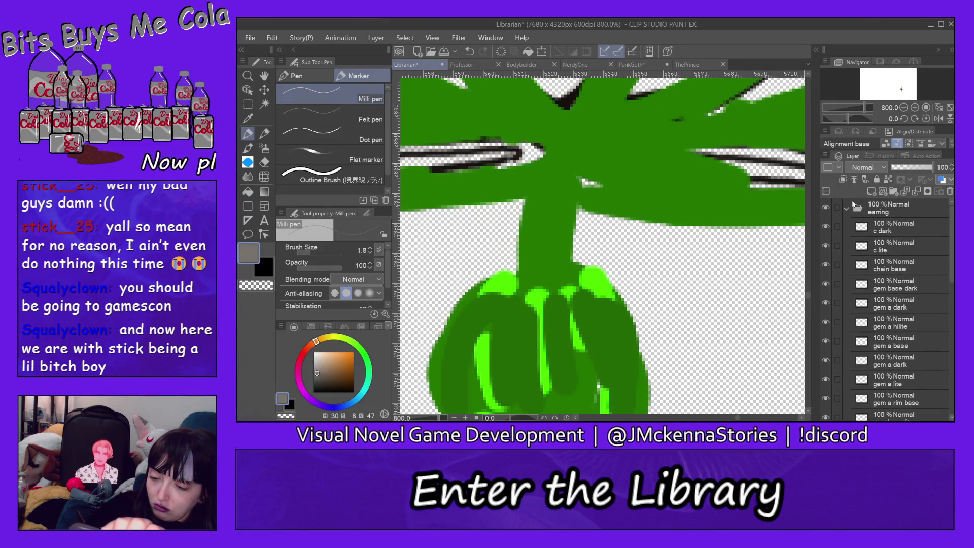
Hide the Sketches folder and select the bottom chain base layer.
click(847, 208)
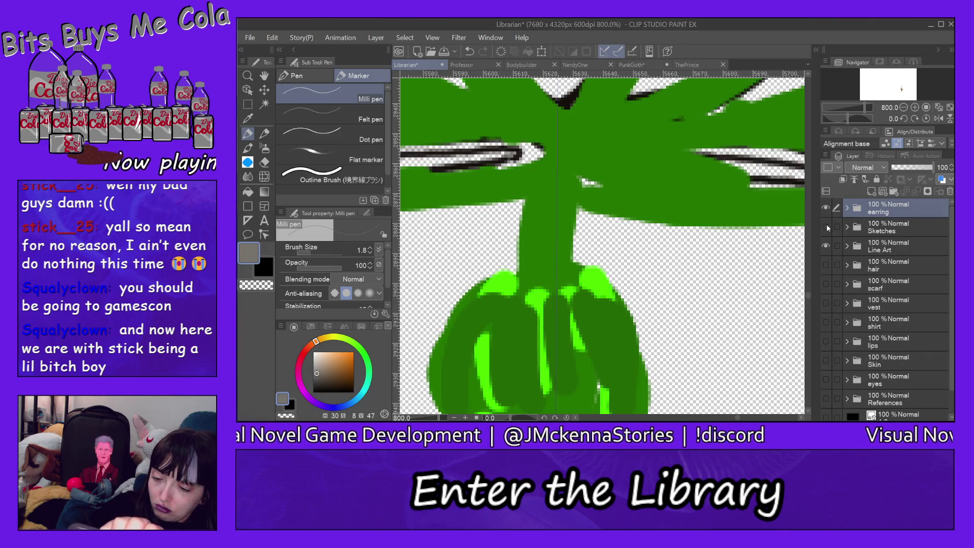
click(826, 227)
click(848, 208)
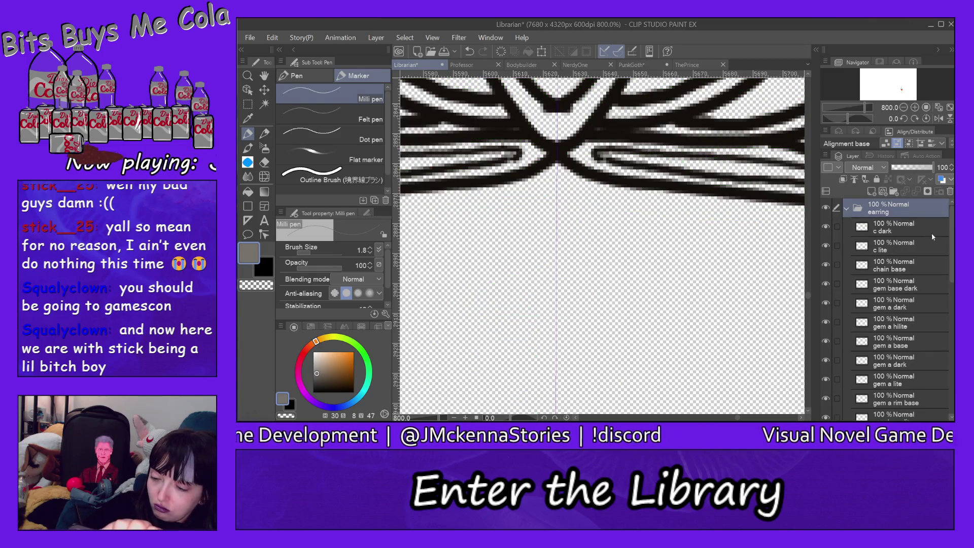
scroll(928, 243, down, 3)
scroll(918, 259, down, 3)
scroll(908, 277, down, 3)
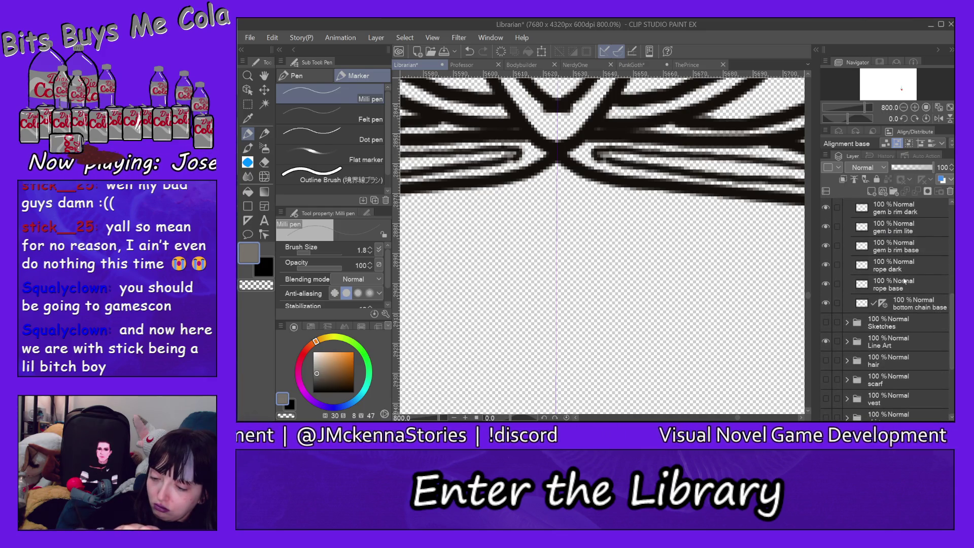
click(917, 303)
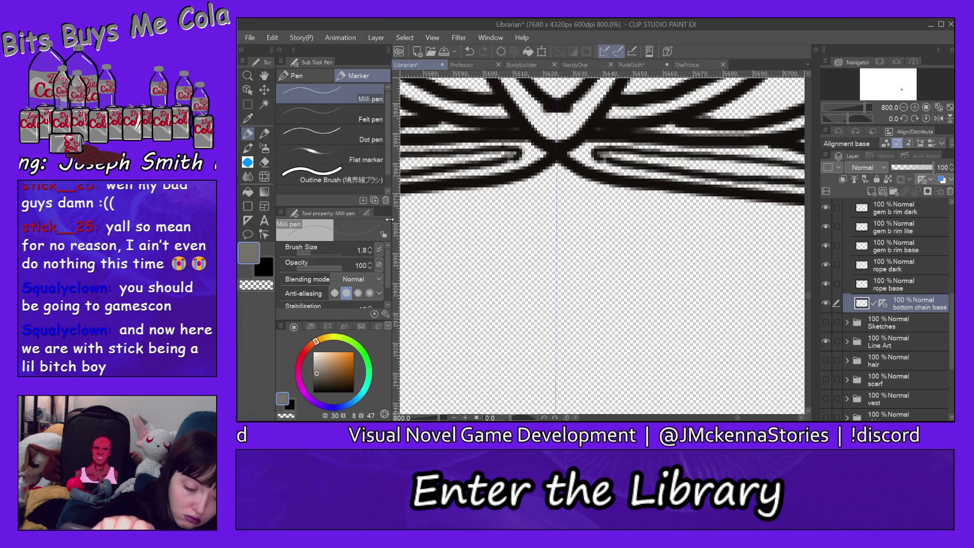
At brush size 3.0, draw a mirrored grey ring below the chain peak, undoing failed attempts.
click(311, 252)
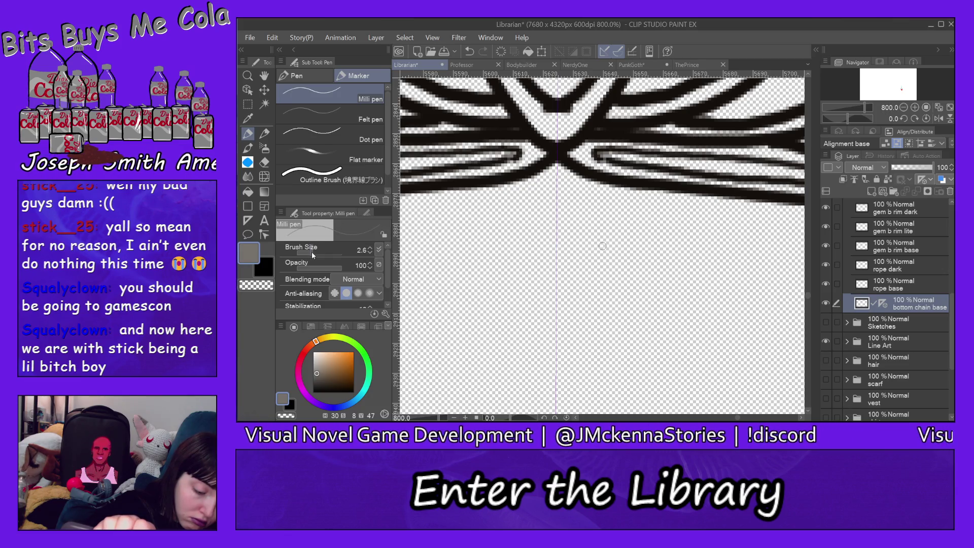
click(313, 251)
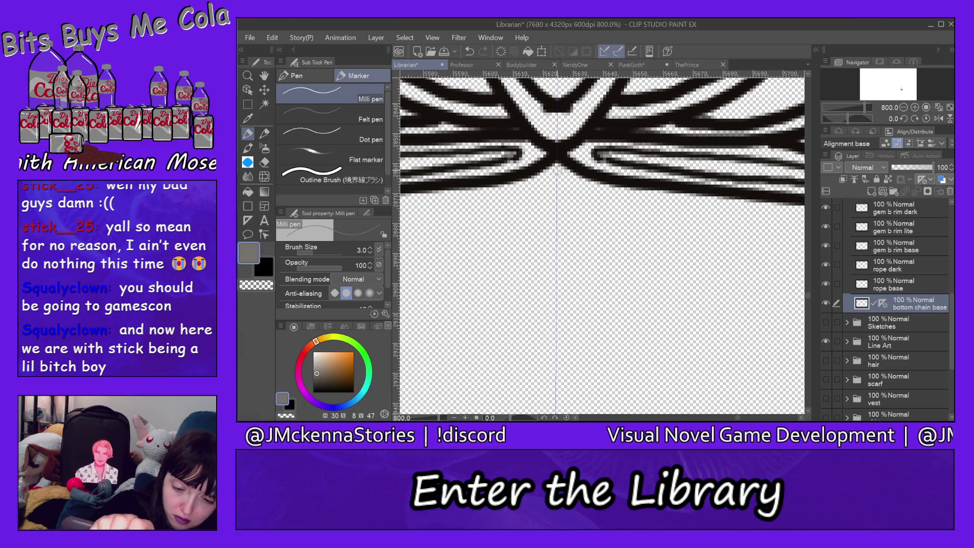
drag(556, 185, 560, 163)
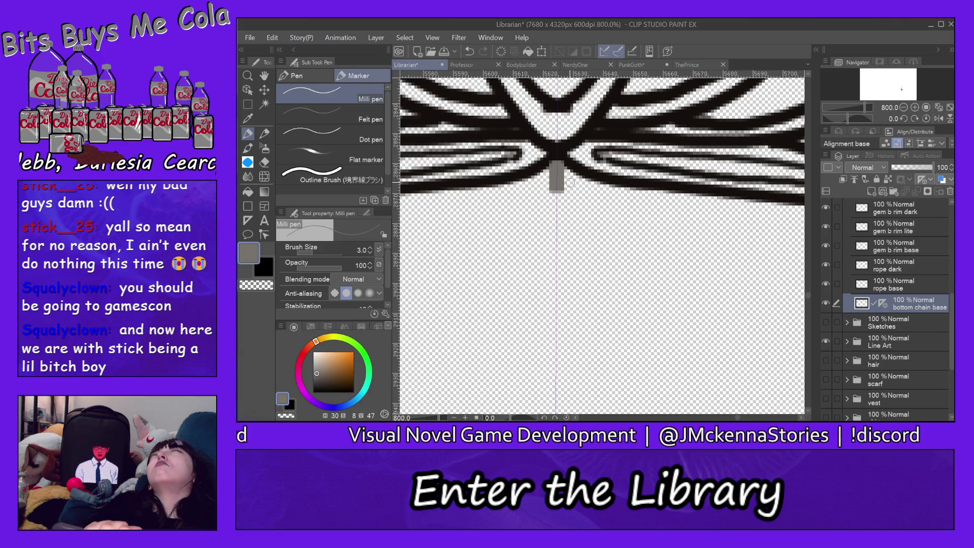
click(272, 40)
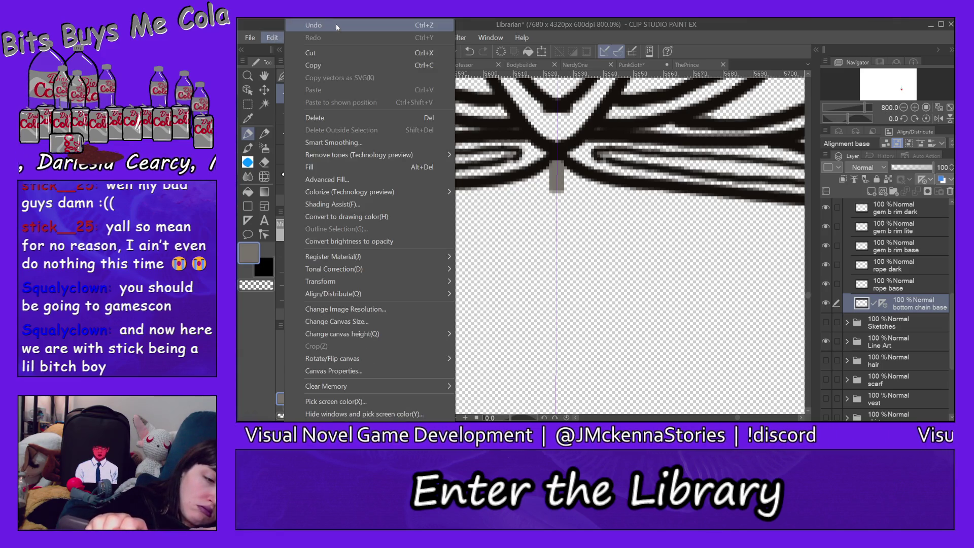
click(333, 23)
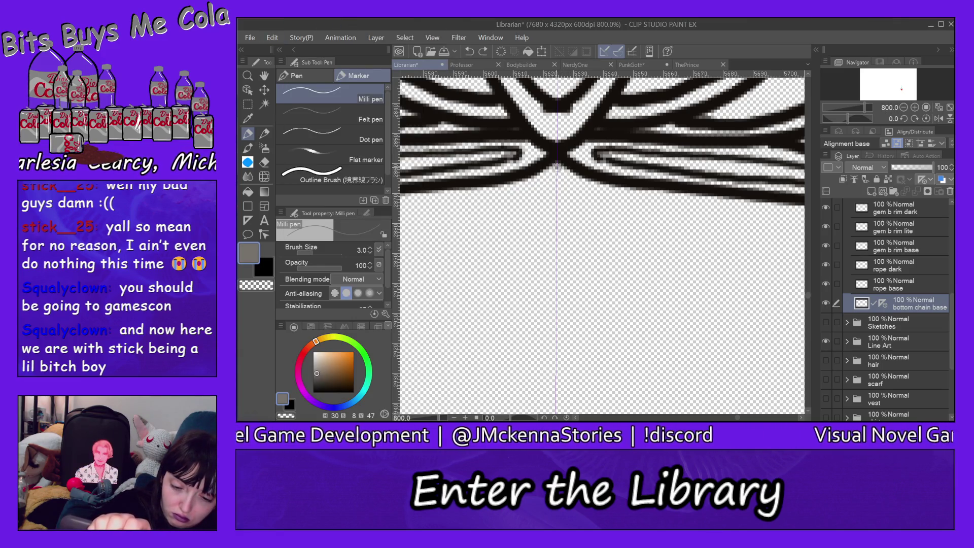
drag(556, 168, 545, 183)
click(273, 37)
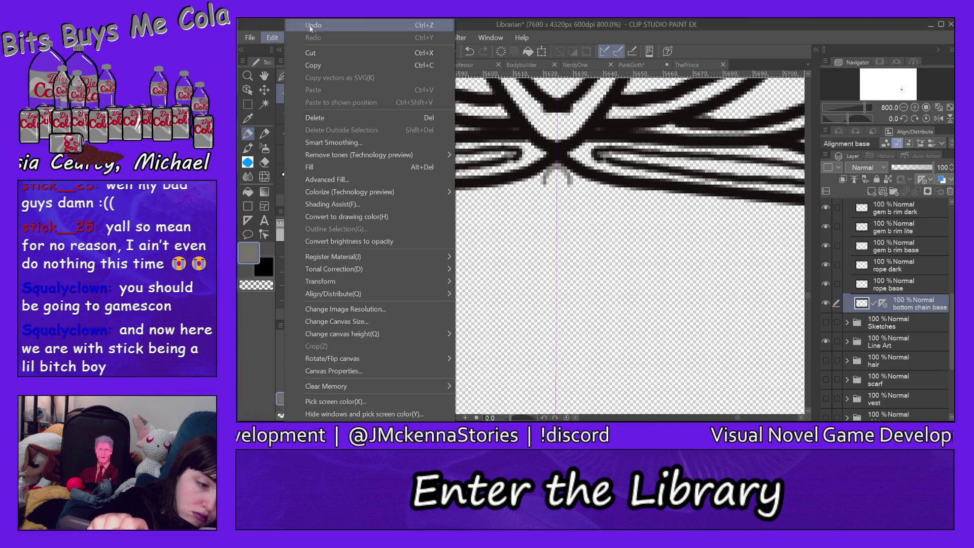
click(311, 27)
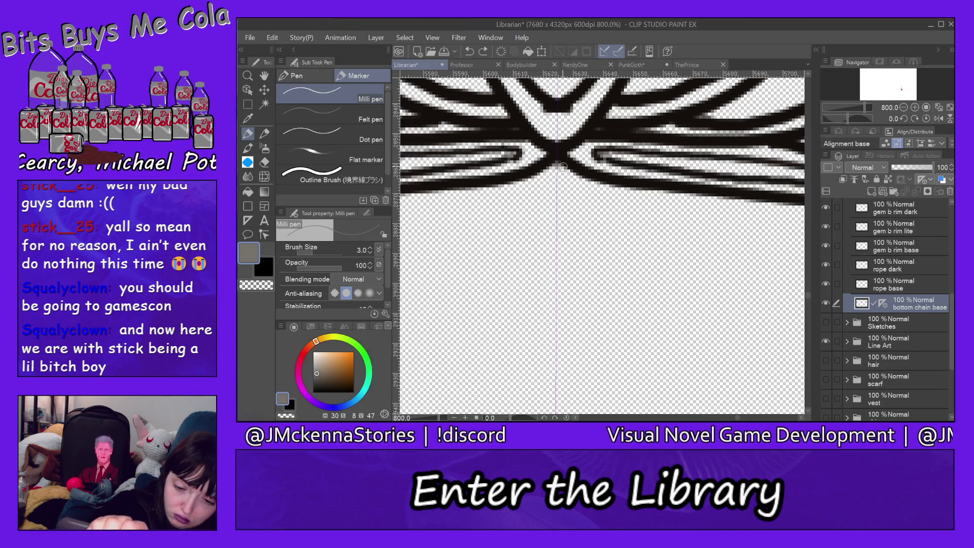
mouse_move(562, 166)
mouse_down()
mouse_move(562, 198)
mouse_move(565, 169)
mouse_up()
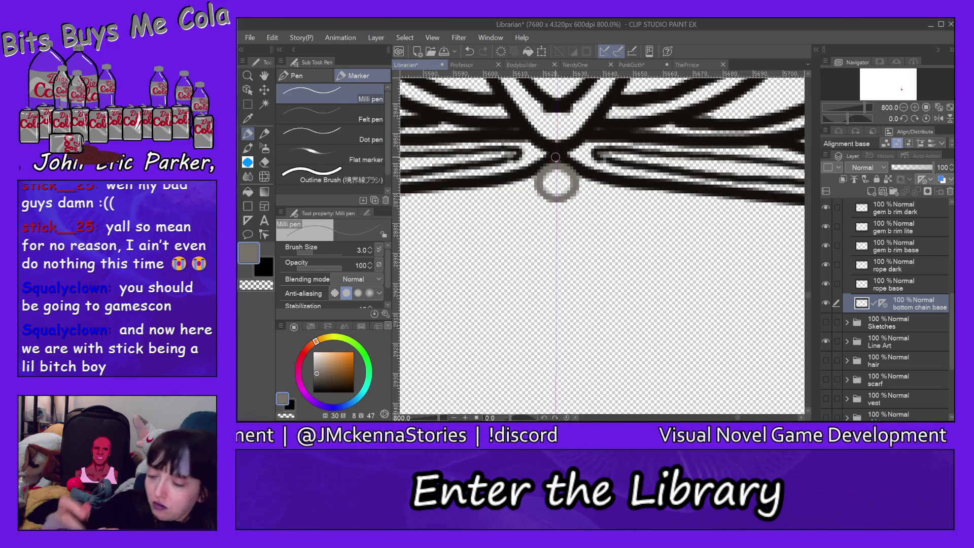
Add a new layer above bottom chain base and start naming it 'b chain'.
click(871, 191)
double_click(890, 304)
text(b ch)
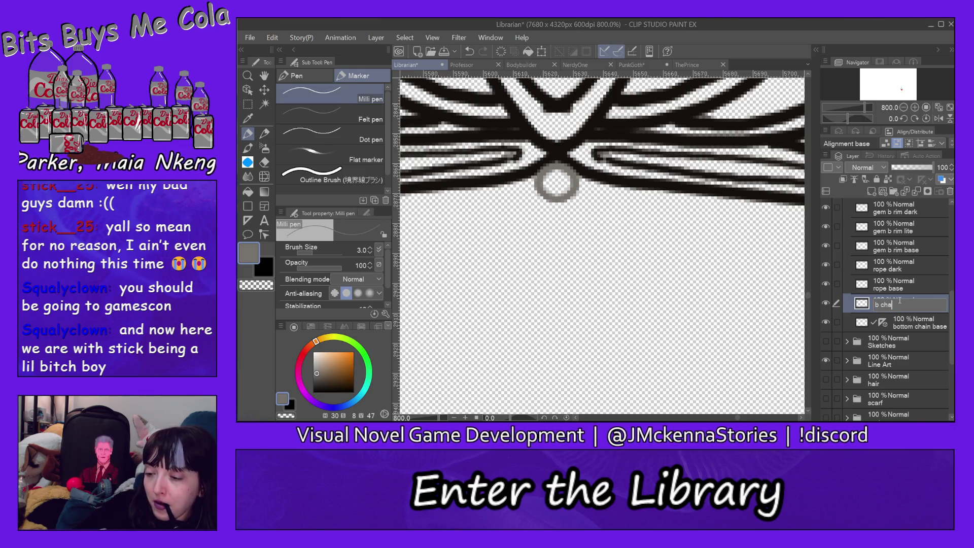
text(ain lite)
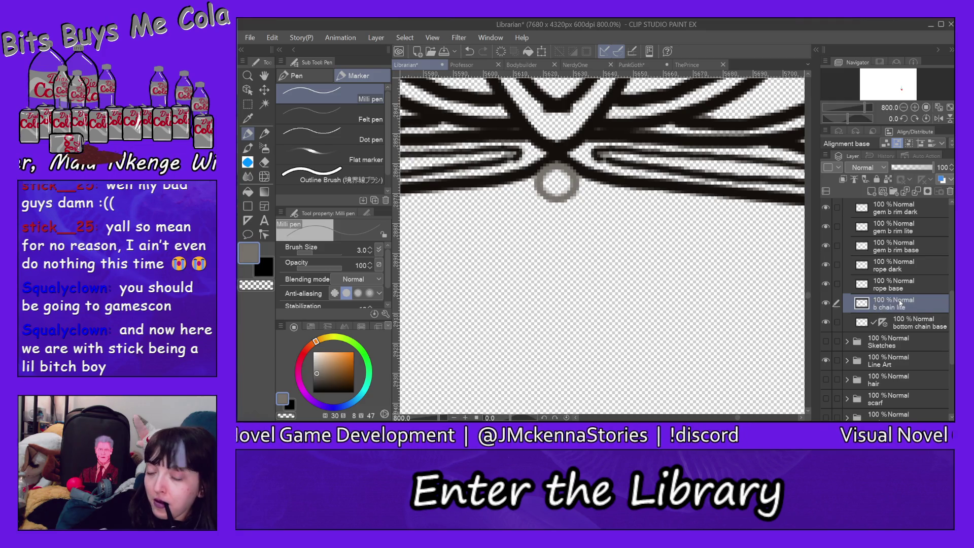
Name the layer 'b chain lite', paint light grey link highlights, and set brush size 1.6.
key(Return)
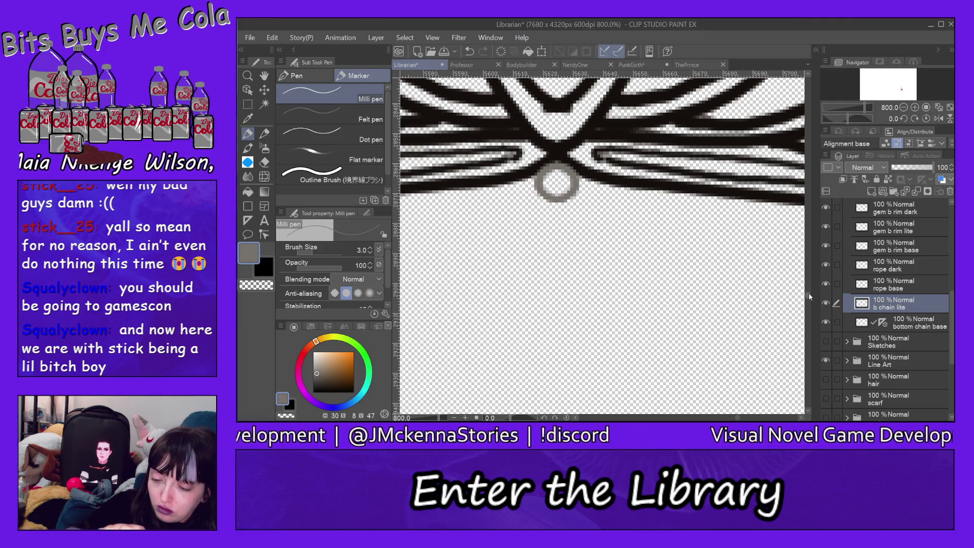
drag(809, 294, 810, 271)
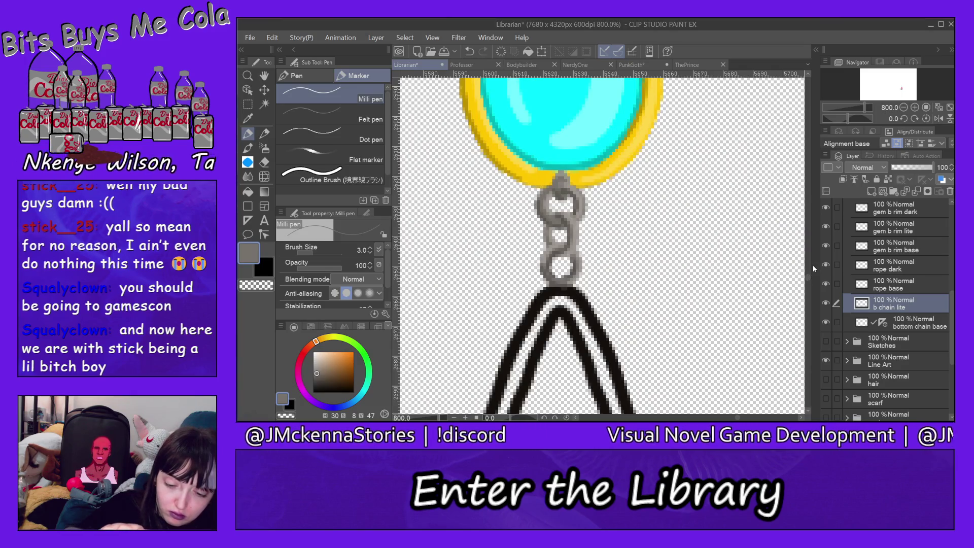
alt+click(580, 210)
drag(584, 196, 581, 223)
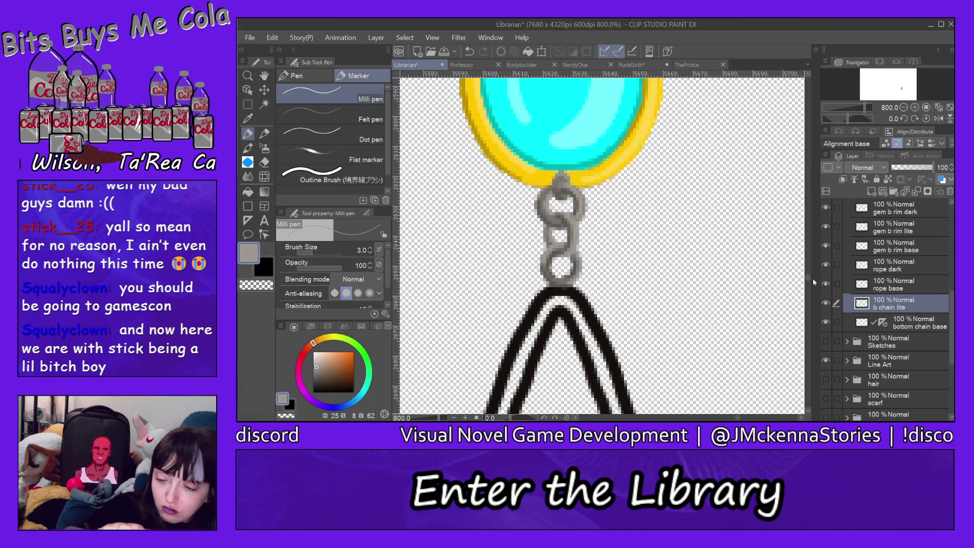
drag(809, 277, 809, 298)
scroll(564, 228, up, 2)
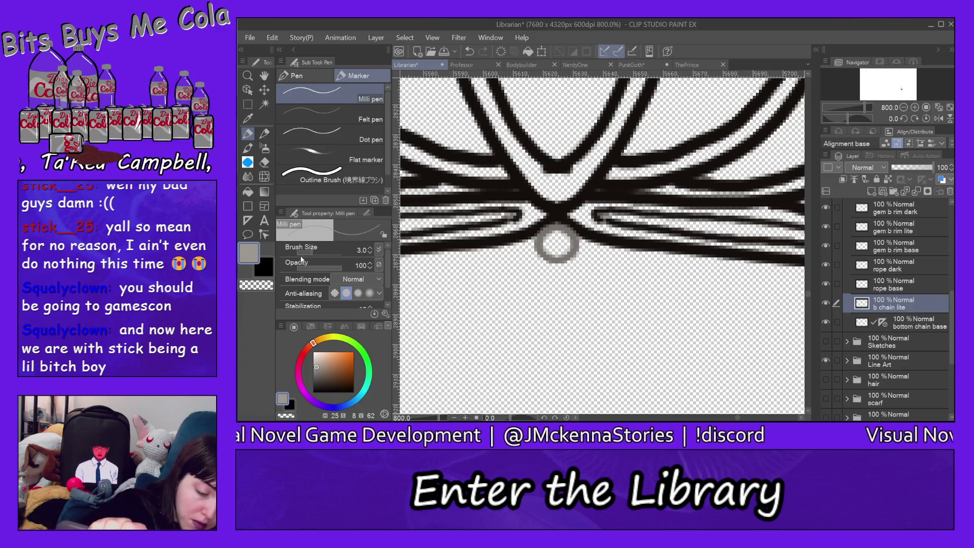
drag(565, 228, 568, 236)
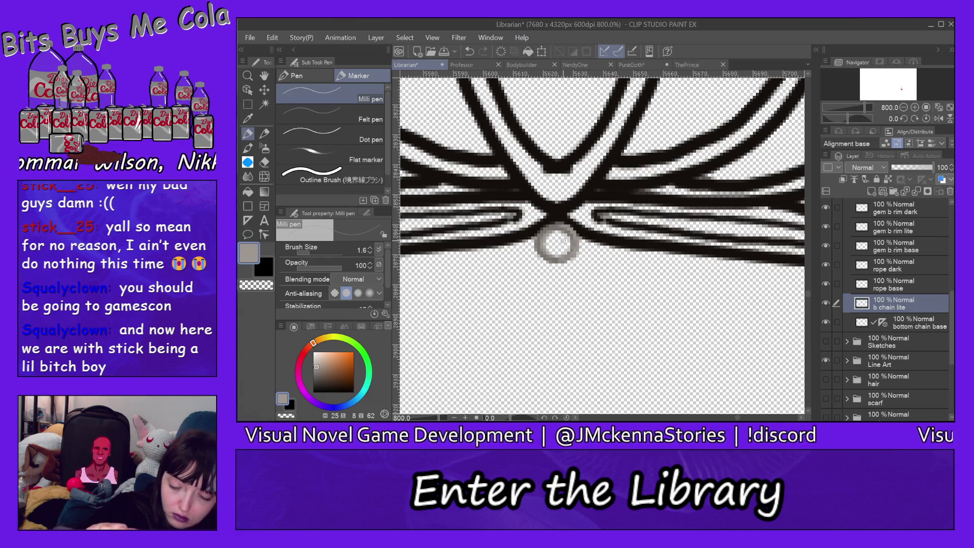
Add a 'b chain dark' layer above b chain lite and sample a darker grey from the chain.
click(871, 192)
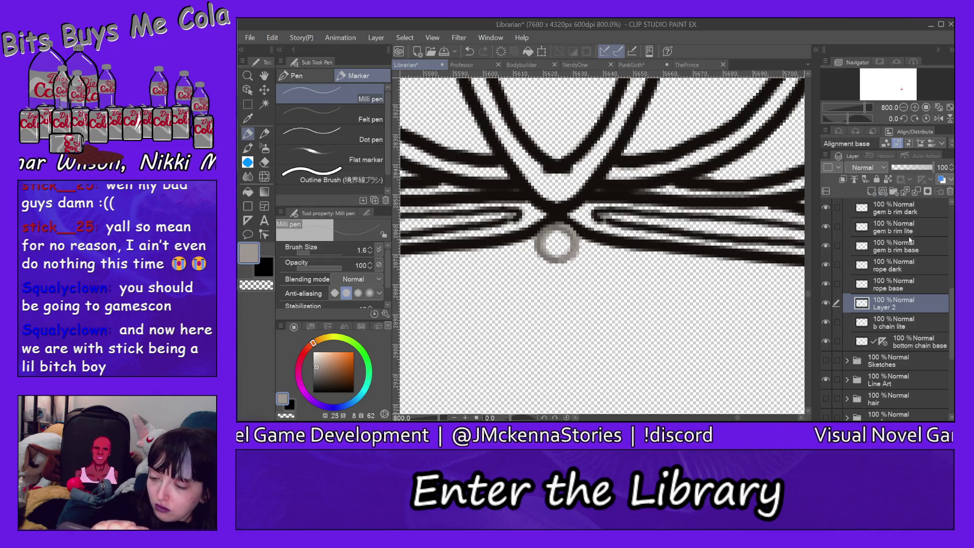
double_click(899, 303)
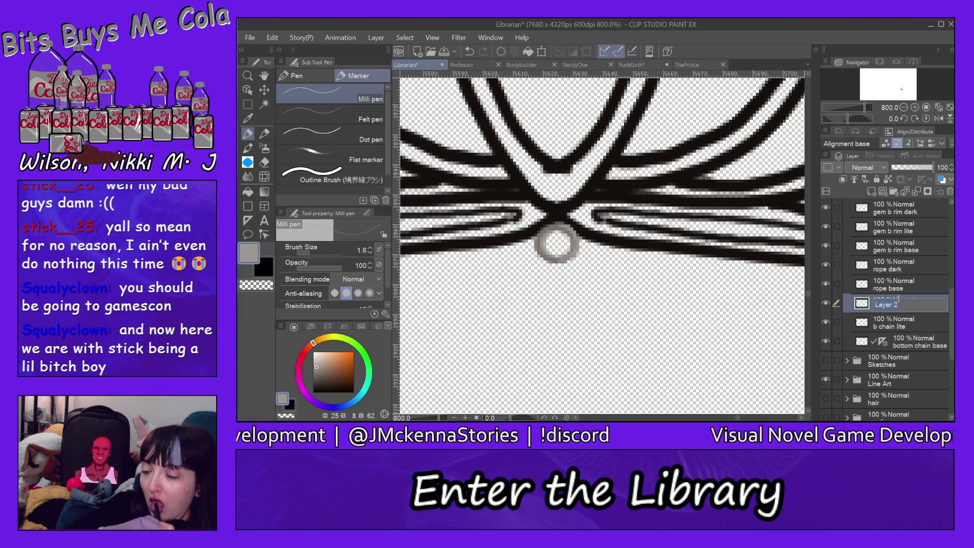
text(b chain da)
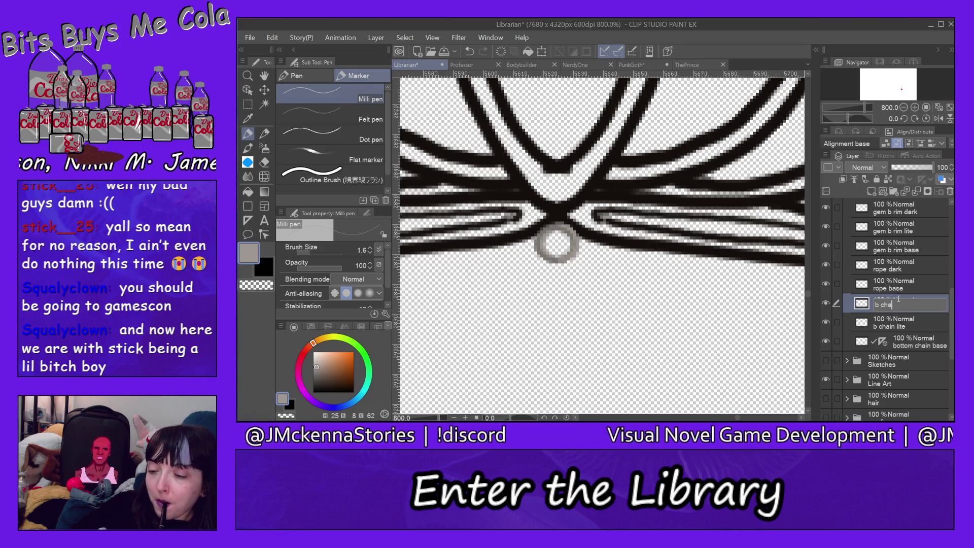
text(rk)
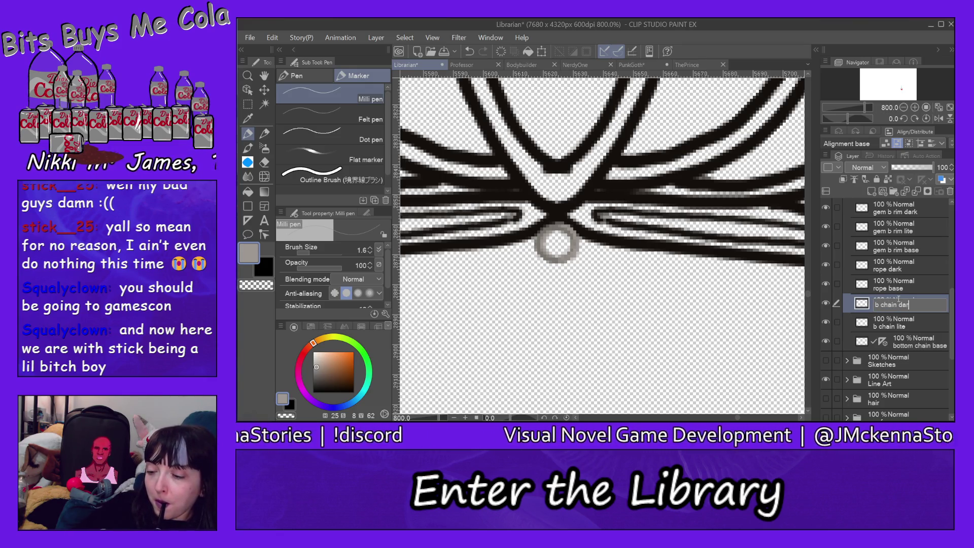
key(Return)
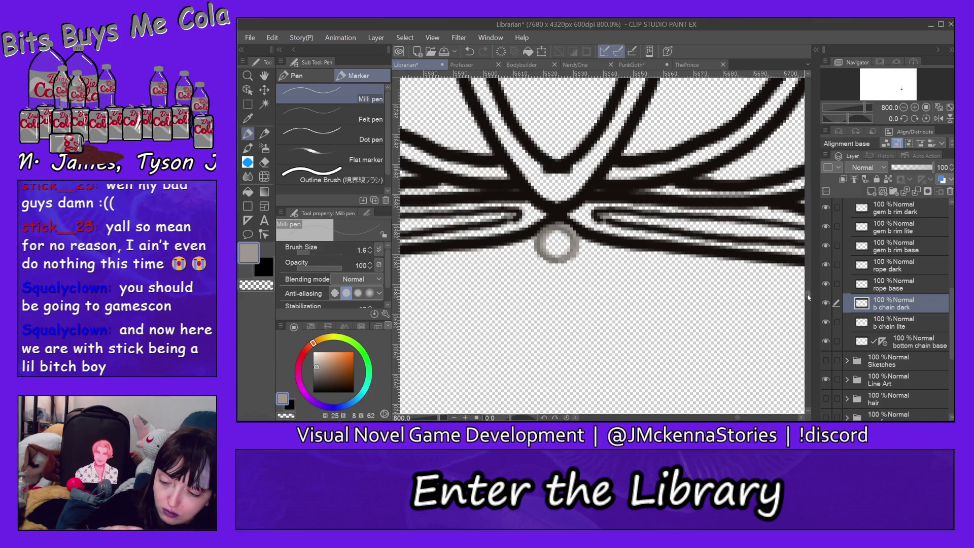
scroll(560, 226, up, 10)
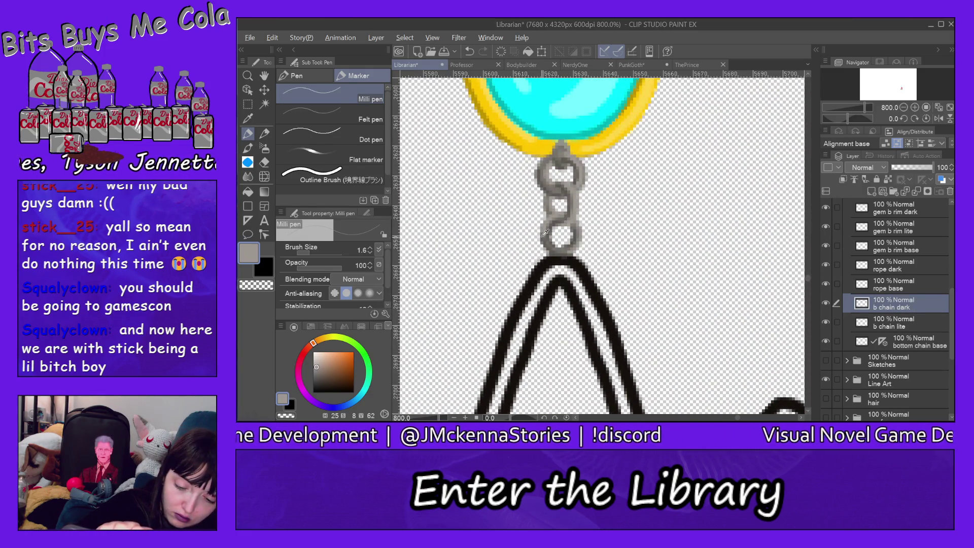
alt+click(543, 235)
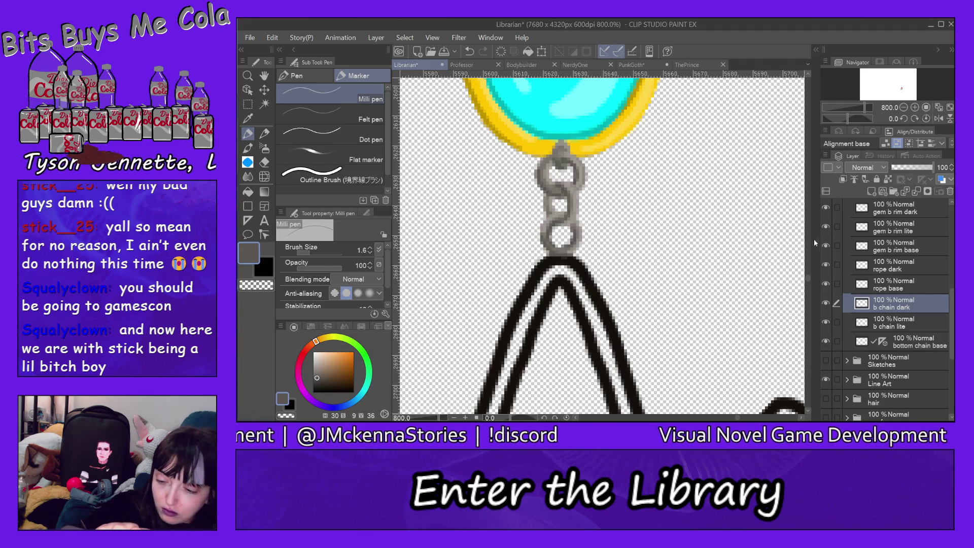
drag(808, 279, 811, 299)
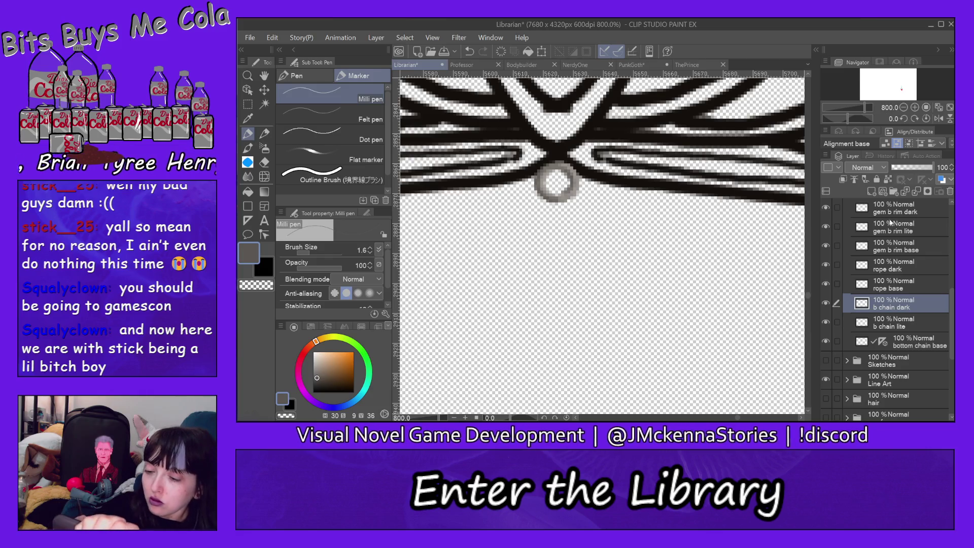
Create a 'tassle base' layer positioned below bottom chain base.
click(872, 191)
drag(892, 308, 901, 367)
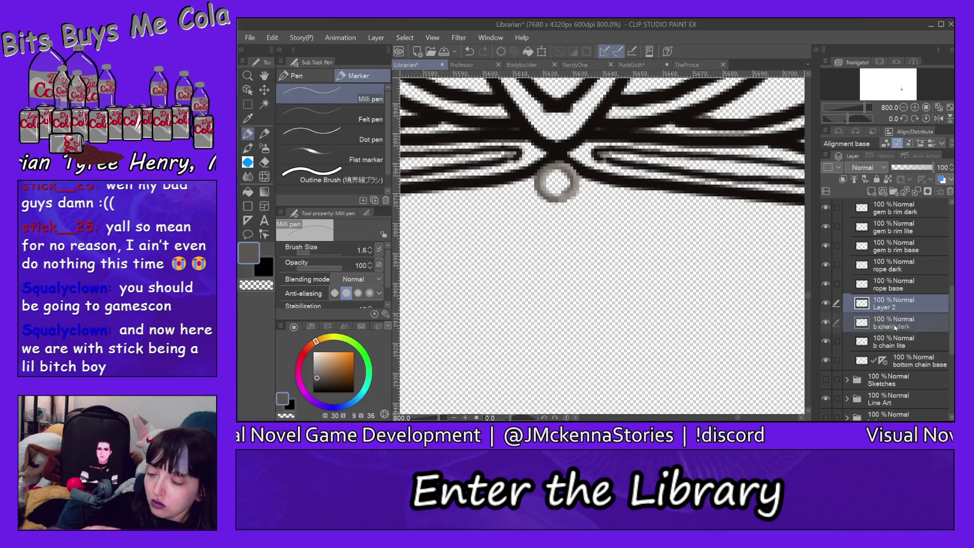
double_click(893, 365)
text(tassle base)
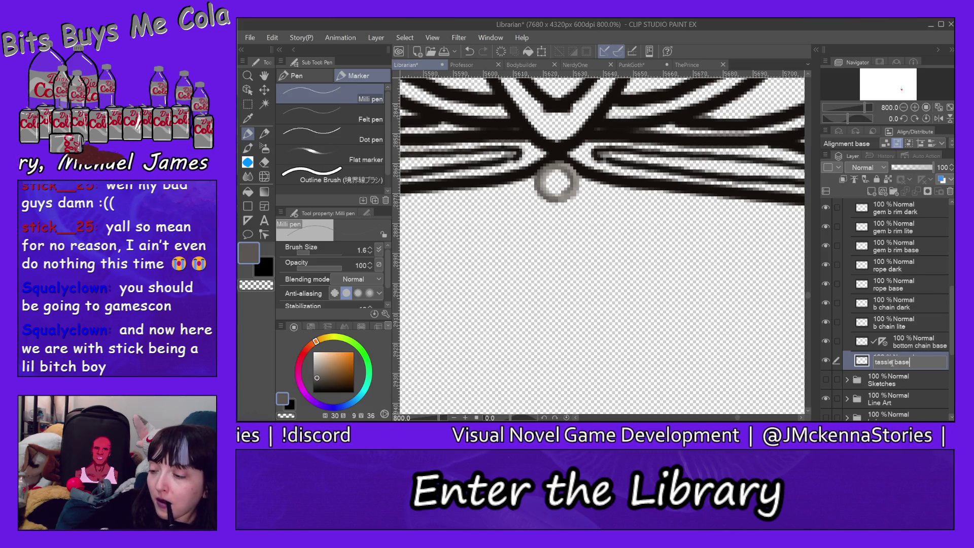
key(Return)
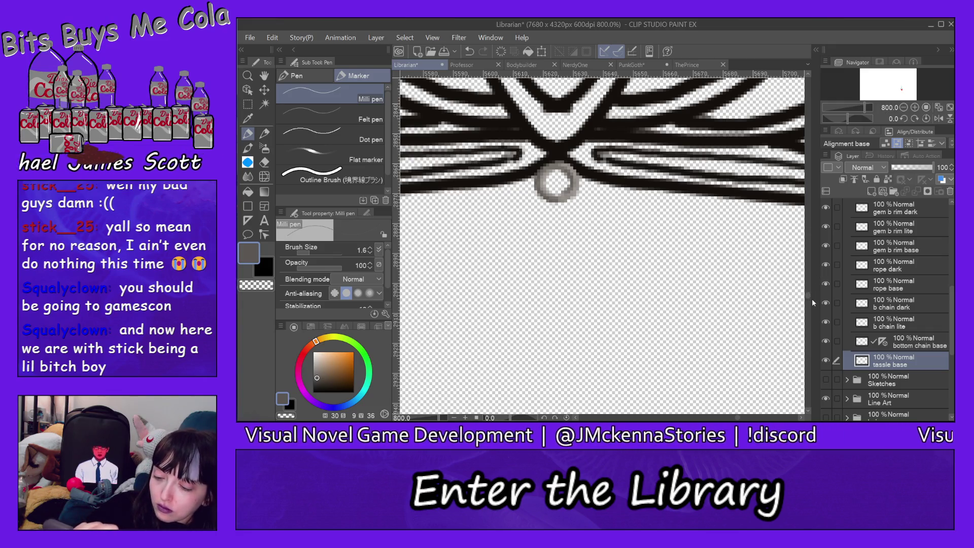
Switch the paint colour to fully saturated bright cyan.
mouse_move(809, 294)
mouse_down()
mouse_move(808, 276)
mouse_move(812, 293)
mouse_up()
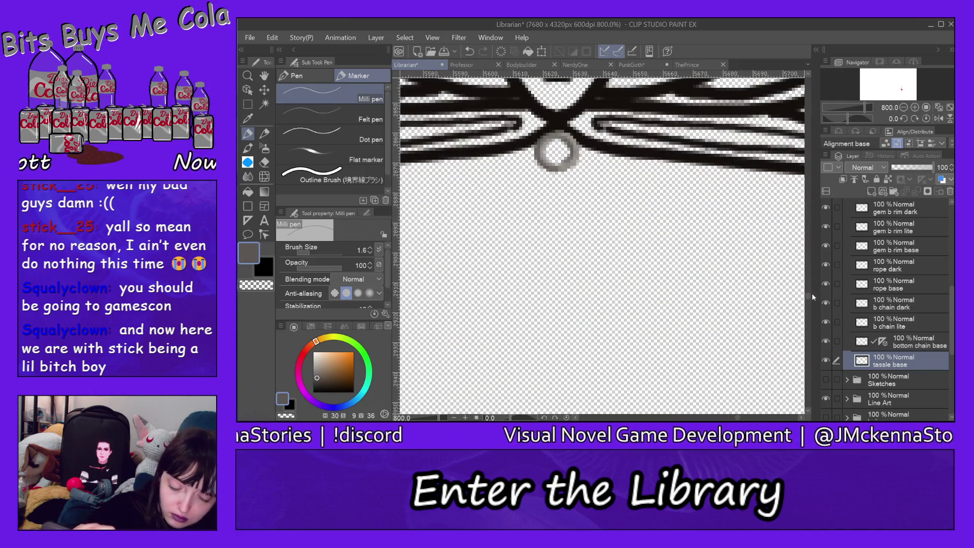
click(364, 394)
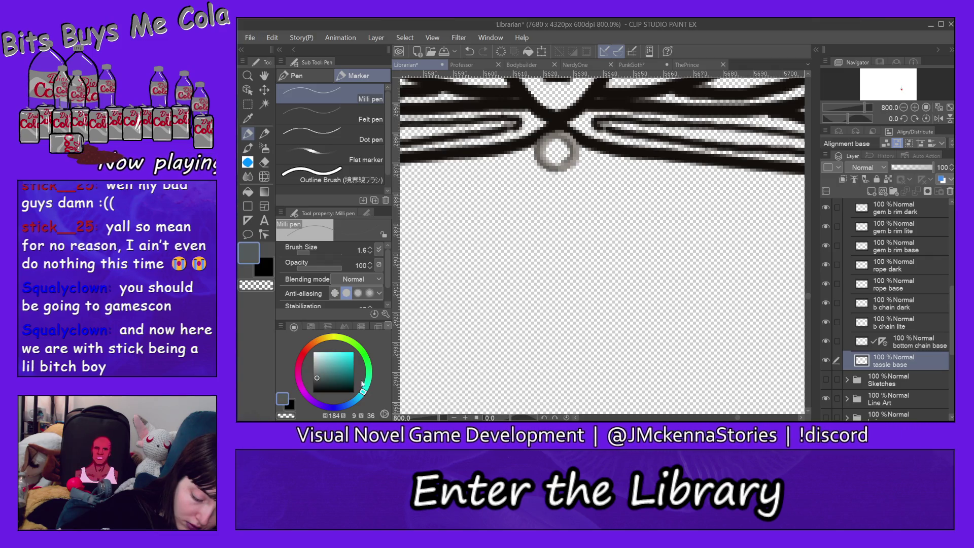
drag(353, 356, 362, 343)
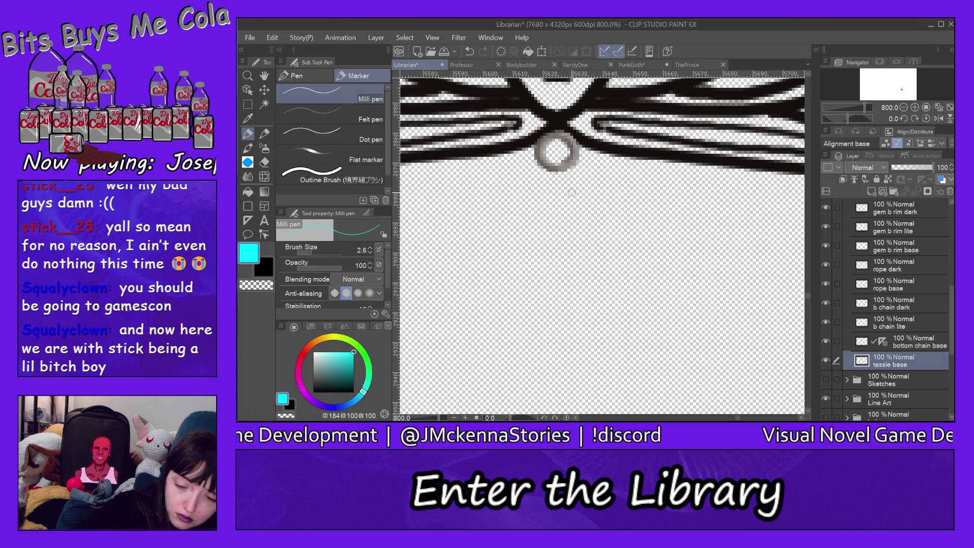
Move tassle base above the chain layers and build the tassel's left side below the ring.
click(557, 162)
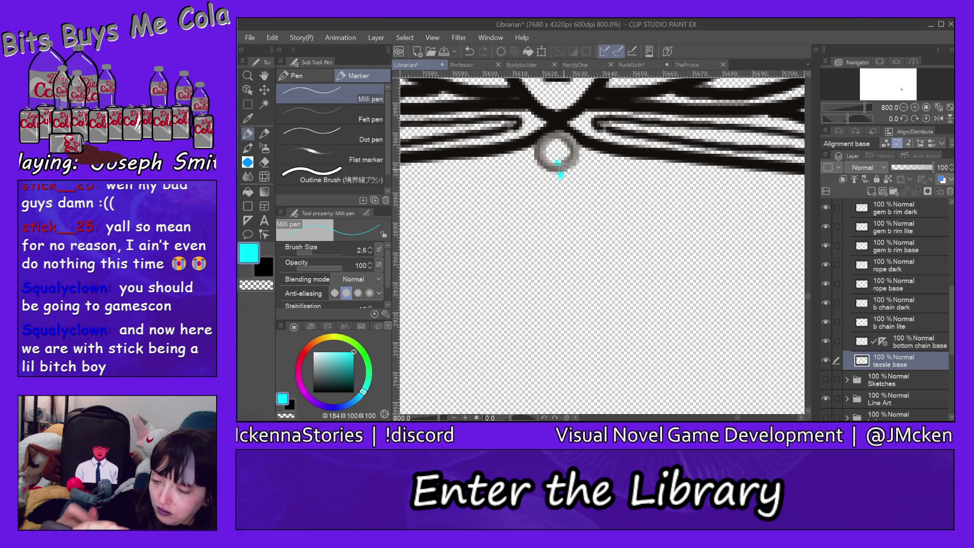
drag(906, 364, 913, 299)
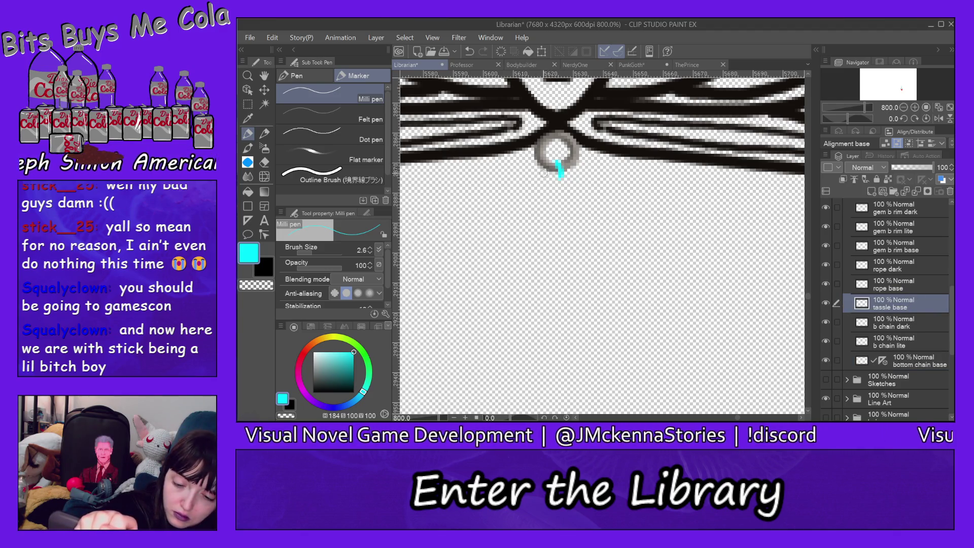
drag(542, 171, 537, 205)
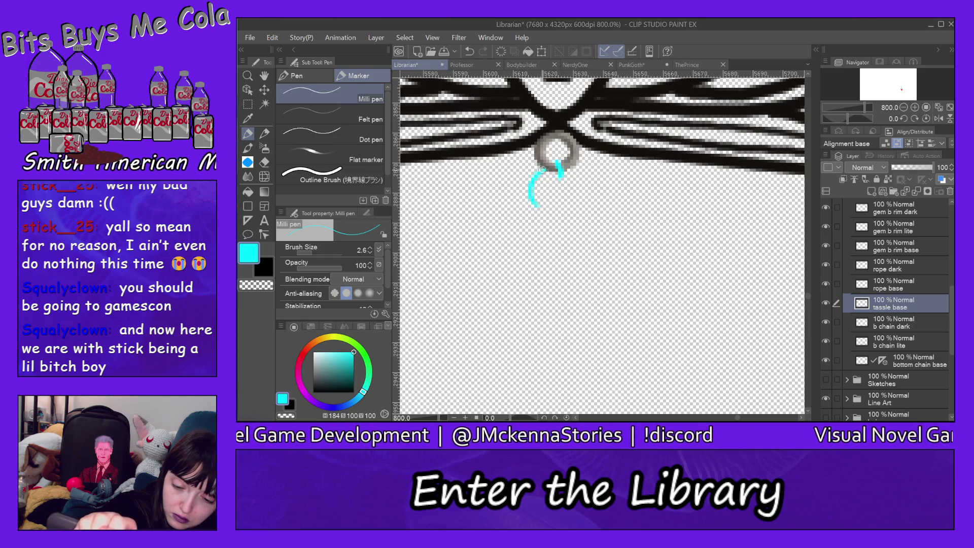
drag(542, 169, 532, 221)
drag(522, 180, 537, 229)
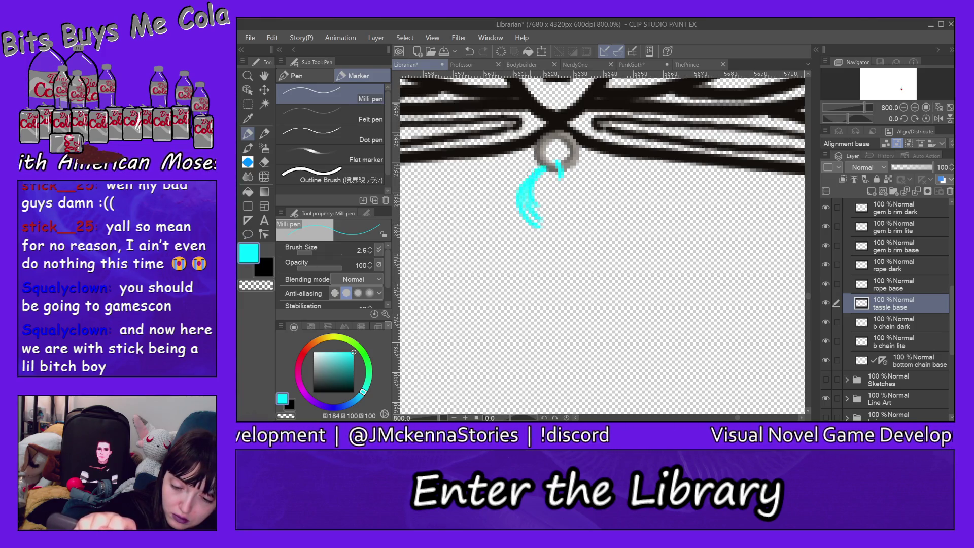
drag(528, 172, 537, 232)
mouse_move(533, 167)
mouse_down()
mouse_move(539, 248)
mouse_move(527, 238)
mouse_up()
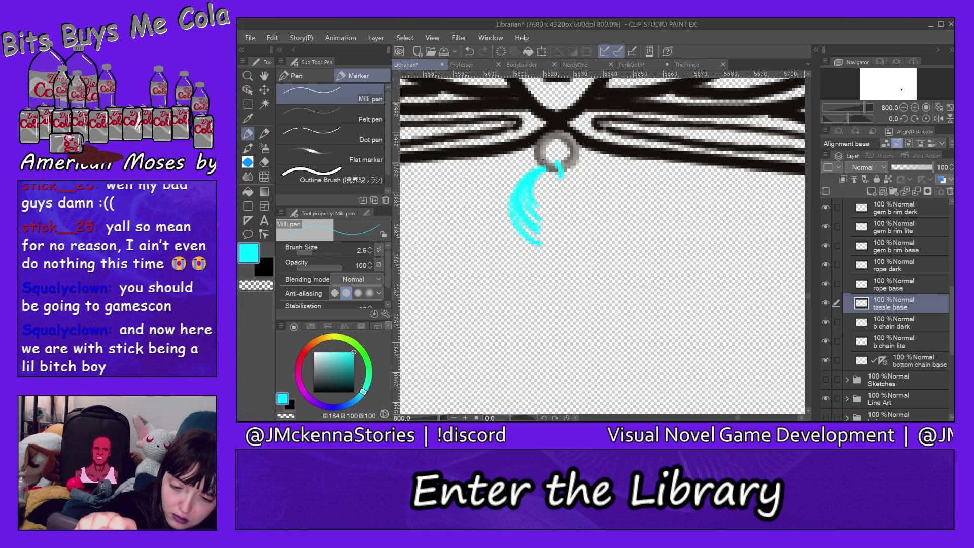
drag(538, 164, 540, 259)
drag(540, 166, 538, 262)
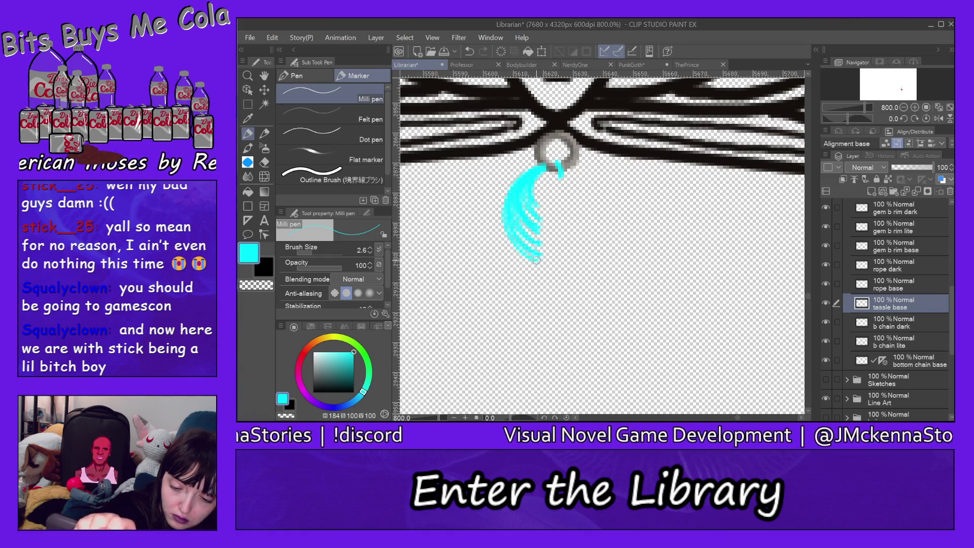
drag(523, 214, 539, 262)
mouse_move(506, 199)
mouse_down()
mouse_move(532, 263)
mouse_move(515, 252)
mouse_up()
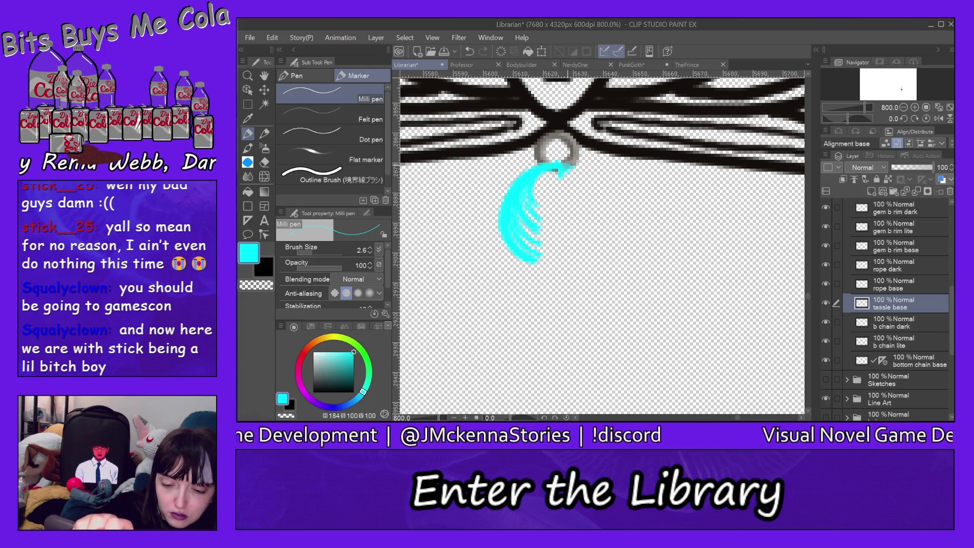
Draw the tassel's right arc and close its bottom and left edges into a round shape.
mouse_move(558, 164)
mouse_down()
mouse_move(603, 187)
mouse_move(612, 229)
mouse_up()
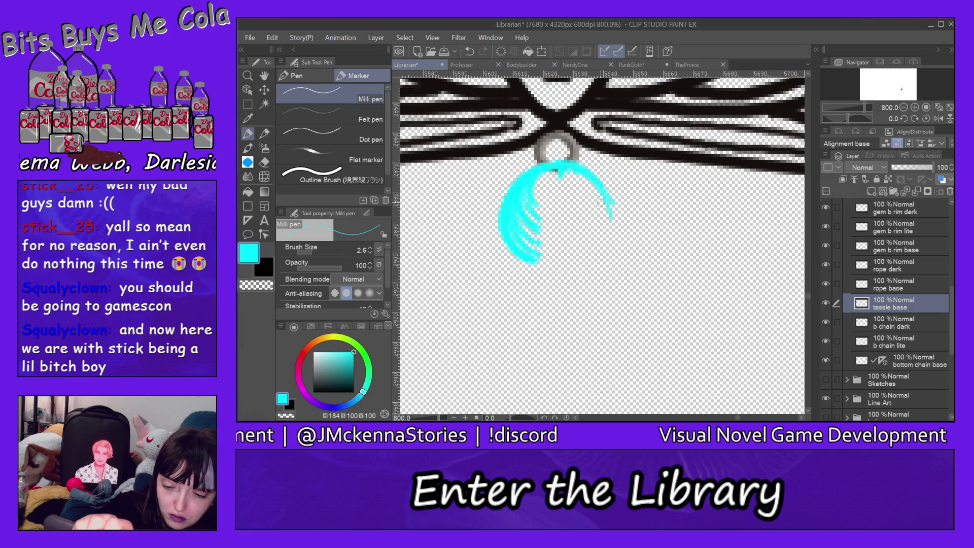
drag(576, 161, 617, 218)
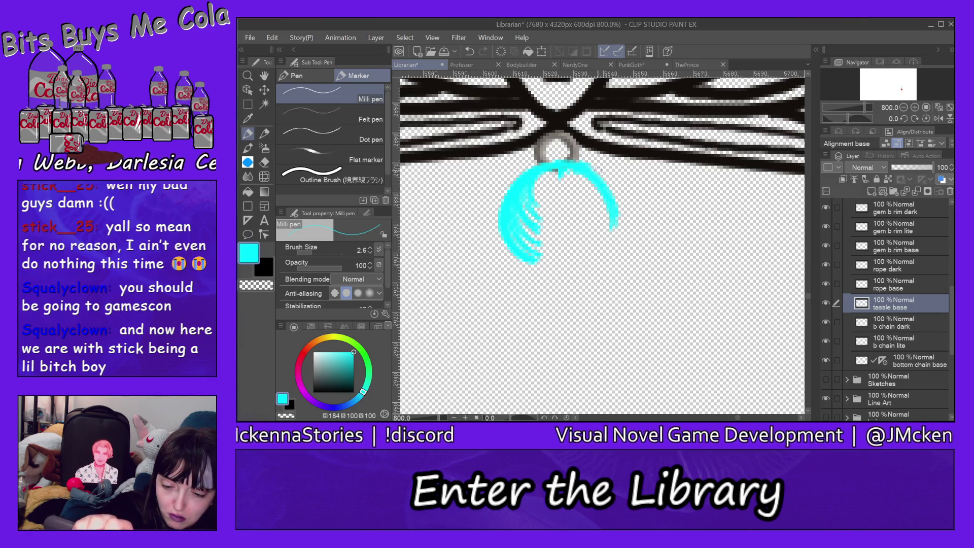
drag(587, 165, 618, 240)
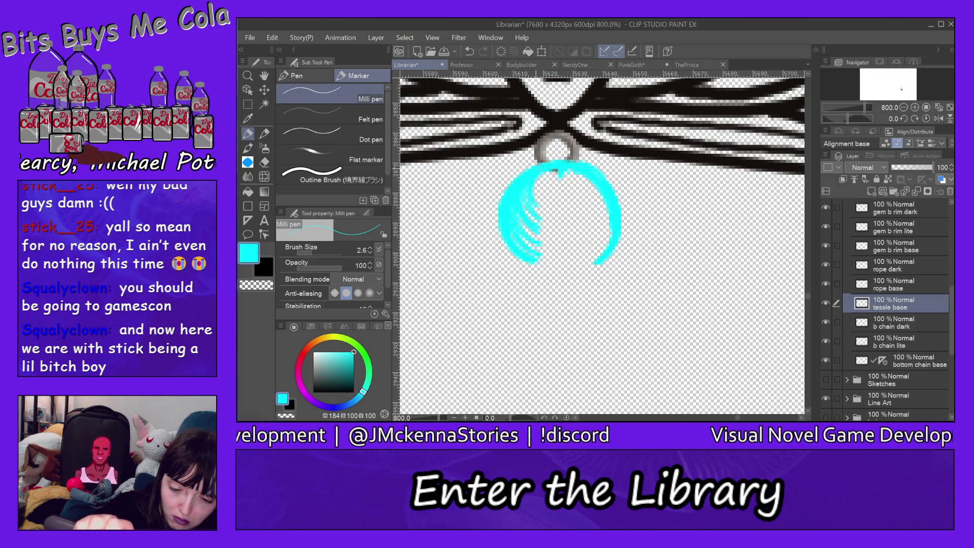
drag(509, 185, 520, 259)
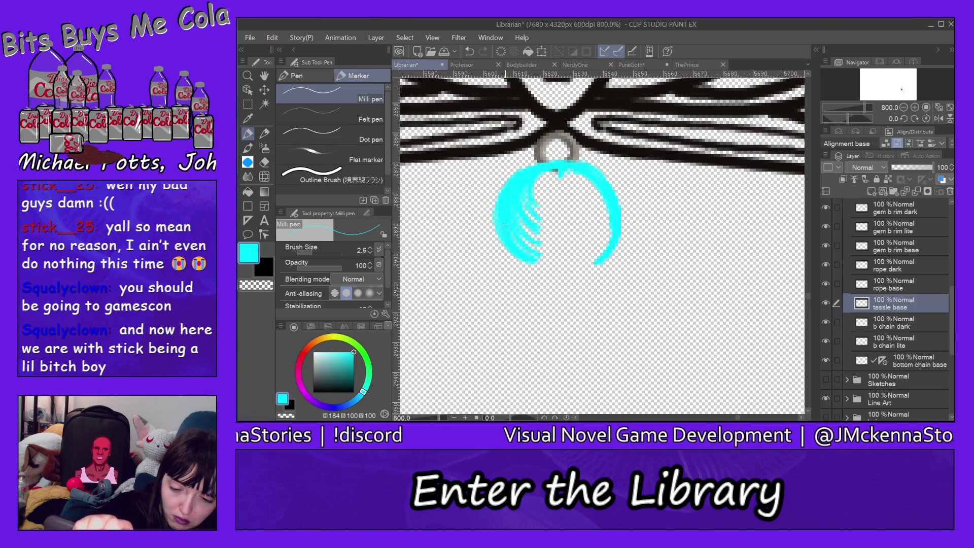
drag(531, 257, 547, 265)
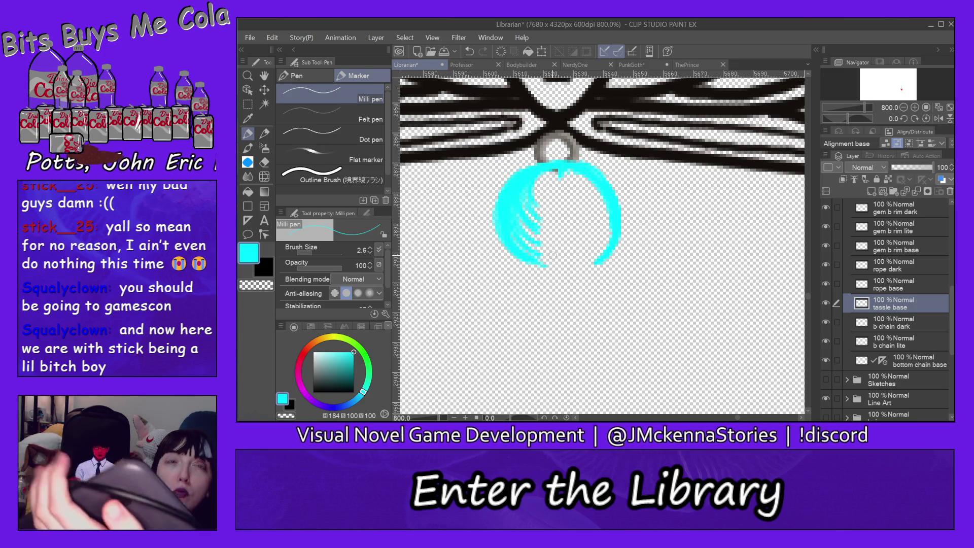
mouse_move(583, 265)
mouse_down()
mouse_move(528, 265)
mouse_move(593, 263)
mouse_up()
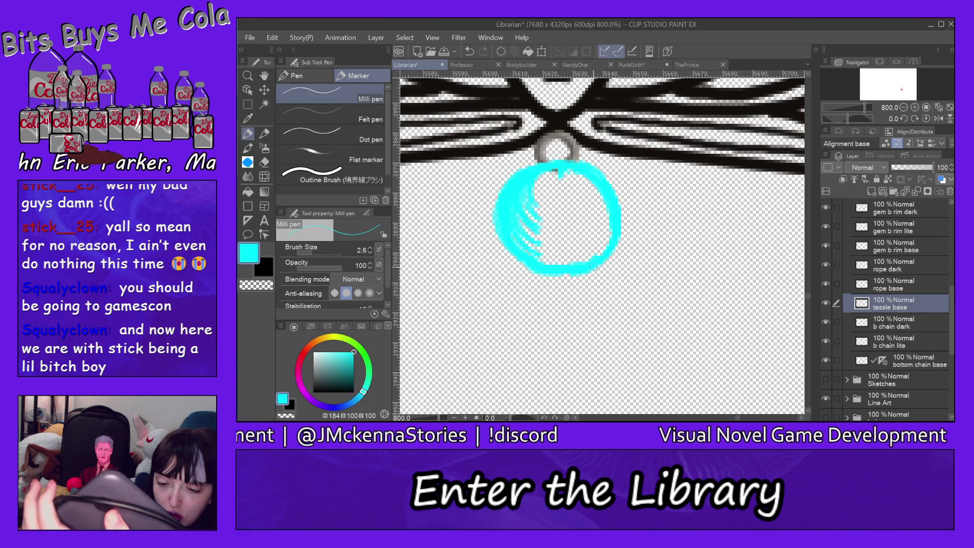
mouse_move(569, 276)
mouse_down()
mouse_move(553, 278)
mouse_move(512, 232)
mouse_up()
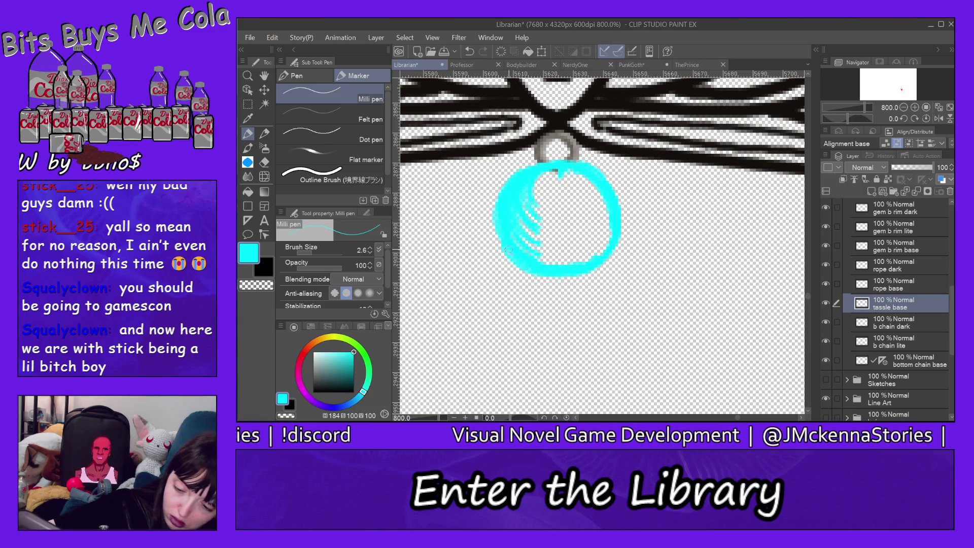
mouse_move(523, 239)
mouse_down()
mouse_move(520, 223)
mouse_move(553, 238)
mouse_move(533, 187)
mouse_up()
At brush size 7.0, fill the tassel's interior solid cyan and round out its lower edges.
click(315, 251)
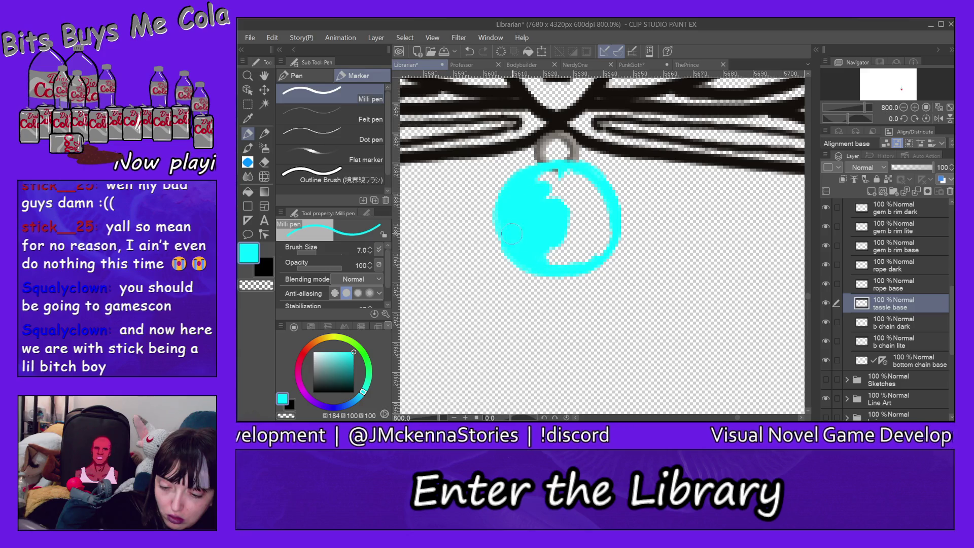
mouse_move(539, 248)
mouse_down()
mouse_move(566, 264)
mouse_move(556, 262)
mouse_move(596, 251)
mouse_move(608, 219)
mouse_up()
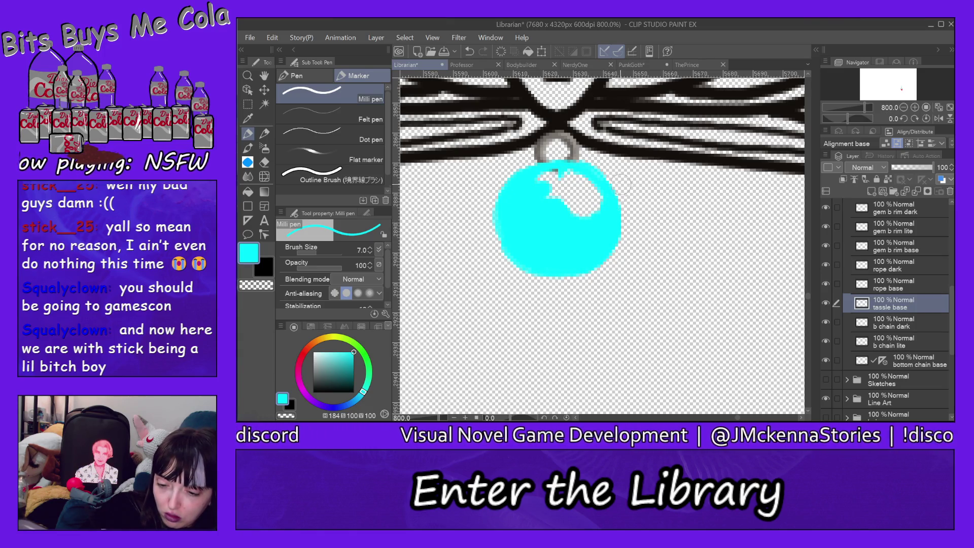
mouse_move(607, 205)
mouse_down()
mouse_move(589, 213)
mouse_move(569, 183)
mouse_move(572, 204)
mouse_up()
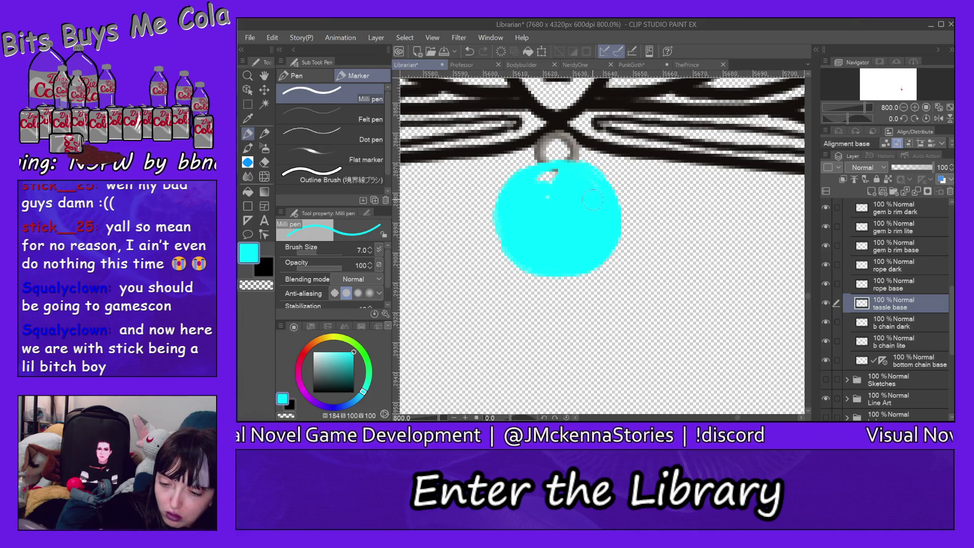
drag(558, 175, 540, 186)
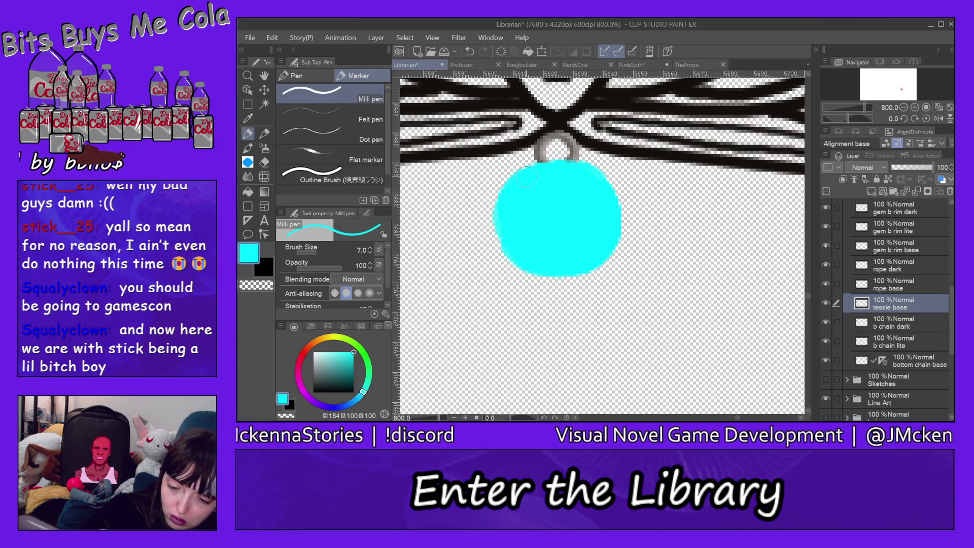
drag(502, 202, 561, 278)
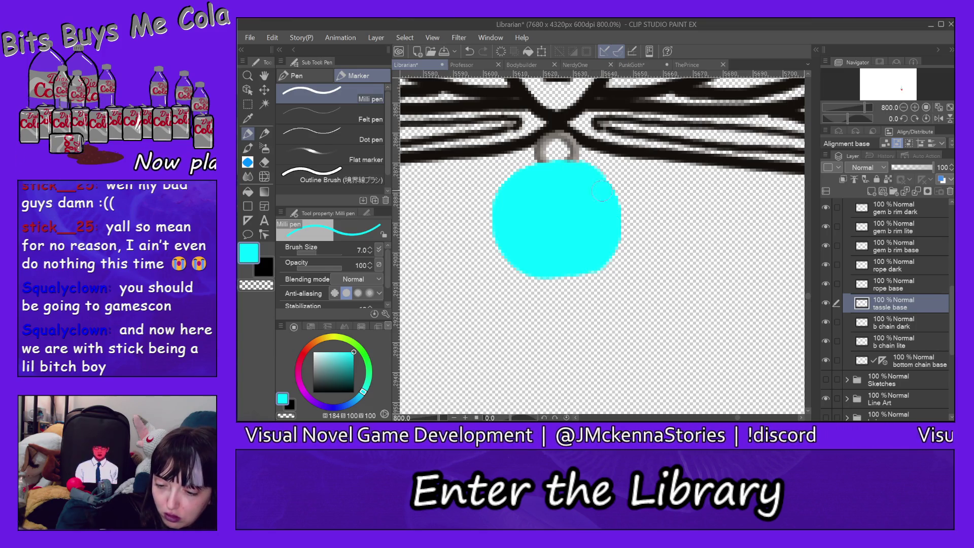
drag(586, 270, 535, 274)
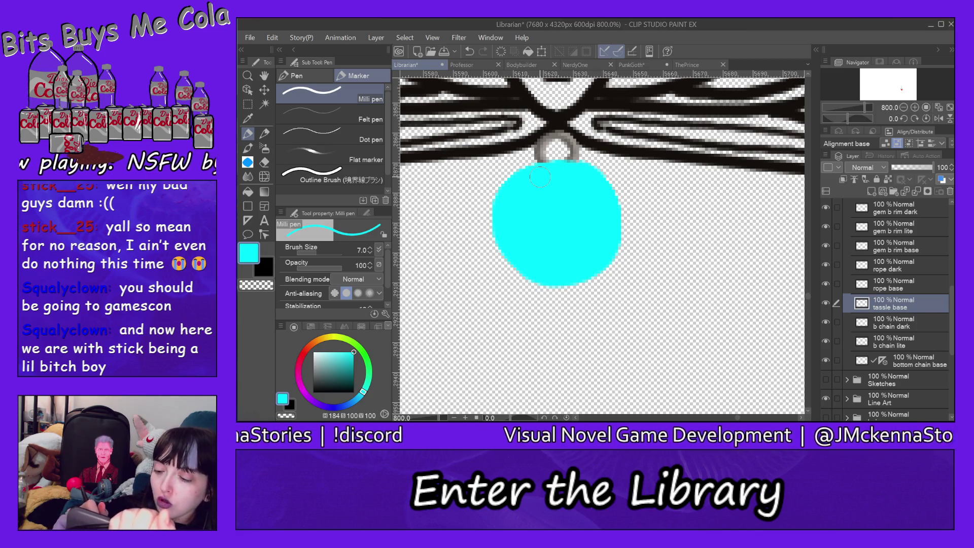
Add a new layer above tassle base named 'tassle dark'.
click(872, 191)
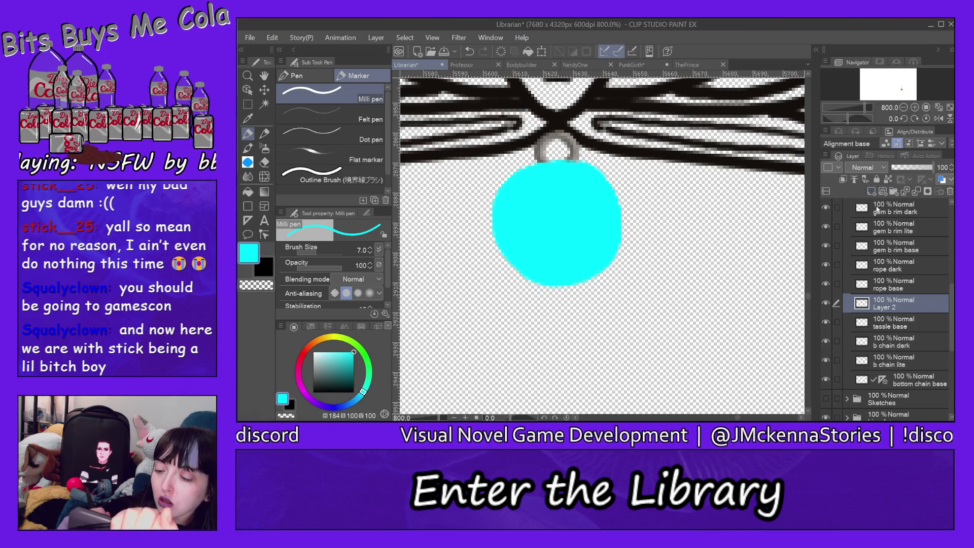
double_click(887, 305)
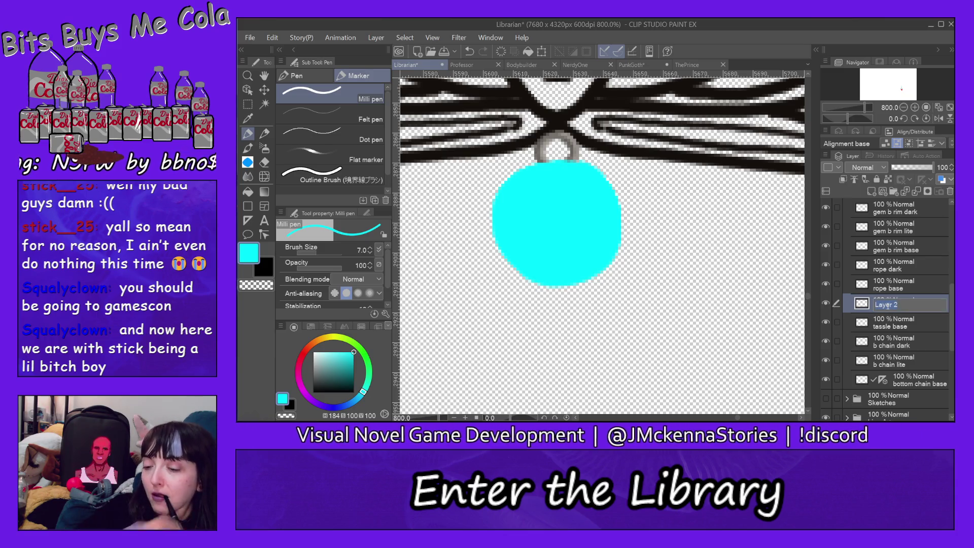
text(tass)
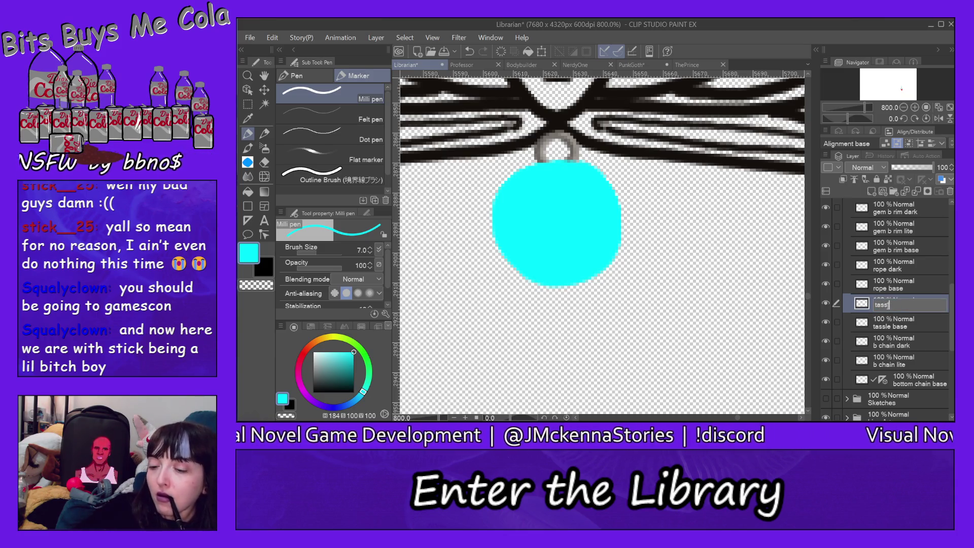
text(rk)
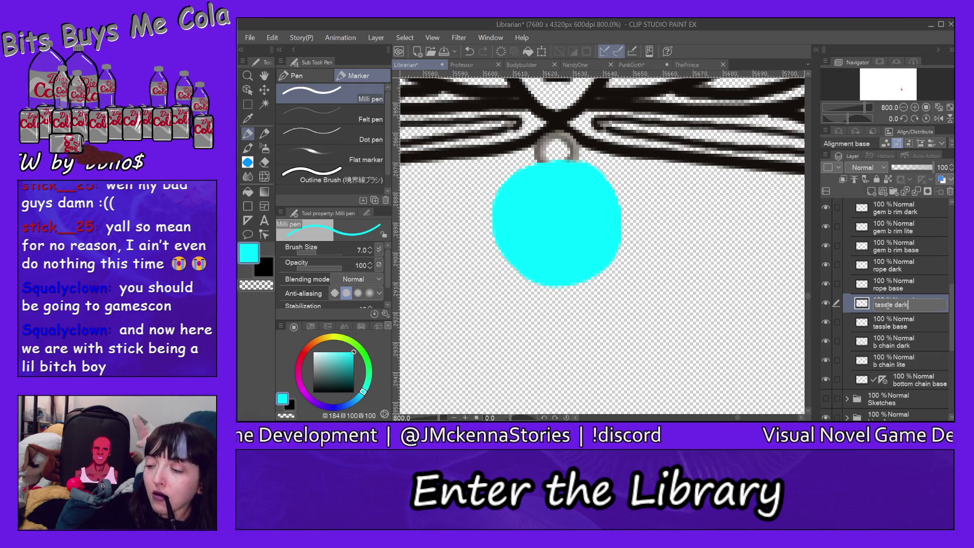
key(Return)
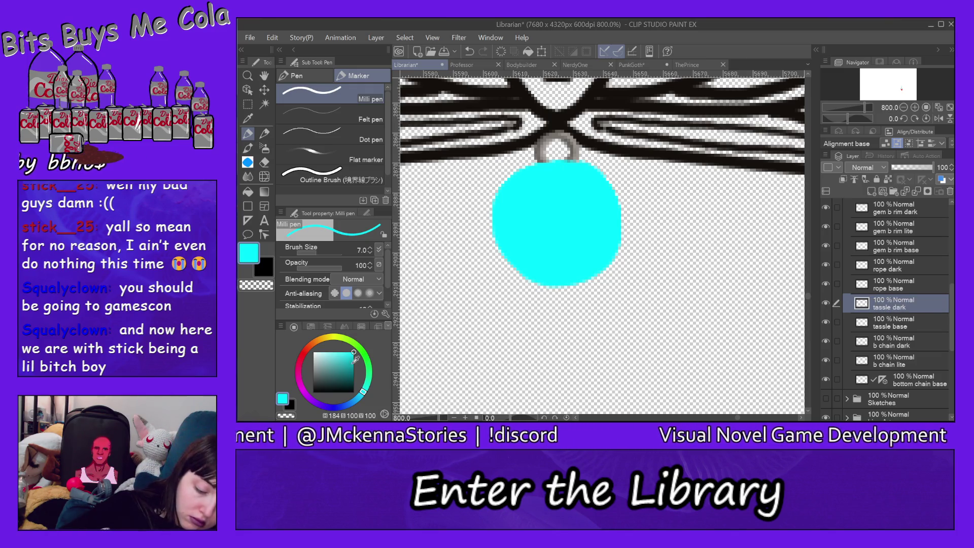
With a smaller brush in dark teal, draw vertical strands down the tassel ball's left side.
click(354, 366)
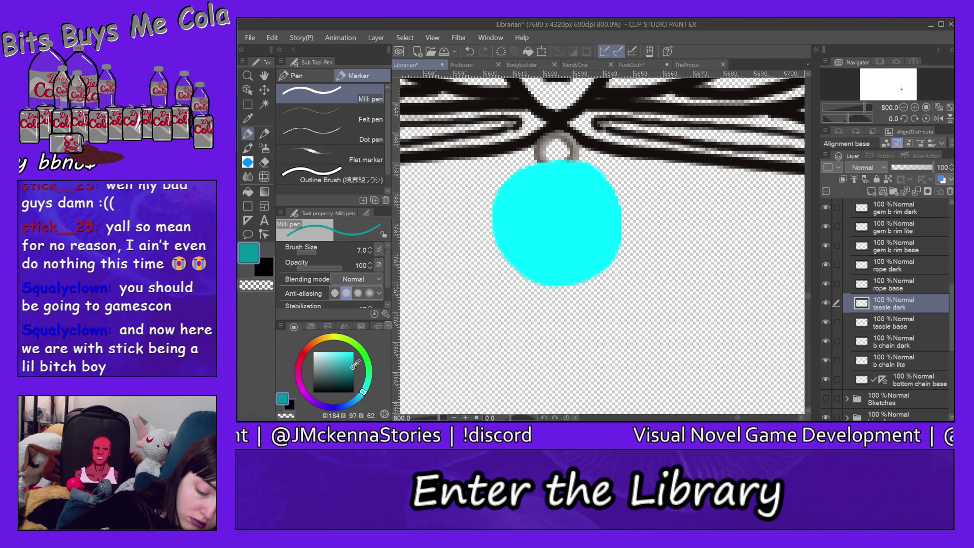
click(309, 251)
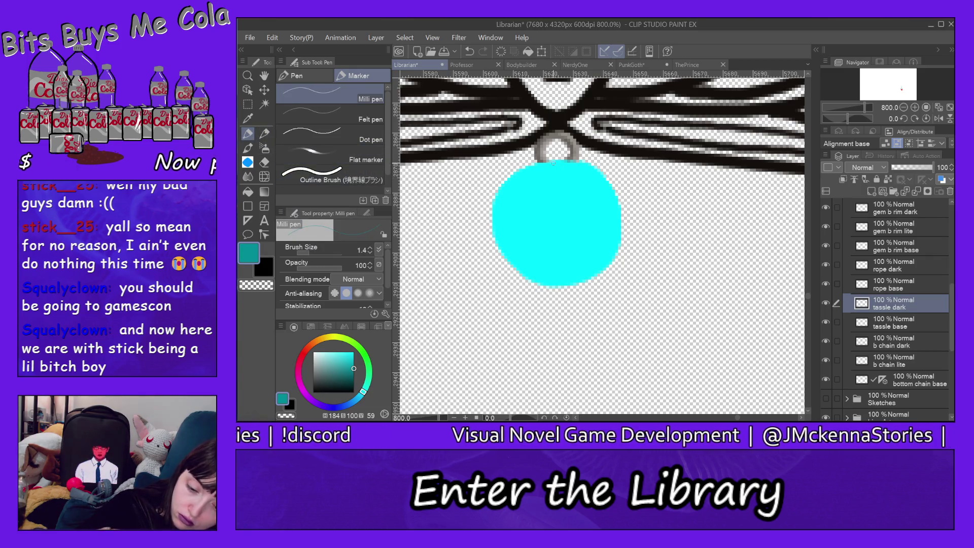
drag(527, 189, 548, 274)
drag(536, 165, 535, 272)
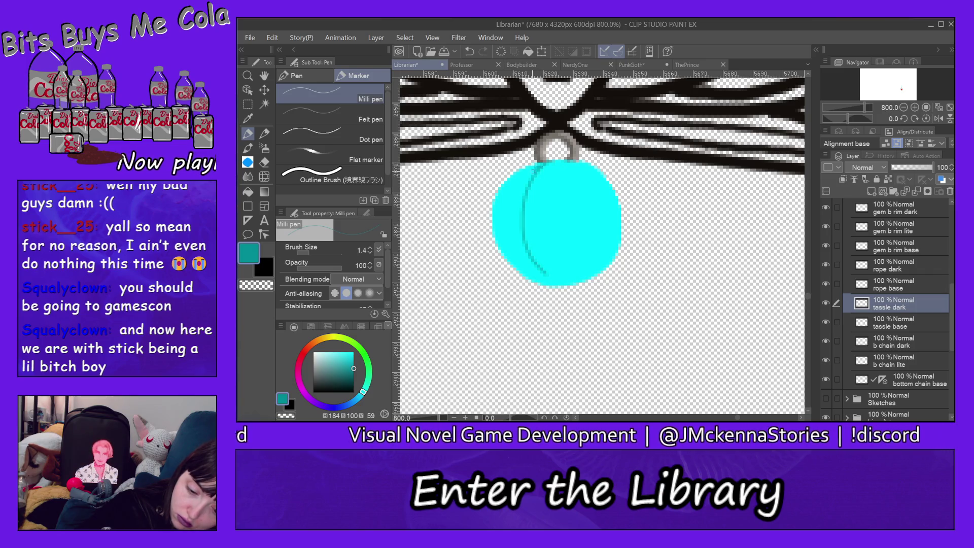
drag(528, 168, 515, 256)
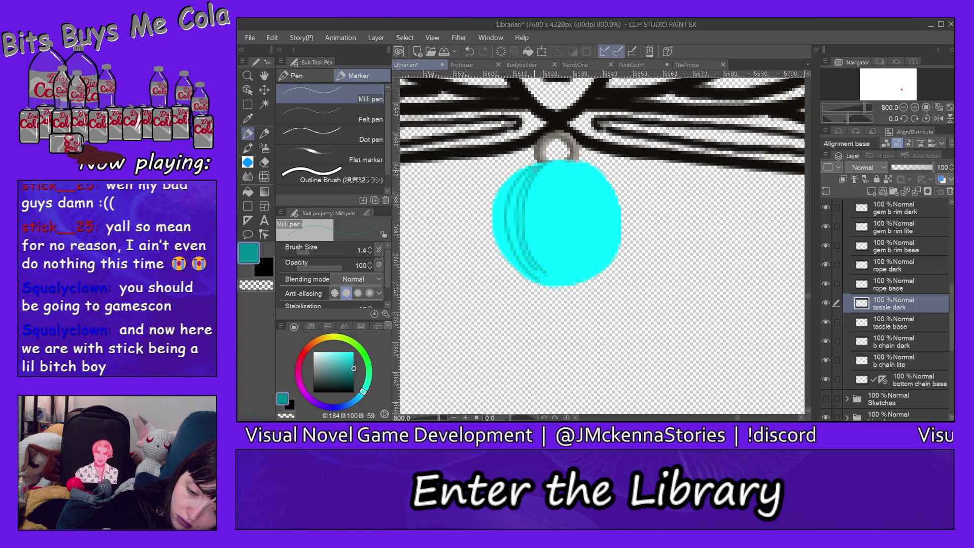
drag(513, 188, 546, 282)
drag(521, 169, 537, 278)
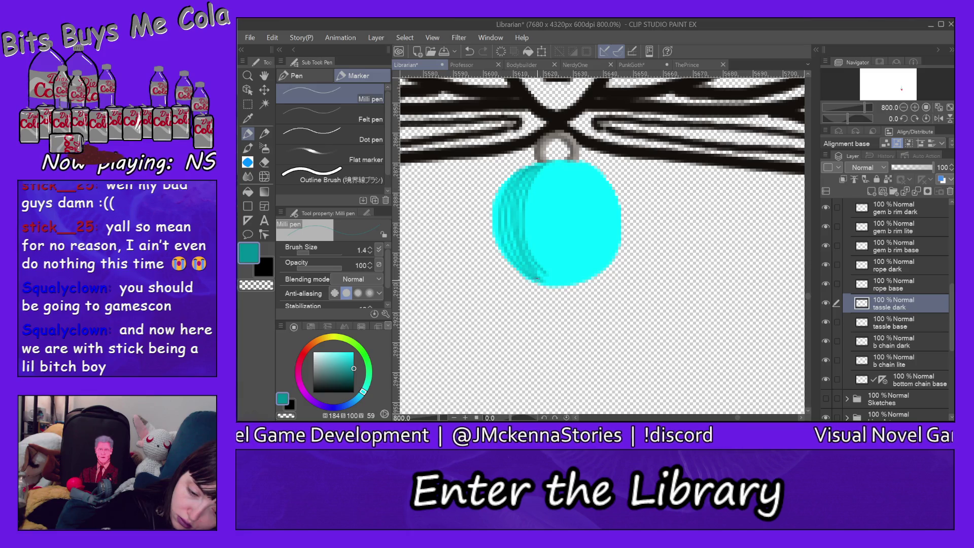
drag(534, 165, 542, 282)
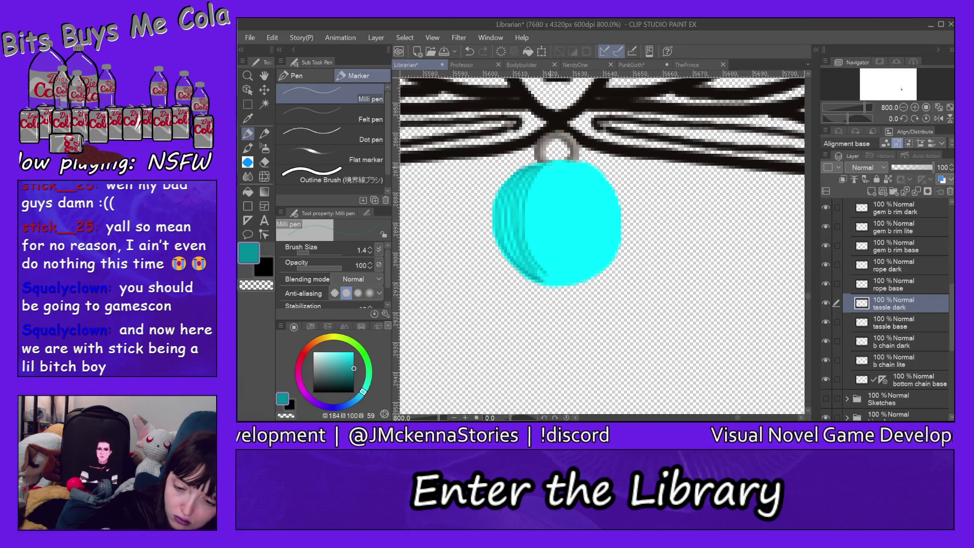
mouse_move(535, 168)
mouse_down()
mouse_move(528, 242)
mouse_move(544, 280)
mouse_up()
drag(541, 175, 547, 284)
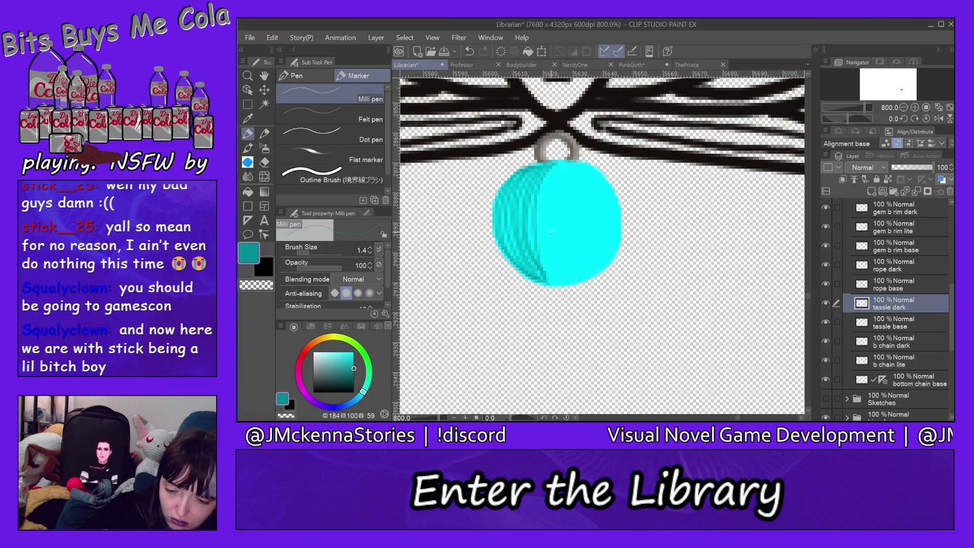
Draw dark teal vertical strands across the centre and right side of the tassel ball.
drag(558, 163, 558, 283)
drag(556, 166, 556, 282)
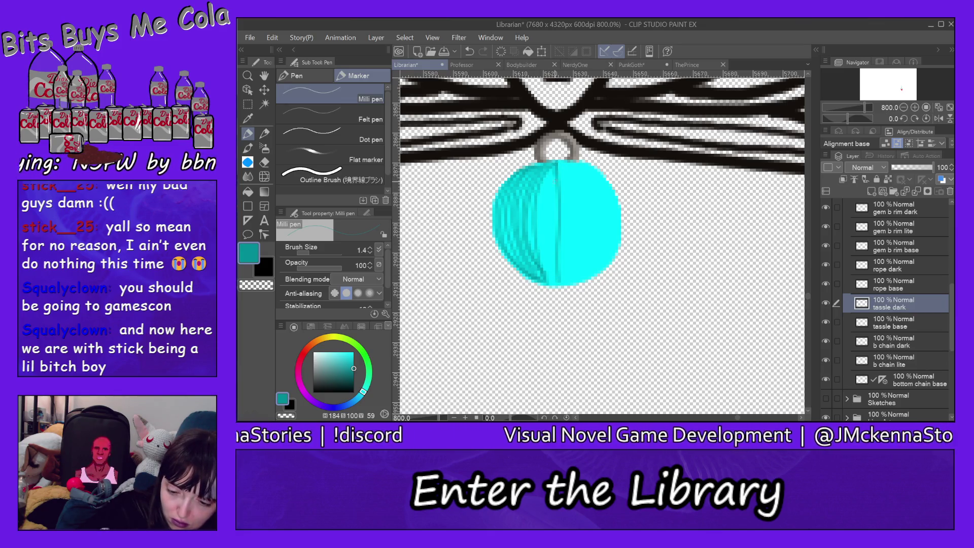
drag(549, 172, 552, 282)
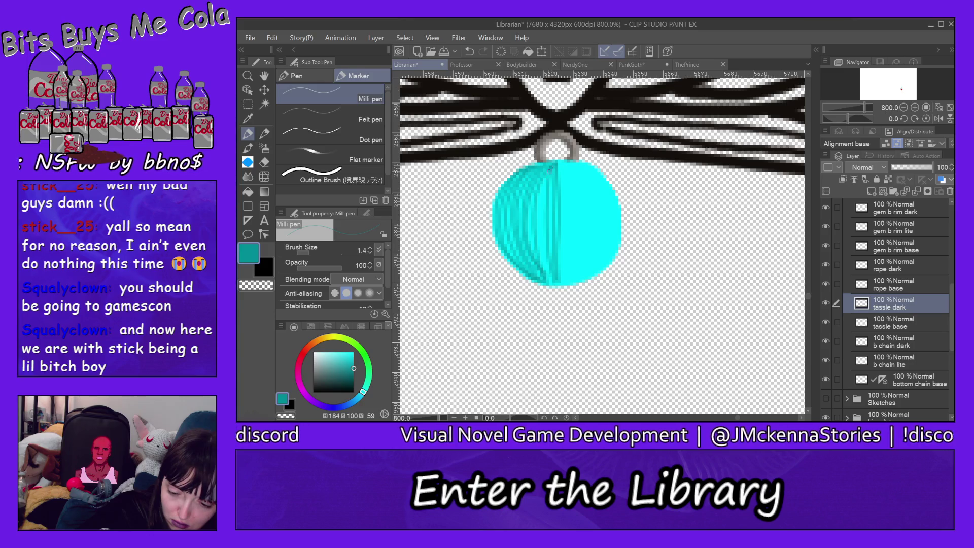
drag(549, 170, 545, 280)
drag(545, 192, 552, 287)
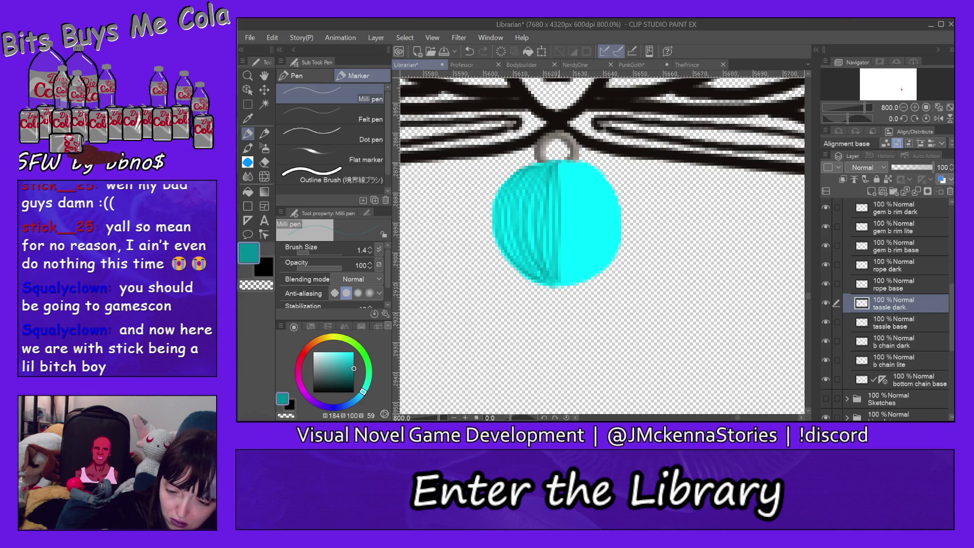
drag(563, 164, 561, 279)
drag(568, 162, 563, 280)
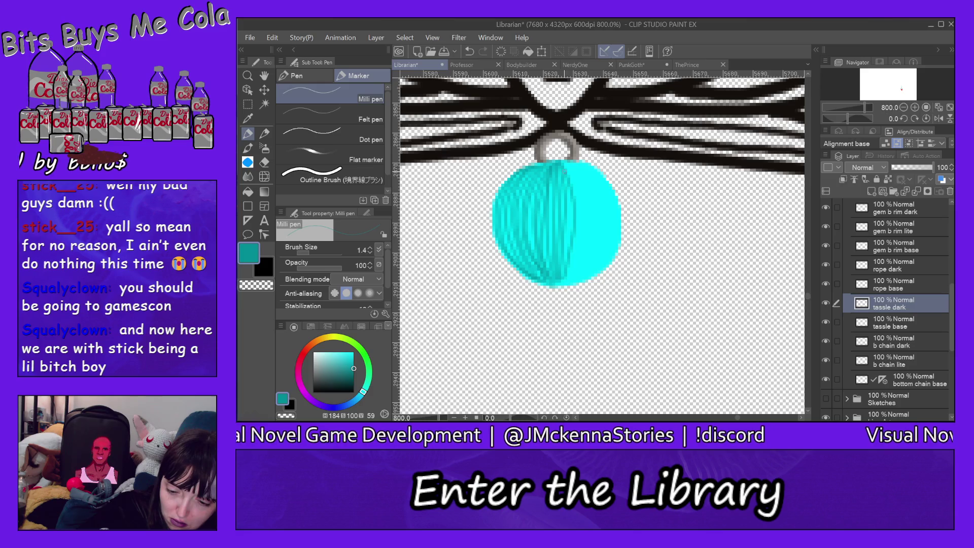
drag(567, 172, 562, 280)
drag(579, 162, 565, 283)
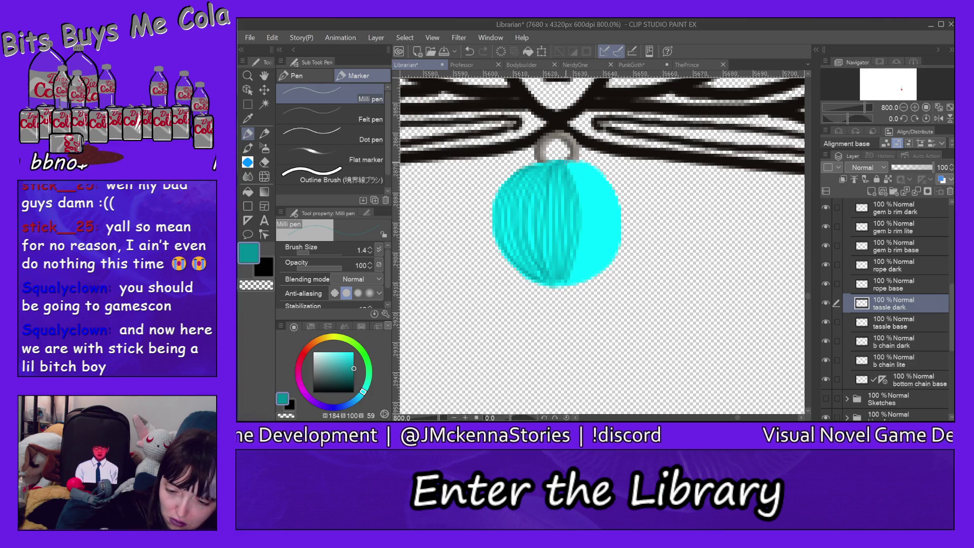
drag(581, 164, 574, 281)
drag(585, 162, 576, 280)
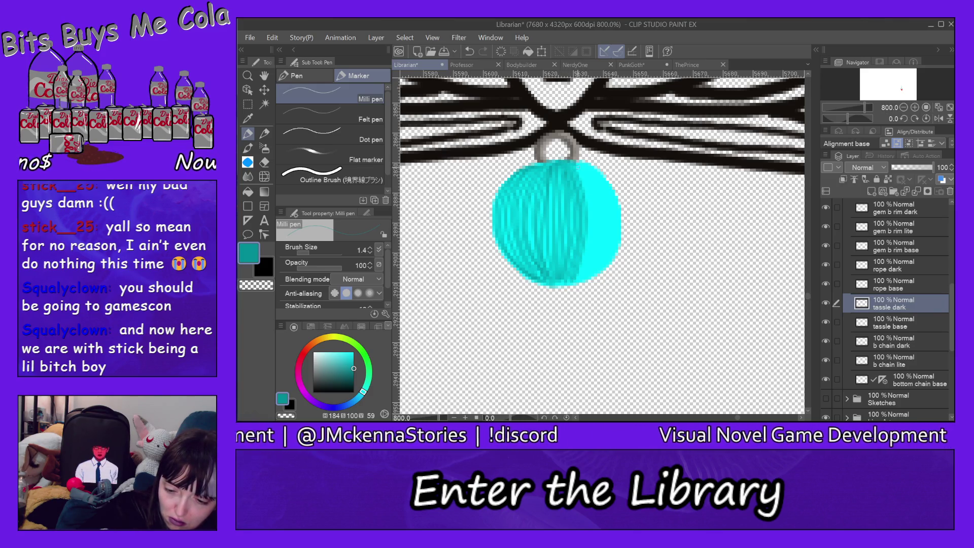
drag(590, 166, 579, 279)
drag(583, 160, 584, 275)
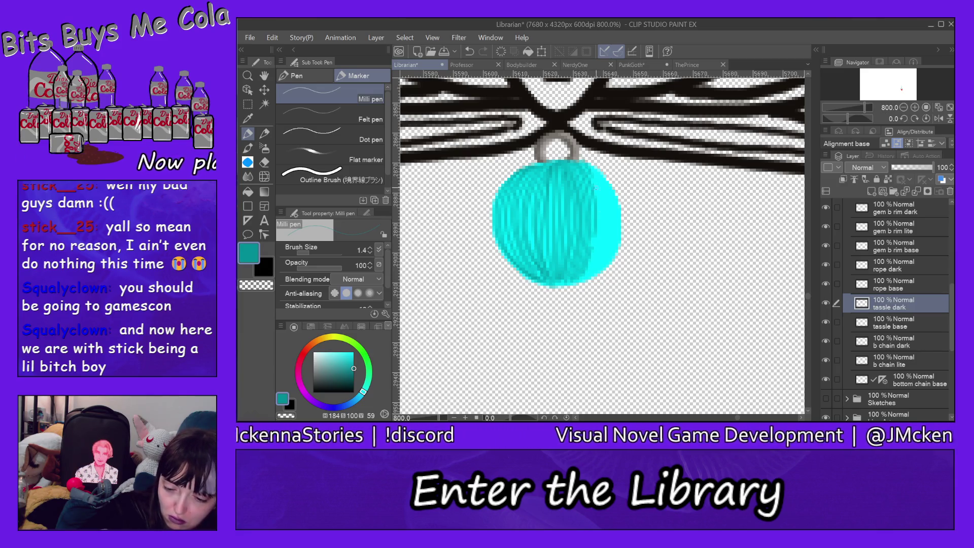
drag(598, 175, 587, 281)
drag(597, 163, 585, 276)
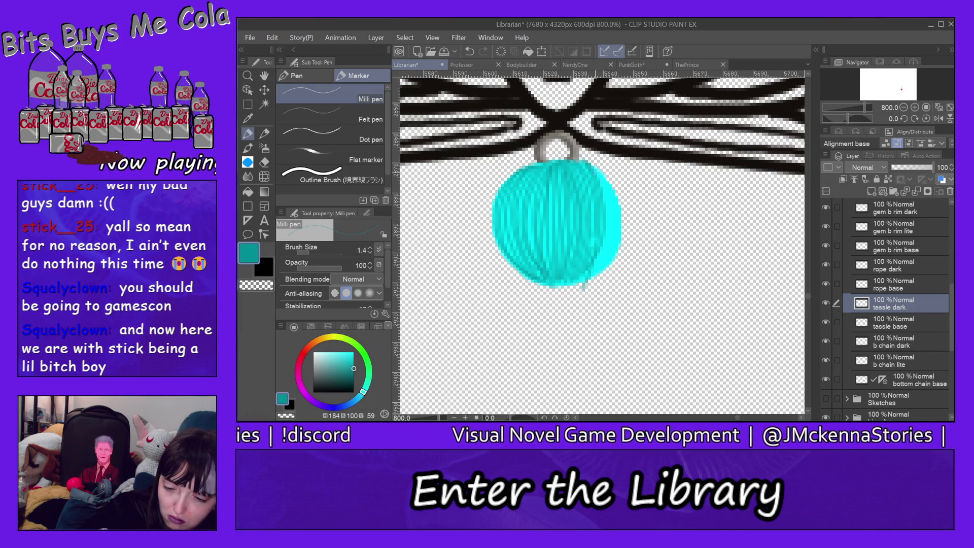
drag(606, 175, 587, 276)
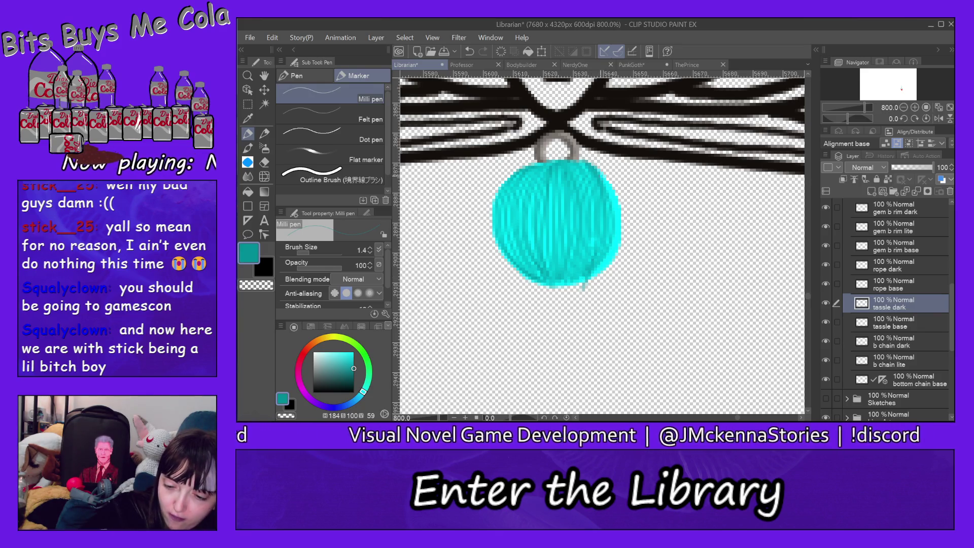
drag(614, 173, 590, 276)
drag(599, 164, 592, 276)
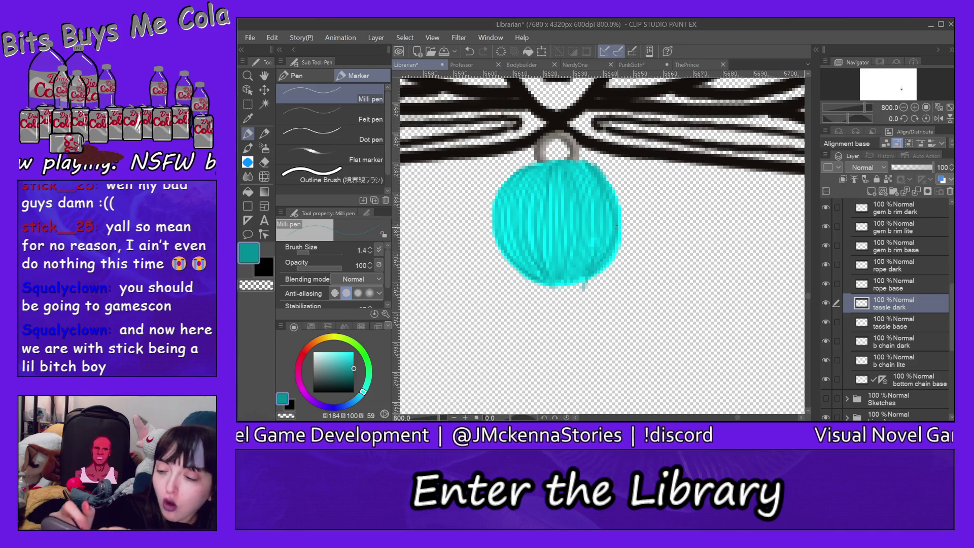
On the tassle base layer, sample the tassel's bright cyan from the flat fill.
click(909, 321)
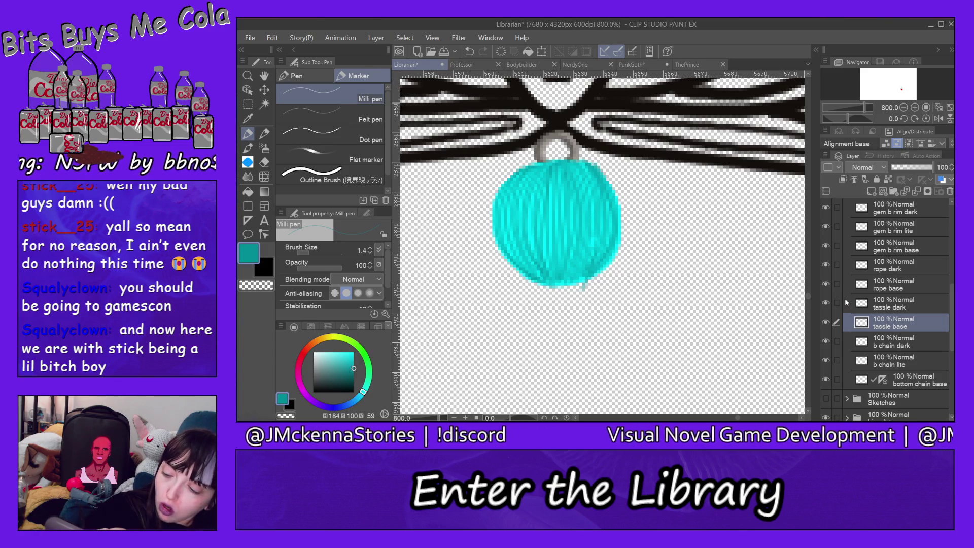
click(826, 303)
alt+click(580, 231)
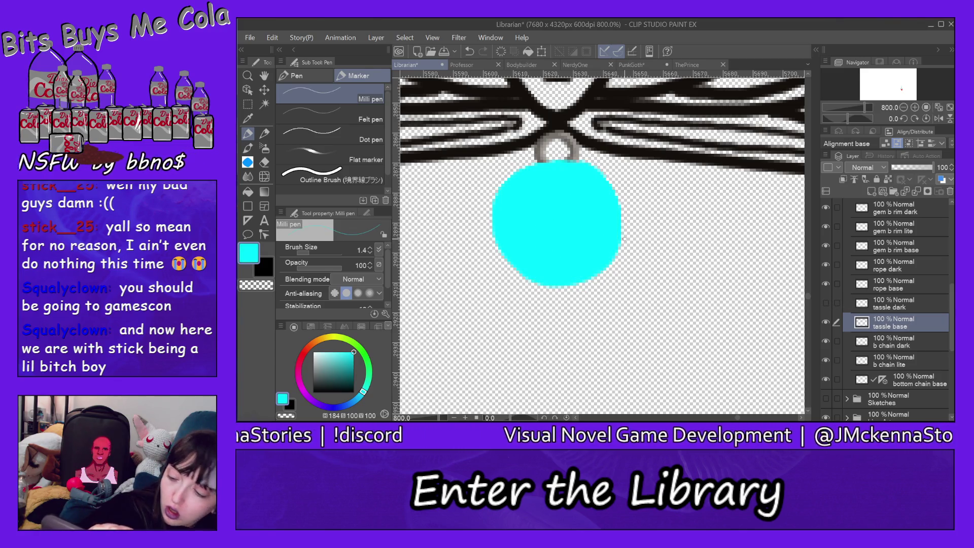
click(827, 304)
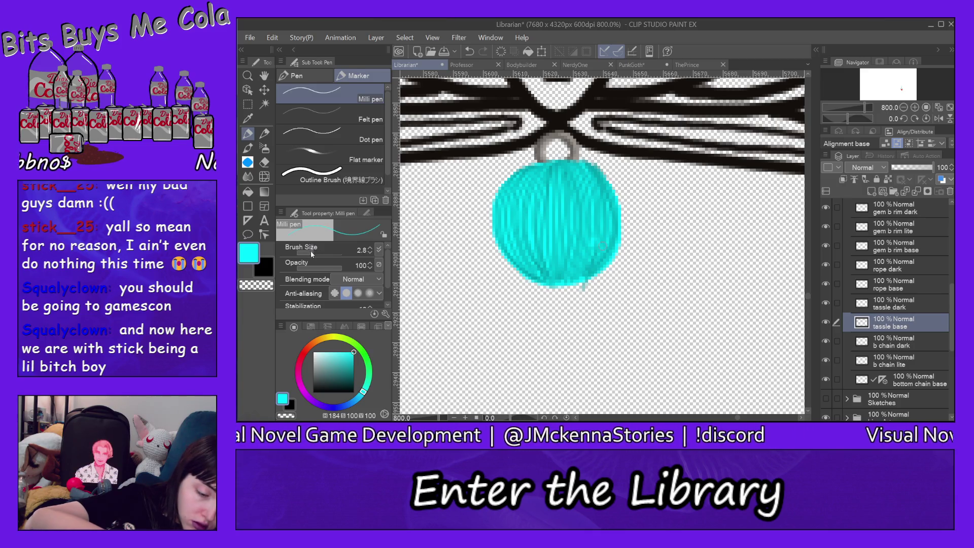
Enlarge the Milli pen and paint a wide squared cyan block beneath the tassel ball.
drag(314, 252, 314, 253)
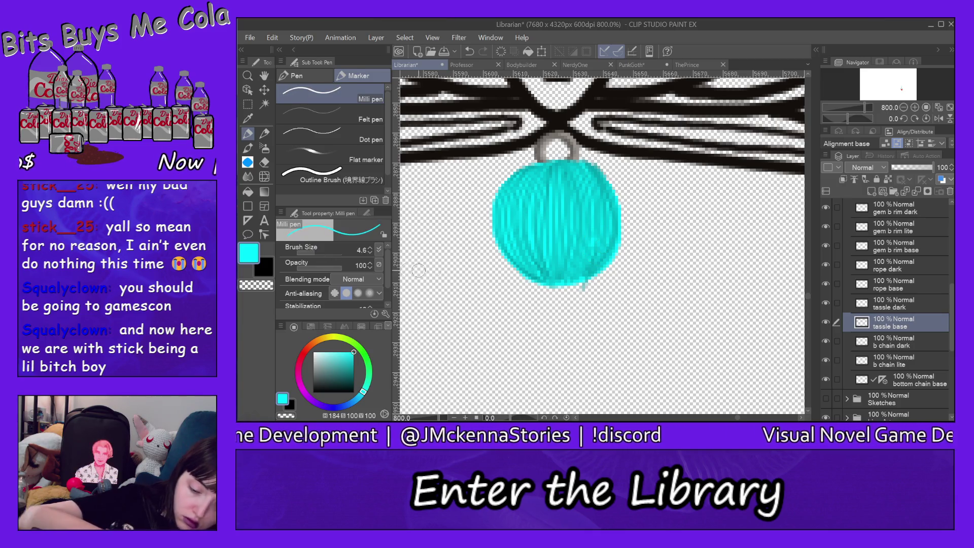
mouse_move(531, 282)
mouse_down()
mouse_move(594, 290)
mouse_move(583, 290)
mouse_up()
drag(522, 274, 510, 293)
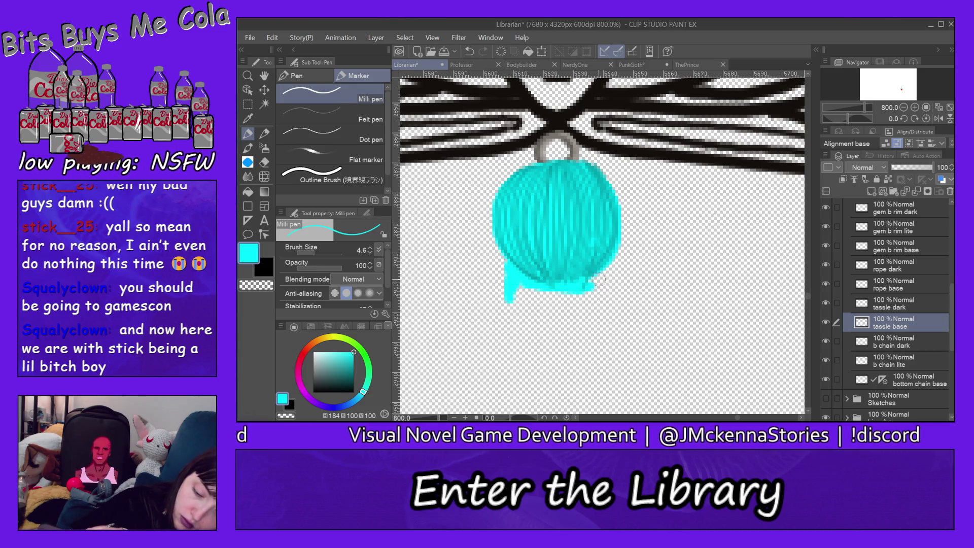
mouse_move(599, 279)
mouse_down()
mouse_move(601, 293)
mouse_move(515, 294)
mouse_move(598, 307)
mouse_move(522, 287)
mouse_up()
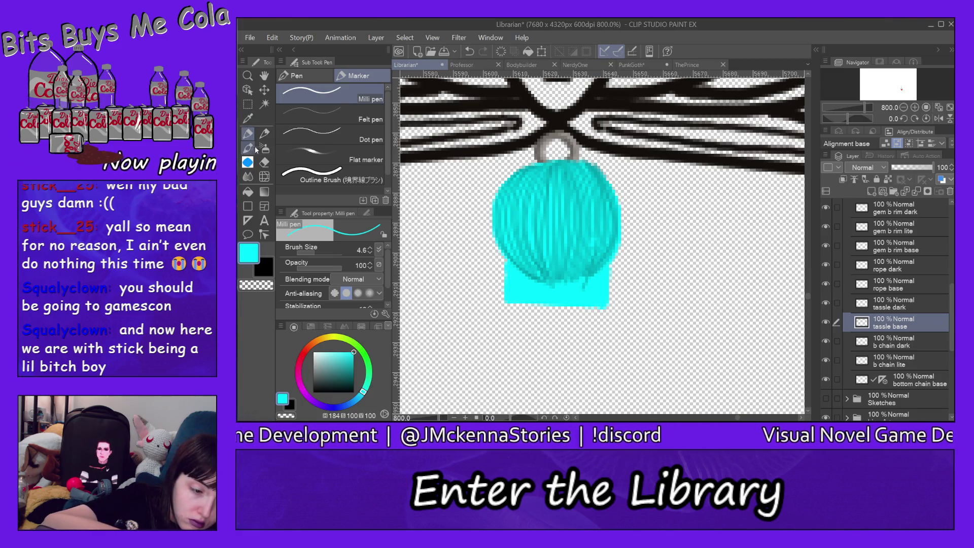
click(264, 163)
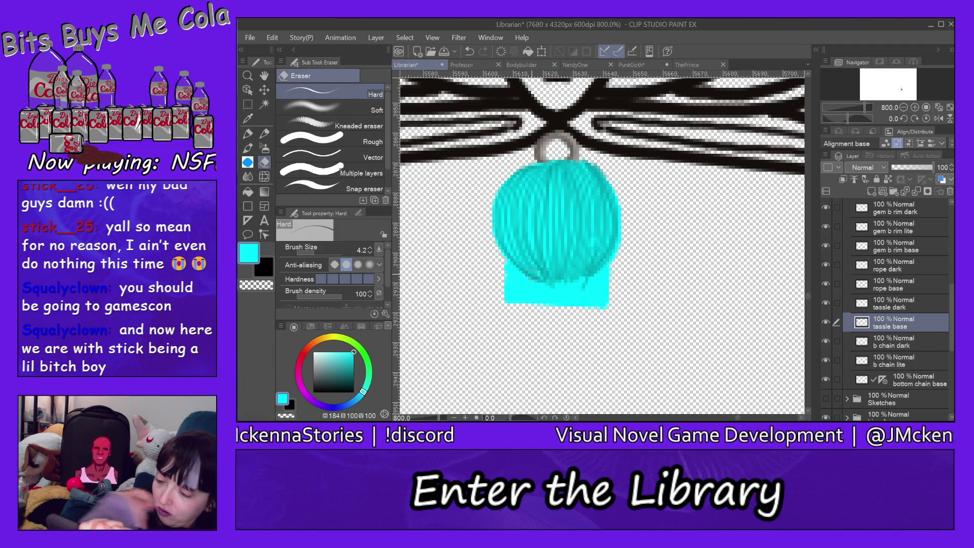
On tassle dark, erase strands along the ball's bottom edge and sample a darker teal.
click(891, 308)
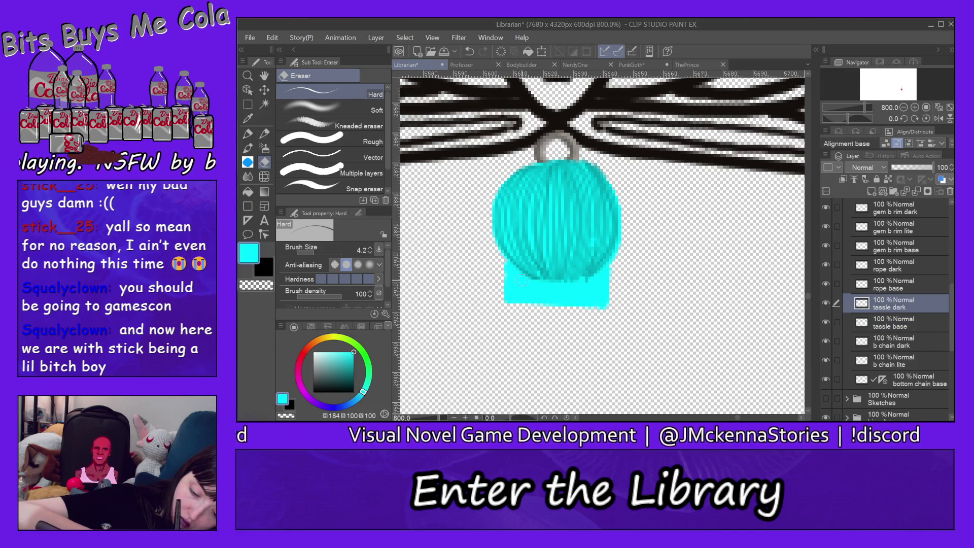
mouse_move(561, 283)
mouse_down()
mouse_move(535, 279)
mouse_move(600, 274)
mouse_up()
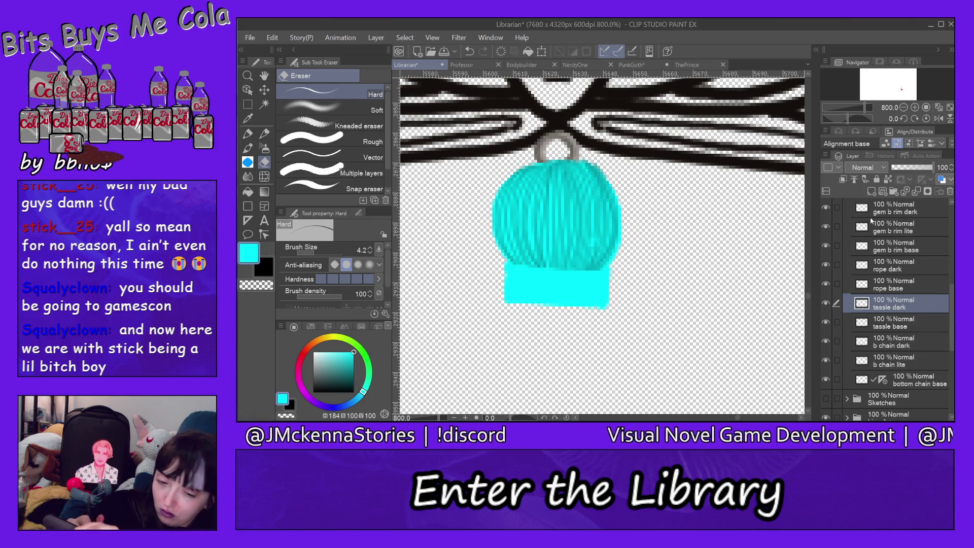
alt+click(603, 173)
click(247, 132)
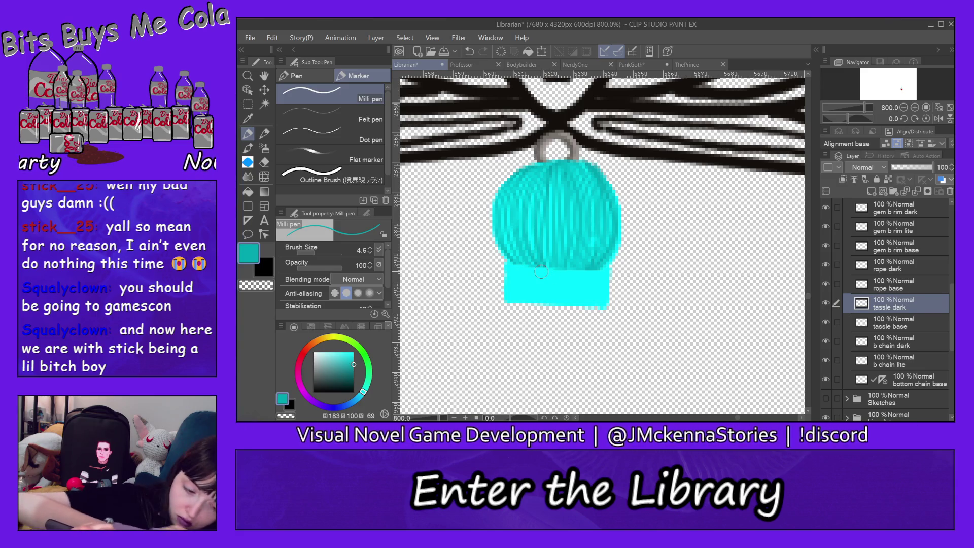
Set the Milli pen to 0.7 and draw horizontal dark teal strokes across the cyan band.
drag(306, 249, 300, 251)
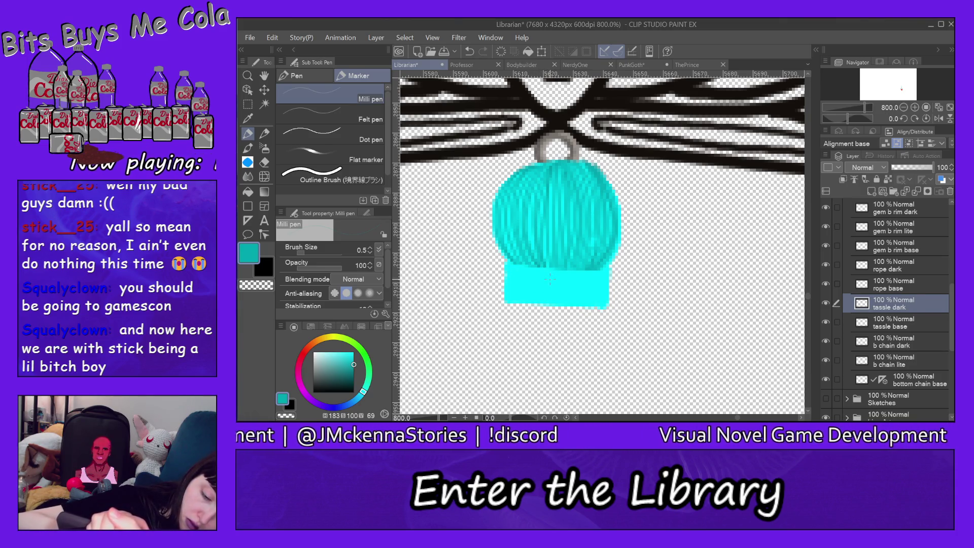
drag(298, 250, 312, 253)
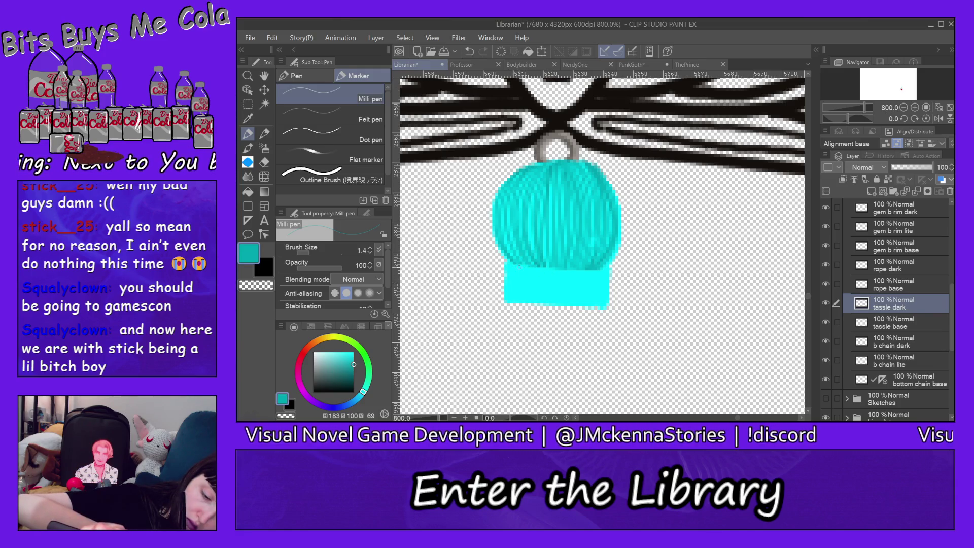
drag(509, 268, 593, 272)
mouse_move(525, 269)
mouse_down()
mouse_move(602, 281)
mouse_move(587, 283)
mouse_up()
mouse_move(512, 279)
mouse_down()
mouse_move(602, 287)
mouse_move(588, 298)
mouse_up()
drag(507, 293, 601, 308)
mouse_move(510, 297)
mouse_down()
mouse_move(601, 303)
mouse_move(609, 294)
mouse_move(572, 274)
mouse_move(612, 268)
mouse_up()
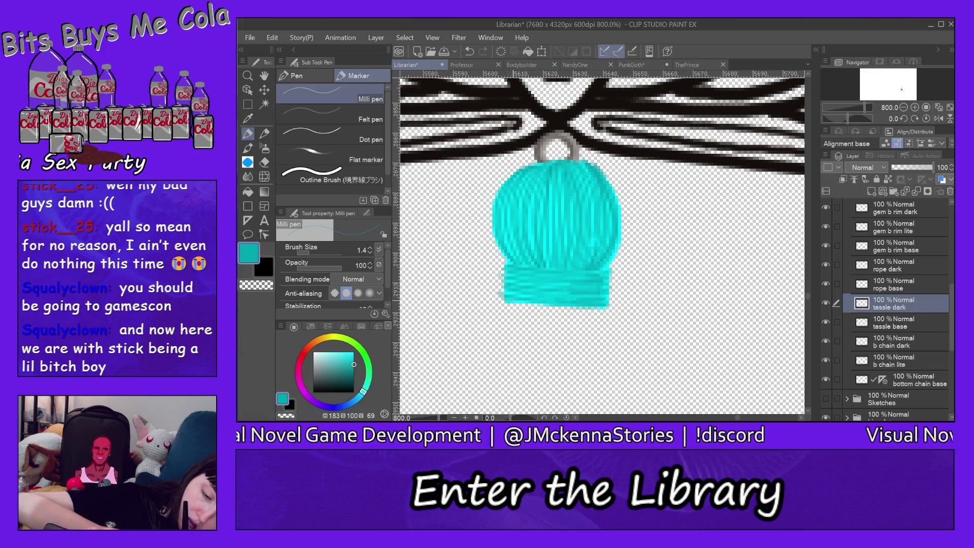
key(e)
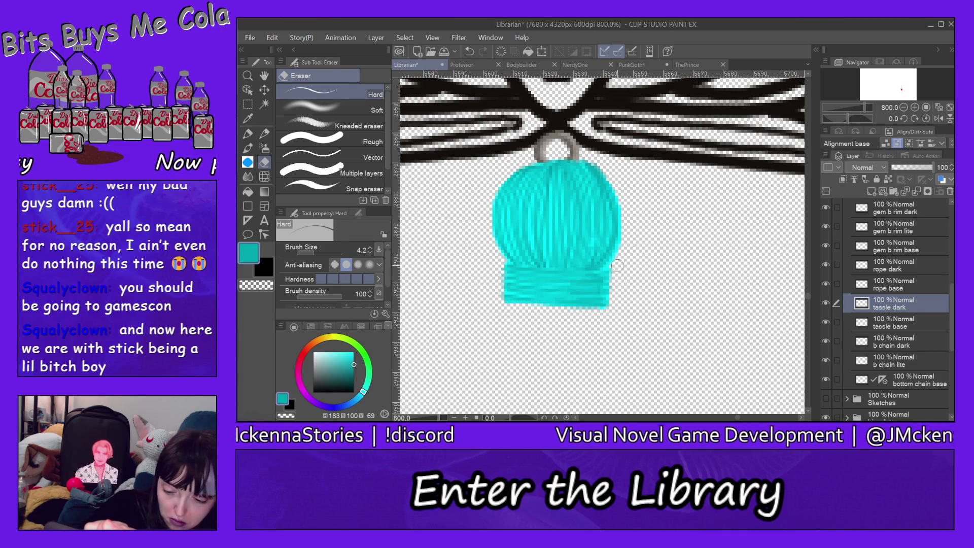
Resample the bright base cyan from tassle base's flat fill, keeping tassle dark visible.
click(903, 327)
click(826, 303)
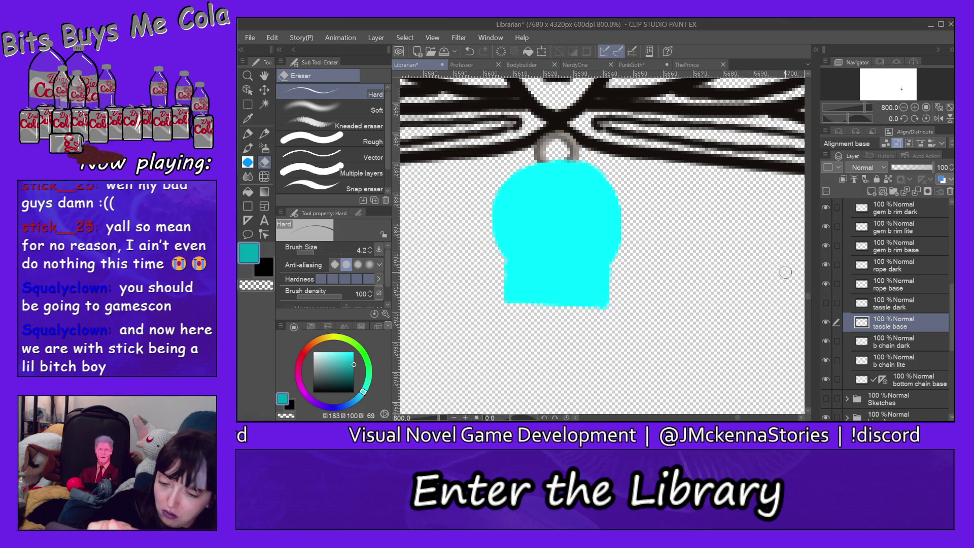
alt+click(583, 209)
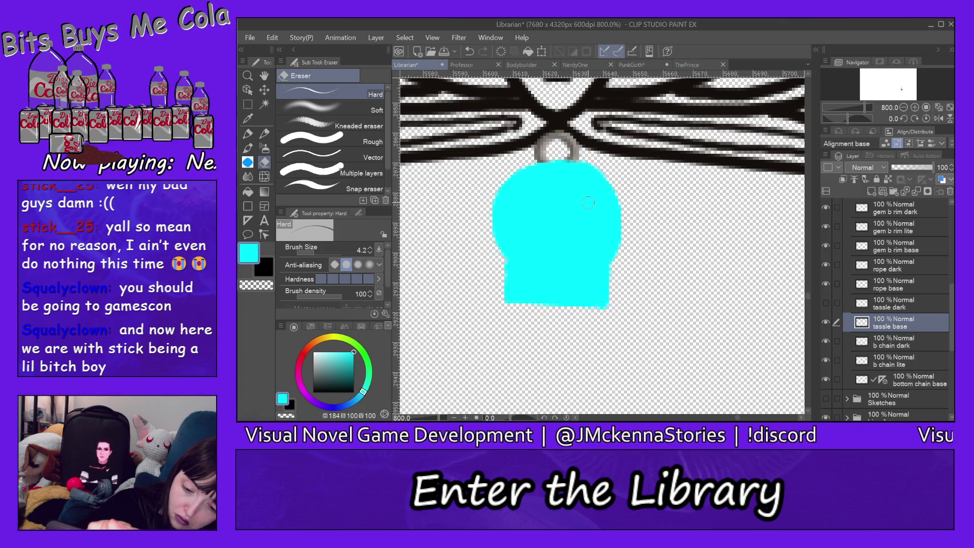
click(827, 303)
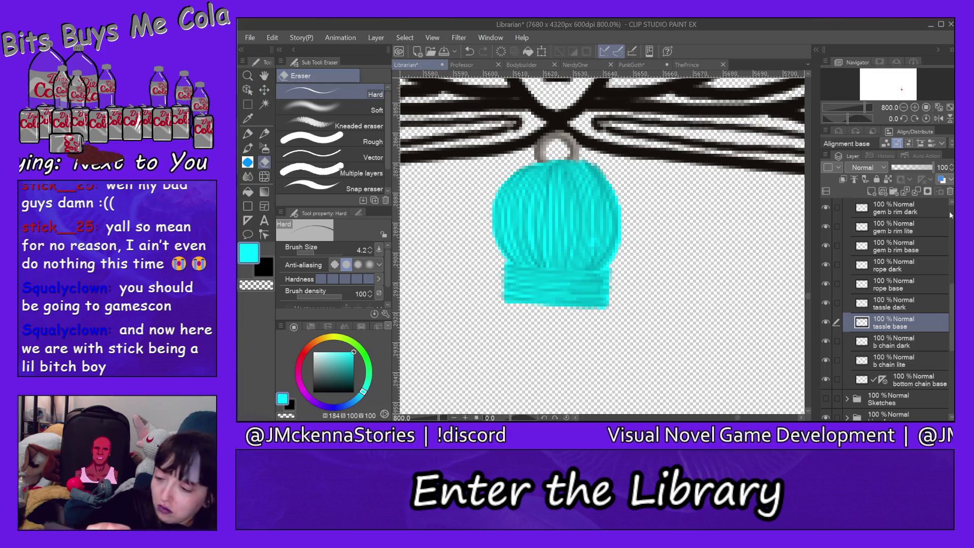
key(ctrl+alt+space)
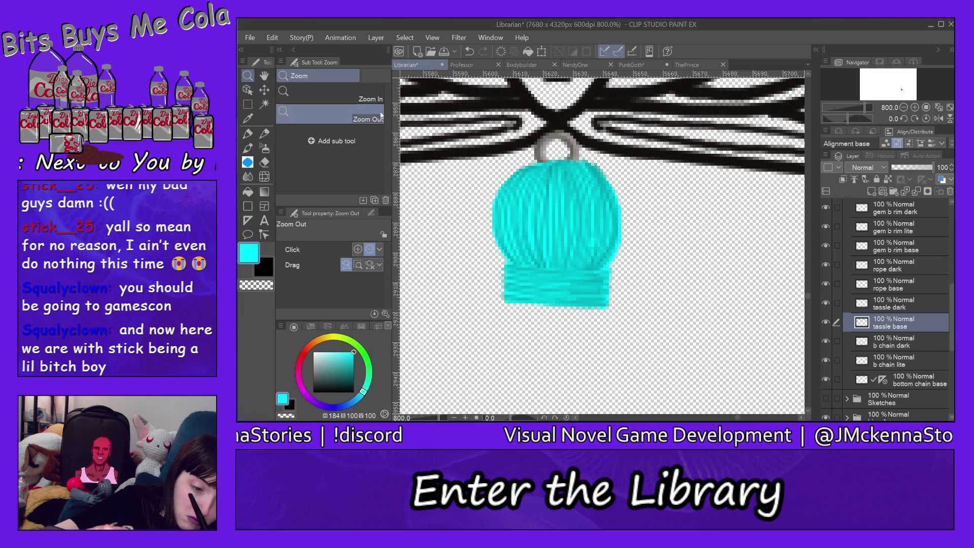
Zoom out to 100%, show the green sketch, and select tassle base with the Milli pen.
click(712, 272)
click(711, 273)
click(739, 283)
click(739, 283)
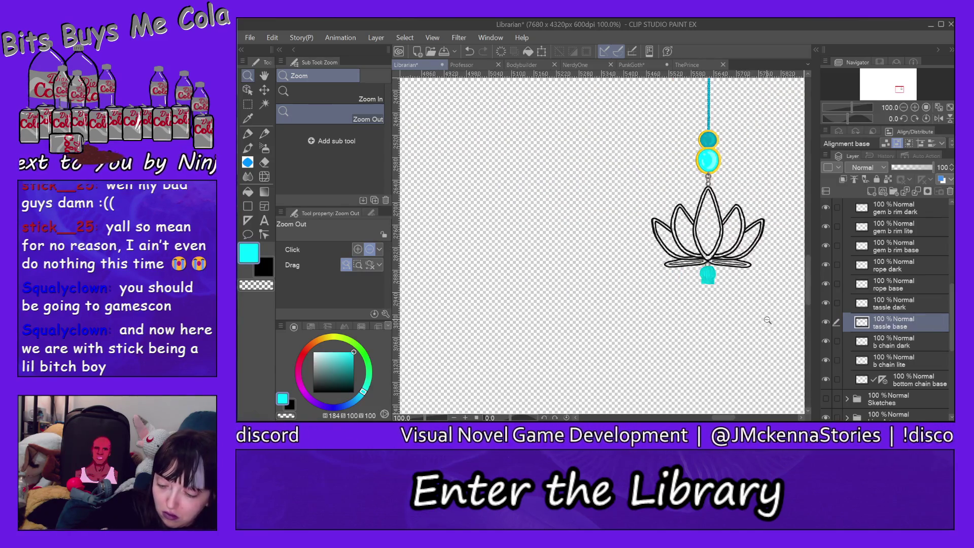
drag(726, 419, 748, 419)
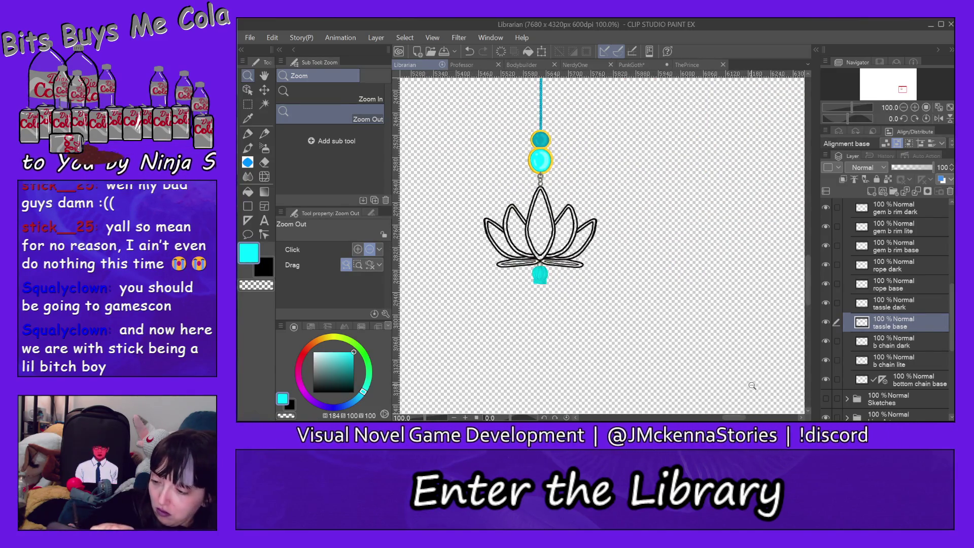
drag(953, 305, 950, 202)
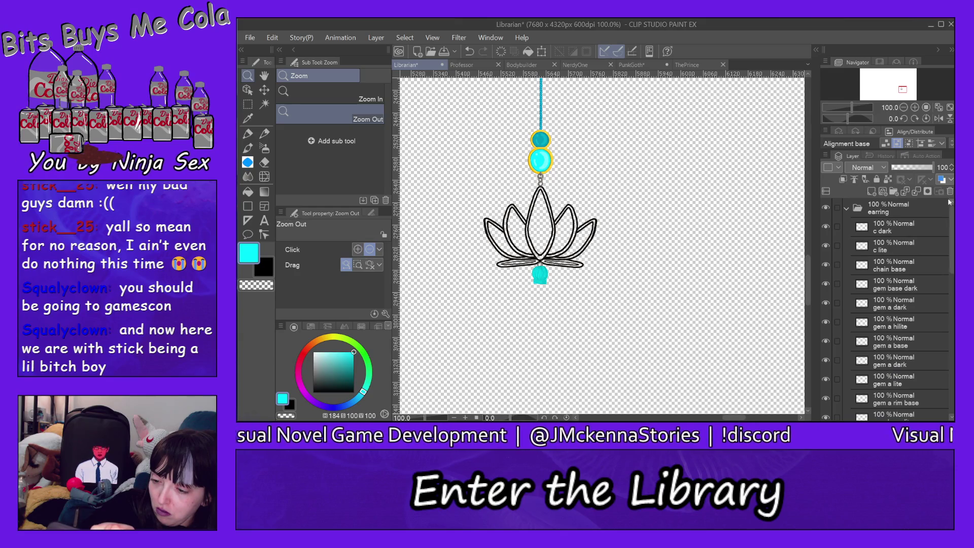
click(847, 208)
click(826, 227)
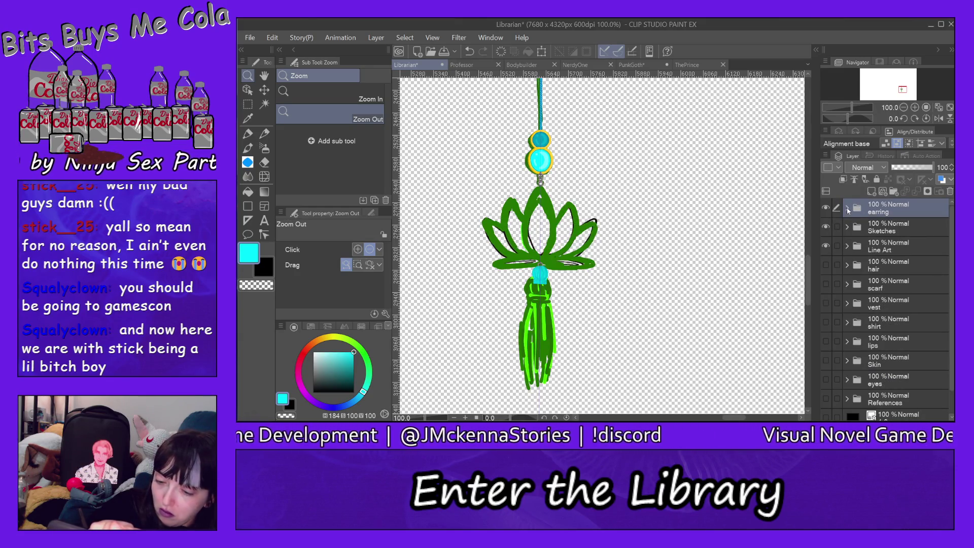
click(847, 209)
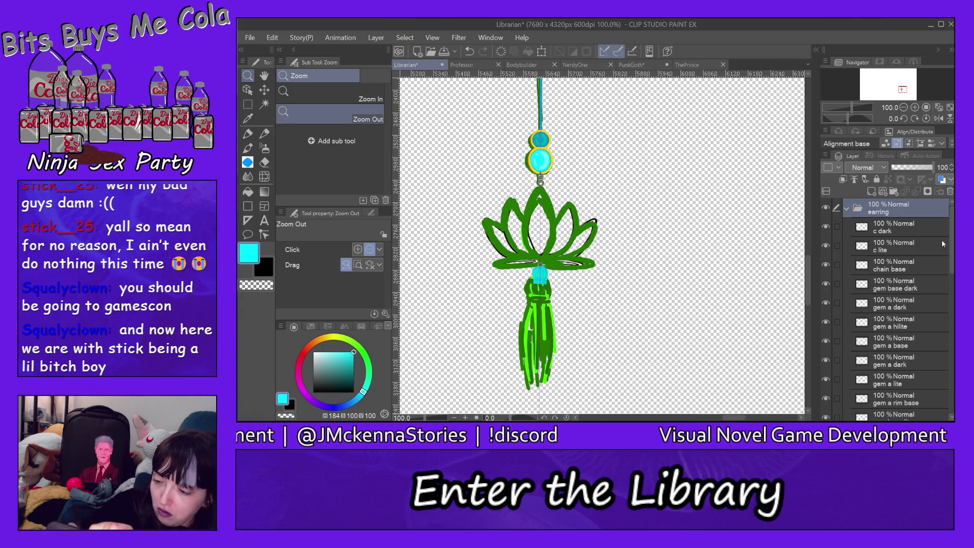
drag(952, 241, 952, 374)
drag(953, 372, 953, 350)
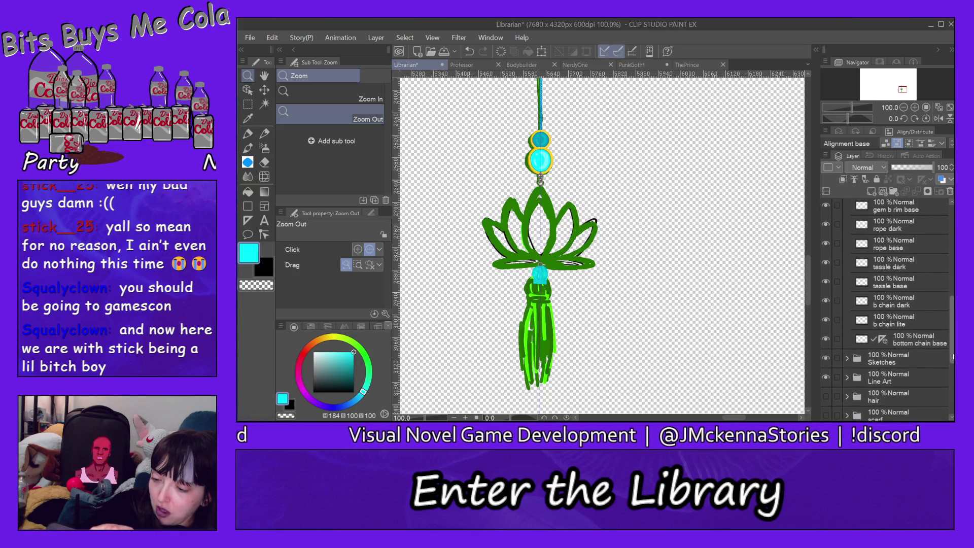
click(921, 287)
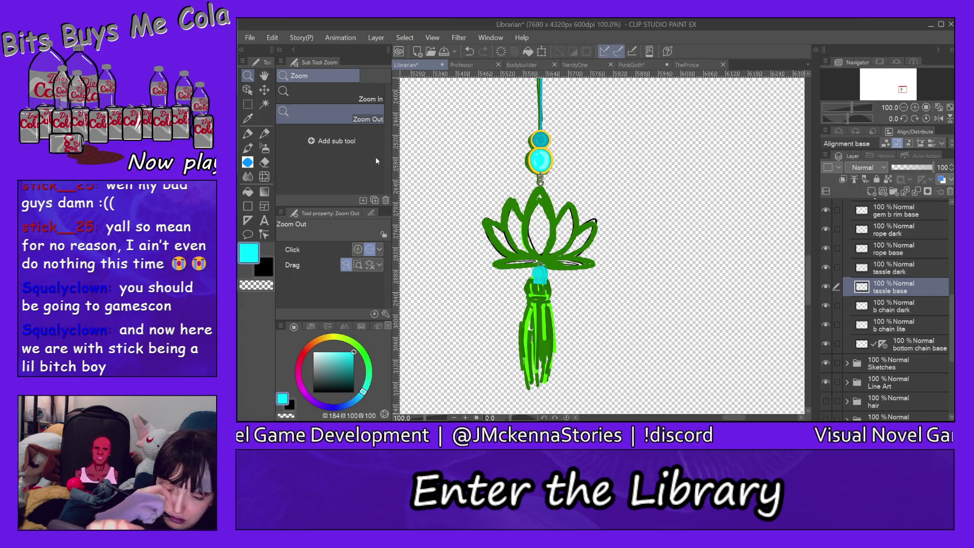
click(248, 133)
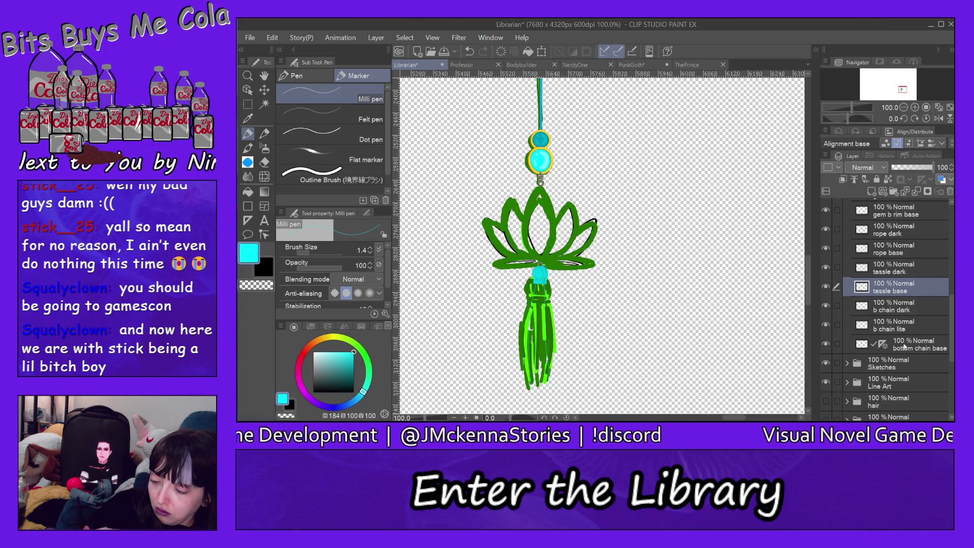
Hide the green sketch, zoom in around the tassel, and return to the Milli pen.
click(827, 363)
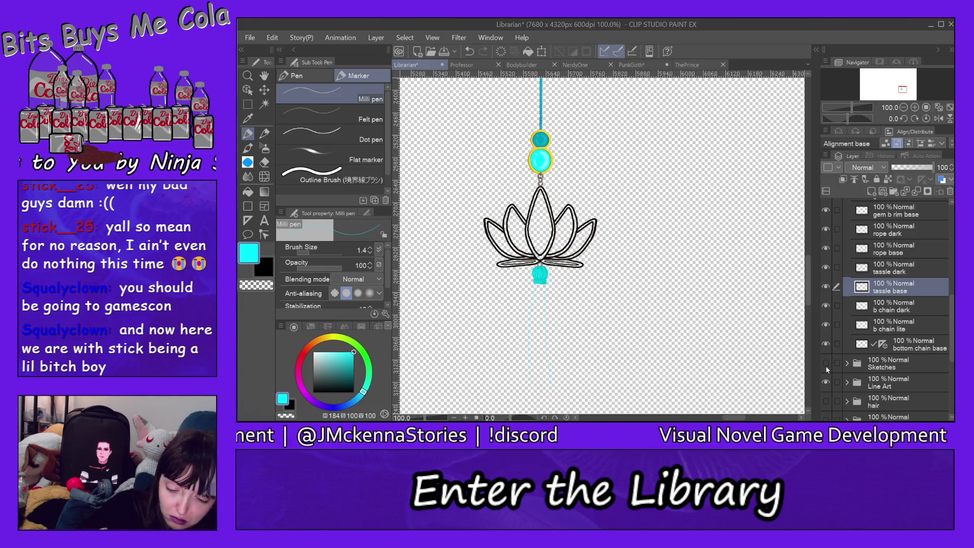
click(248, 75)
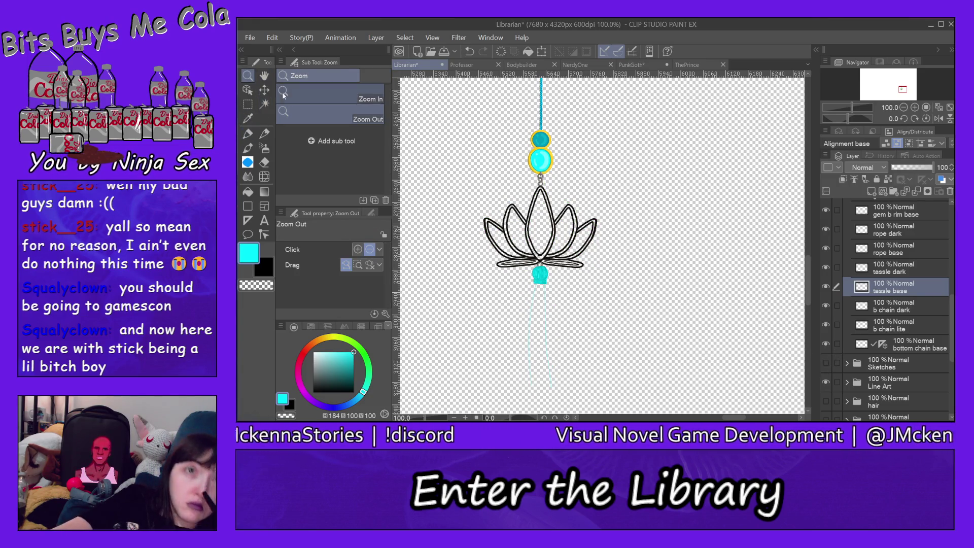
click(546, 351)
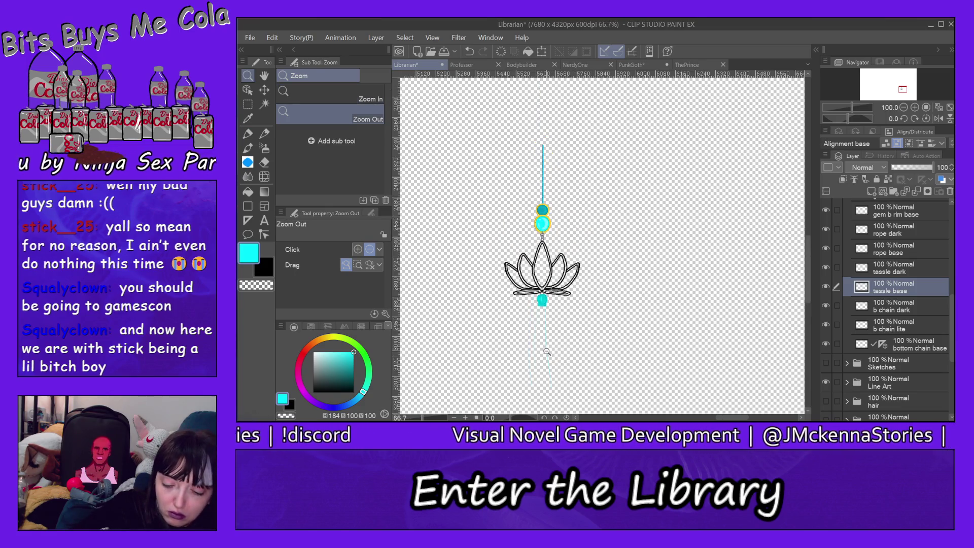
click(547, 351)
alt+click(545, 365)
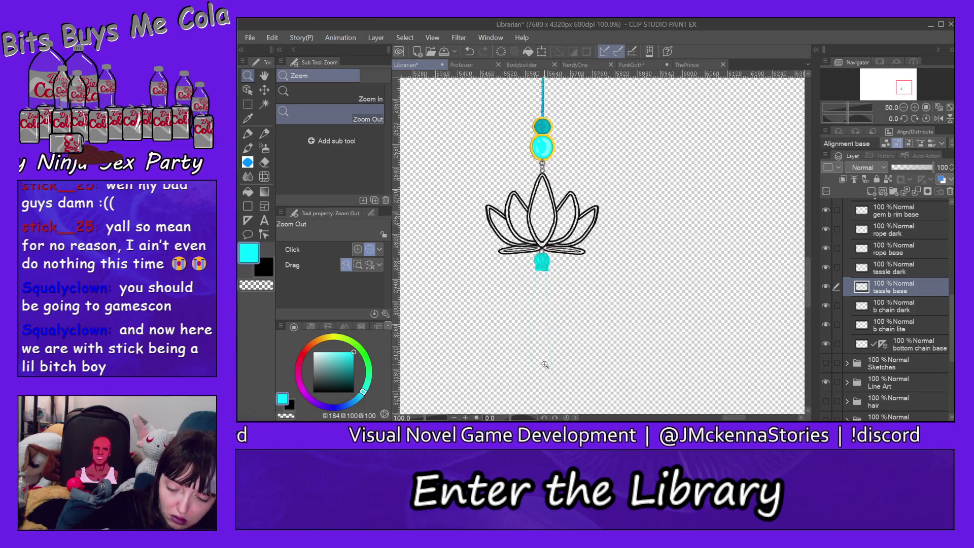
alt+click(545, 364)
alt+click(545, 364)
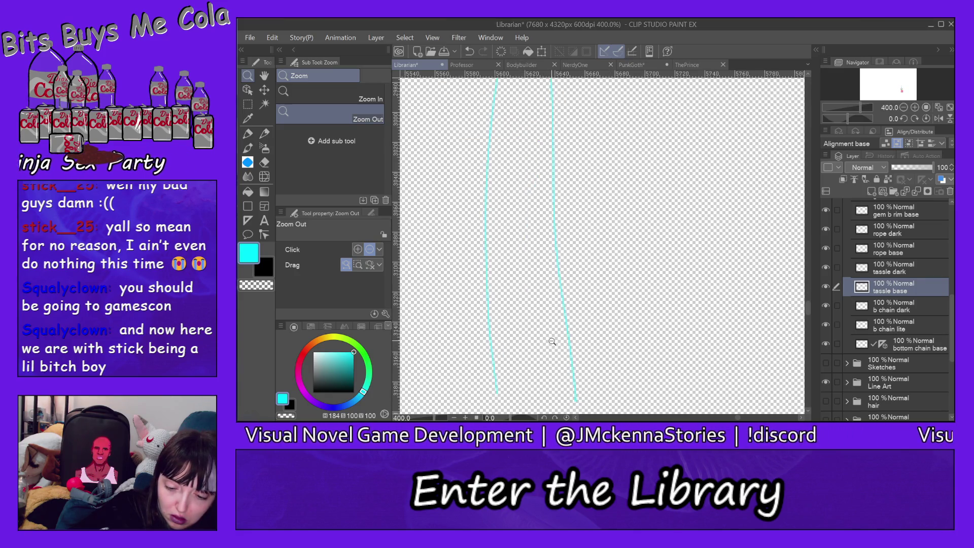
drag(809, 309, 809, 303)
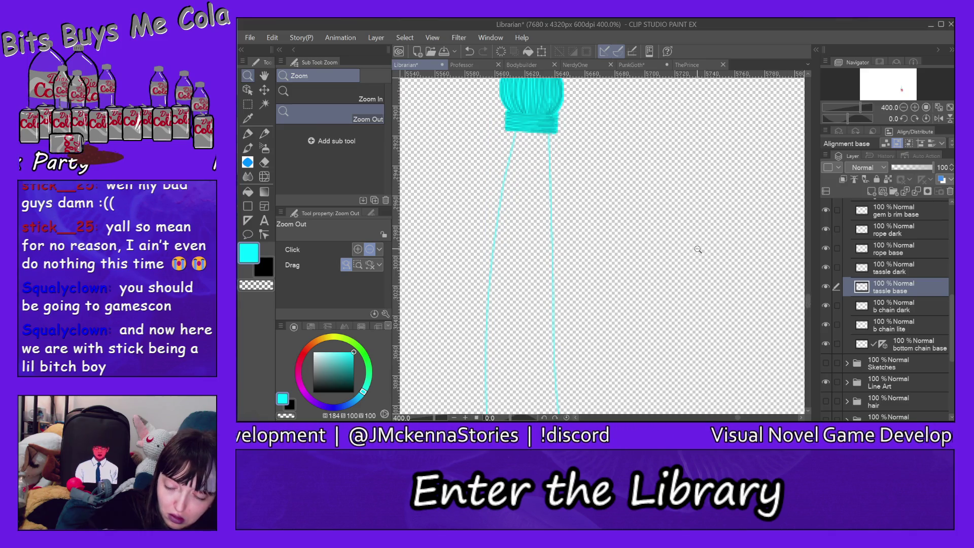
click(697, 249)
drag(810, 285, 807, 287)
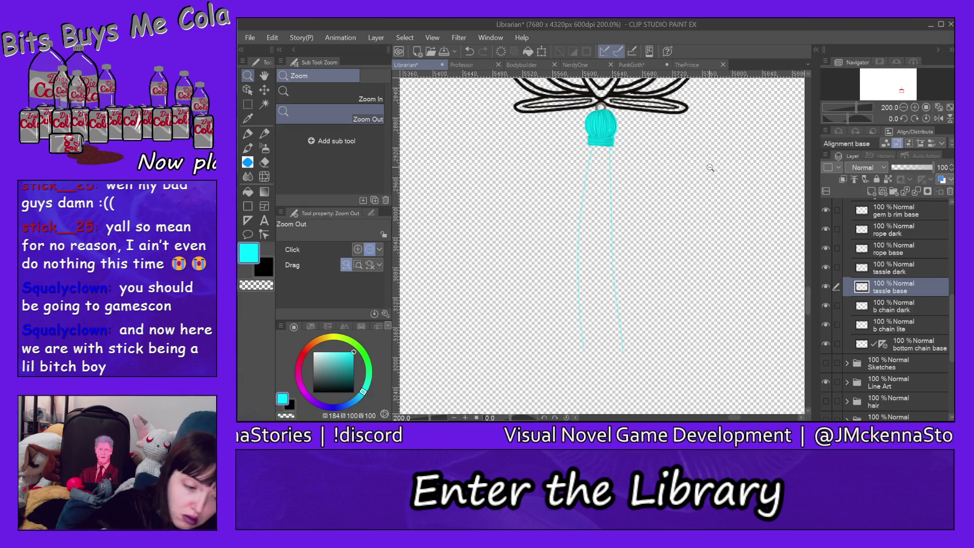
click(249, 133)
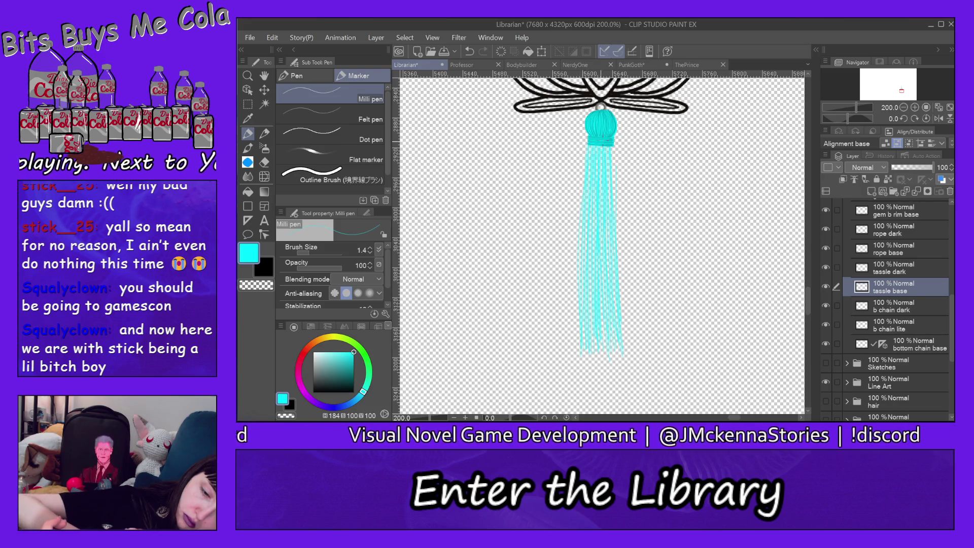
On tassle dark, eyedrop a darker teal from the tassel top and draw a strand down it.
click(899, 267)
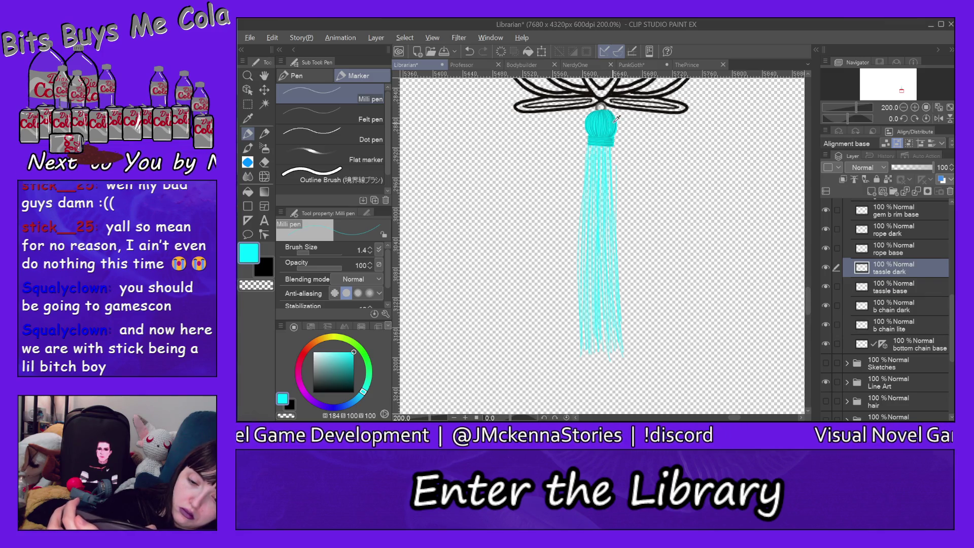
drag(616, 119, 617, 120)
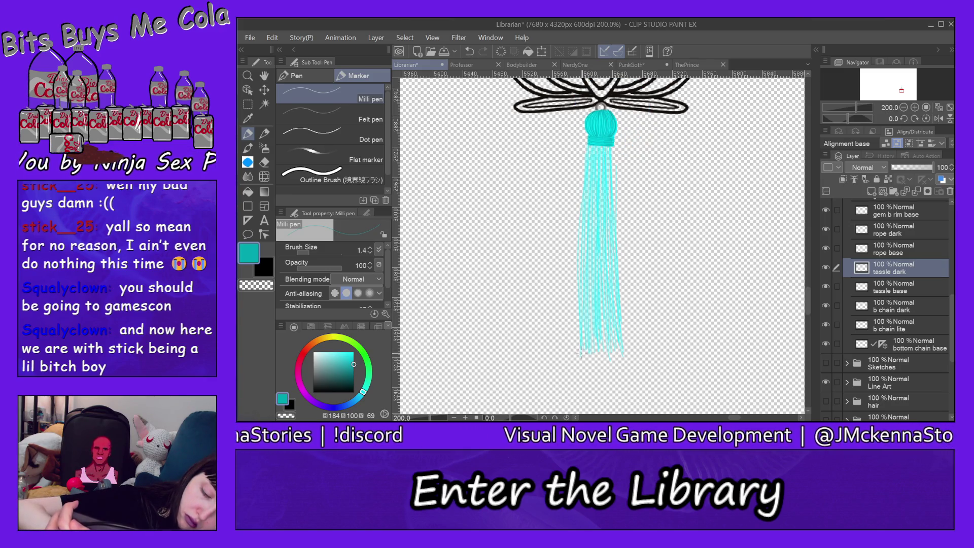
click(301, 38)
key(Escape)
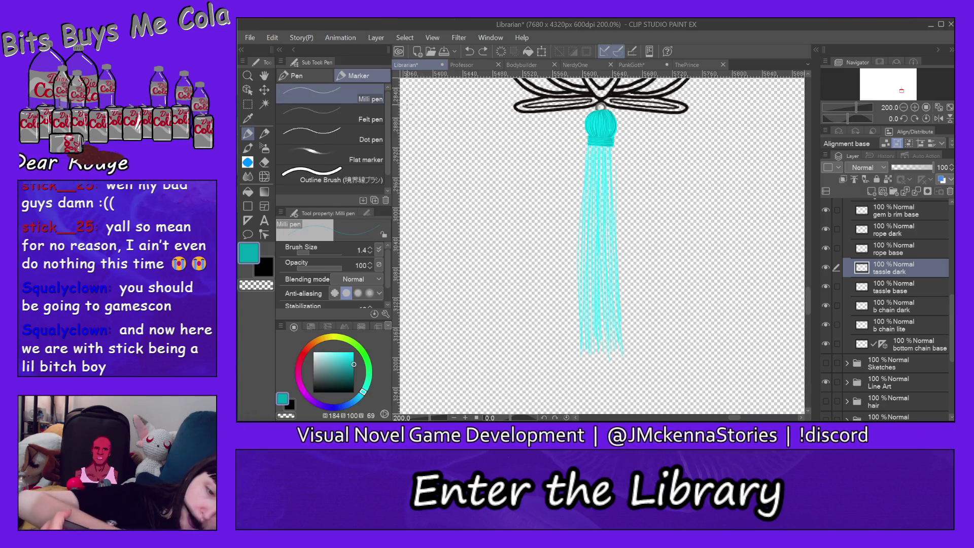
drag(601, 147, 601, 247)
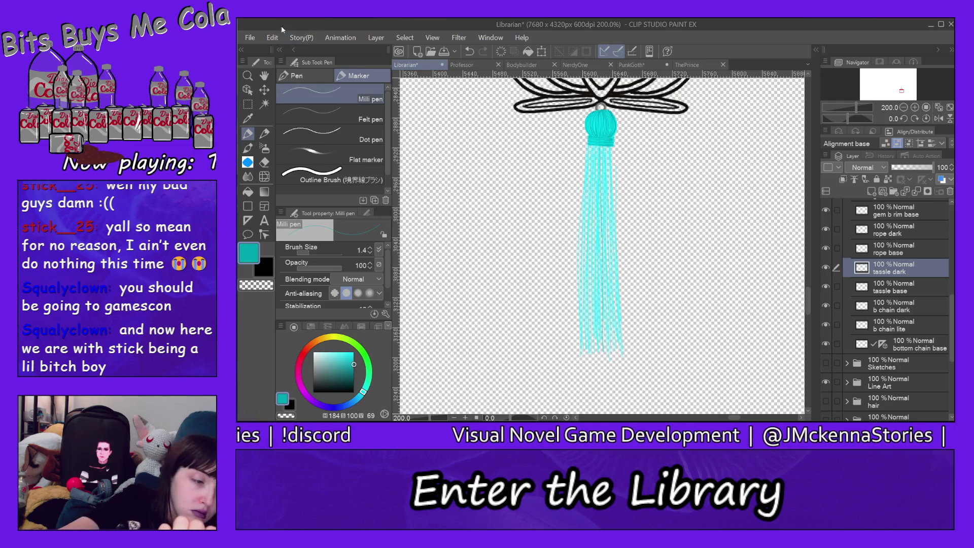
click(301, 37)
click(296, 23)
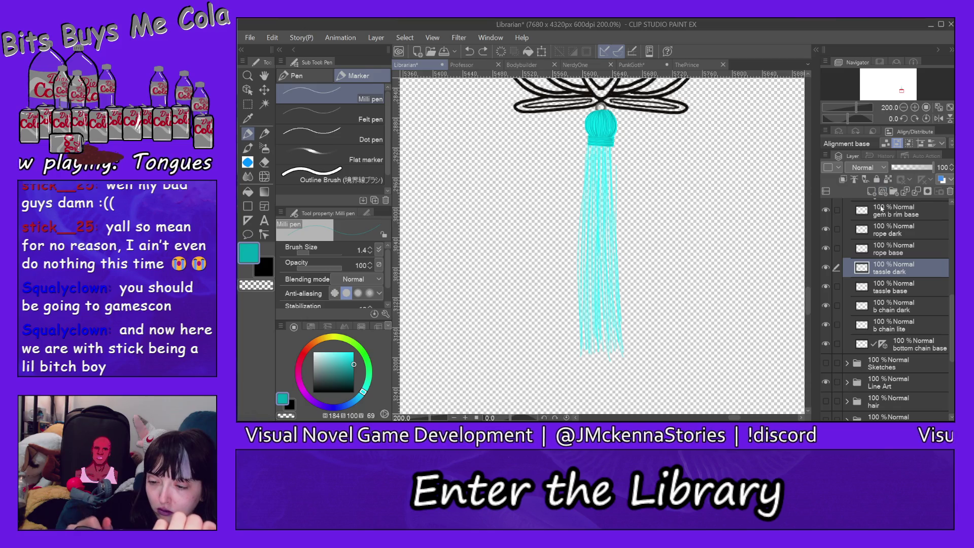
Add Layer 2 and draw long dark teal strands up the tassel's centre.
click(872, 190)
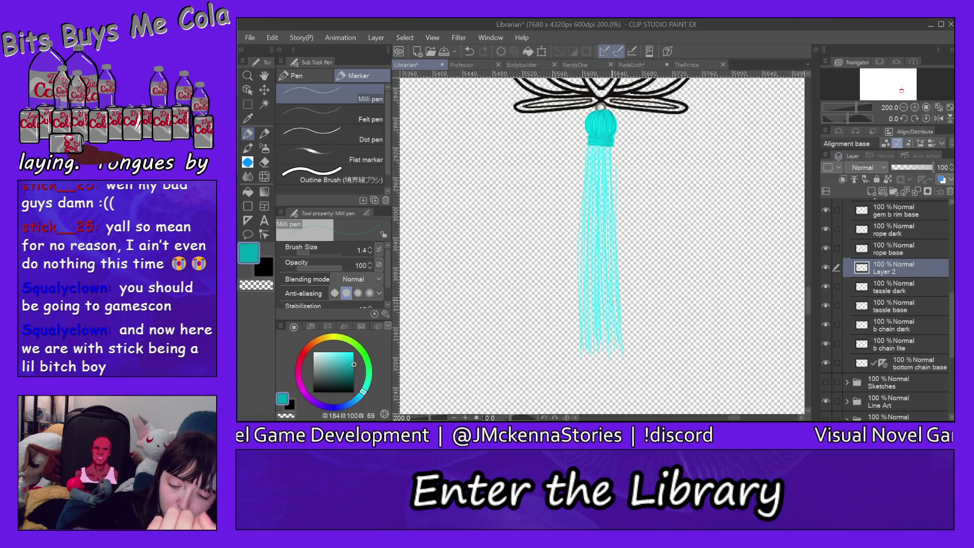
drag(599, 355, 604, 156)
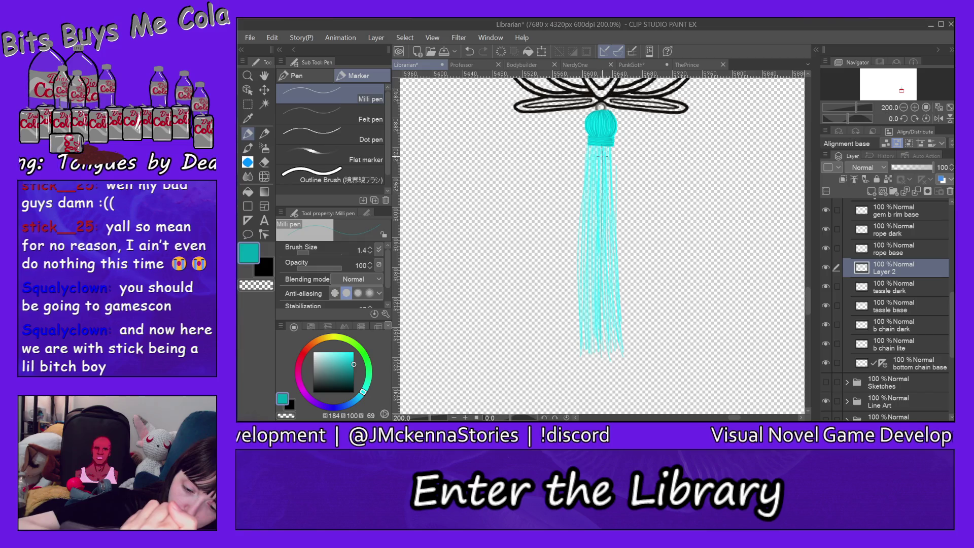
drag(615, 348, 603, 199)
drag(598, 329, 598, 223)
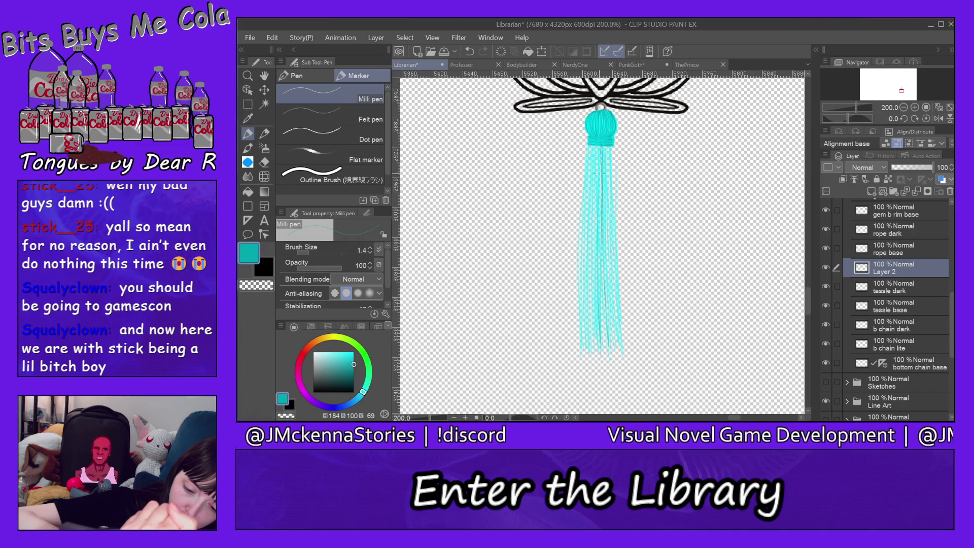
drag(594, 335, 598, 146)
drag(593, 327, 597, 143)
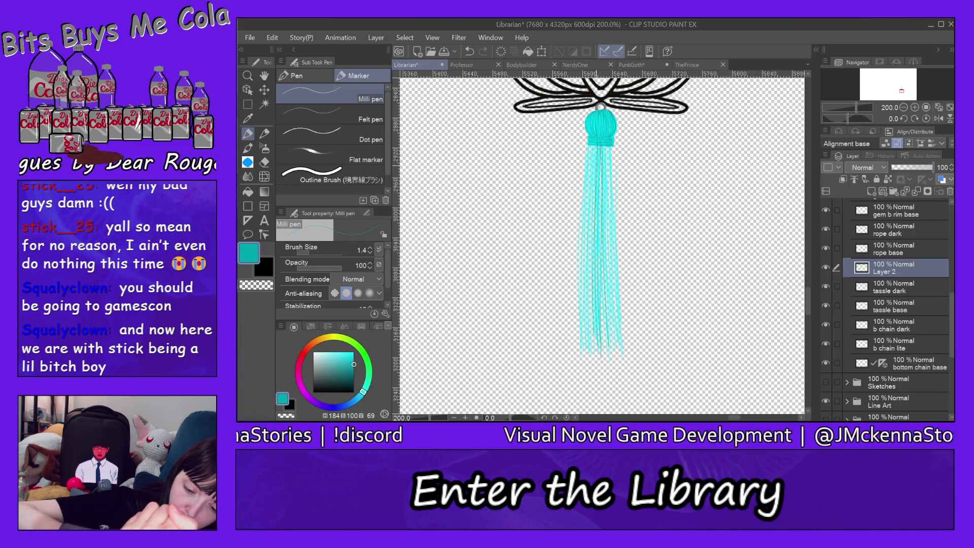
drag(589, 340, 593, 147)
drag(587, 323, 593, 155)
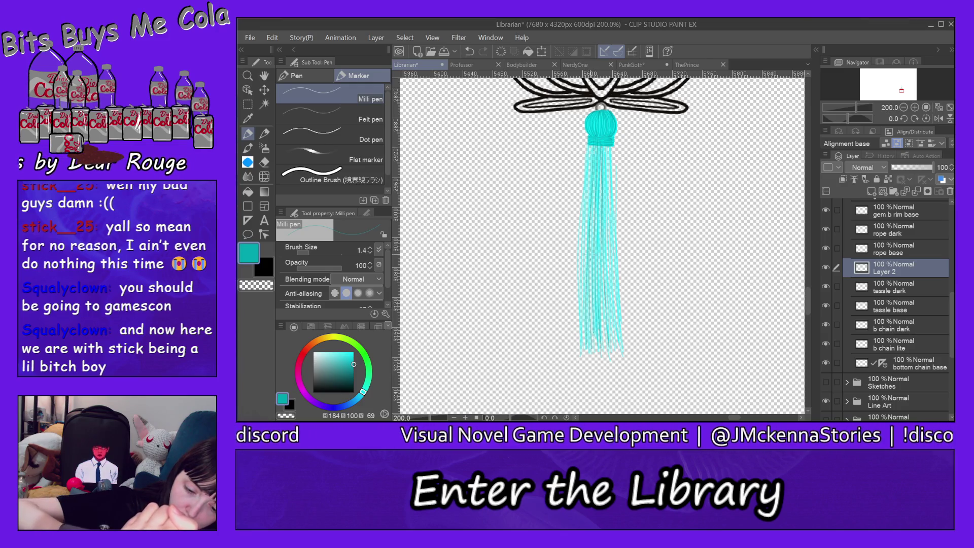
drag(583, 308, 589, 145)
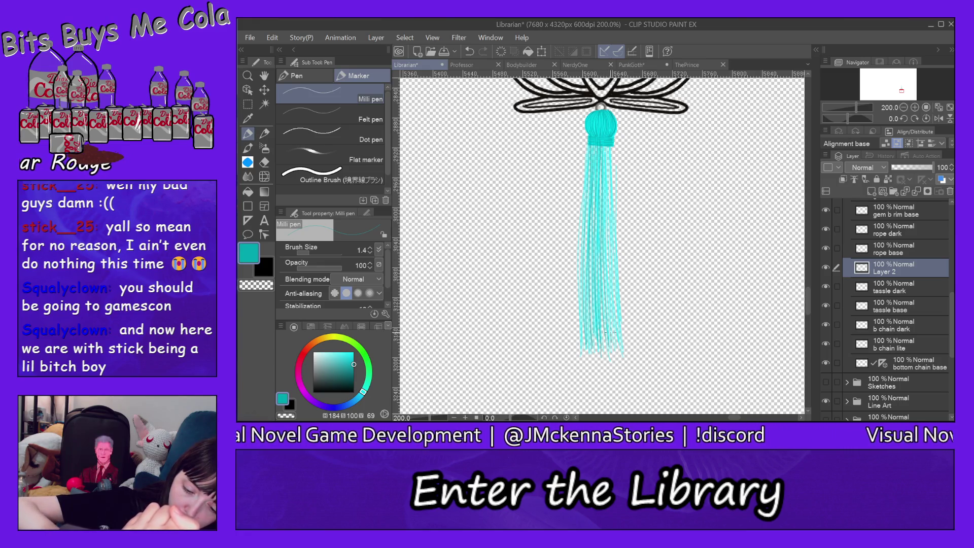
Add more dark teal strands through the tassel's centre and left side.
drag(611, 331, 603, 190)
drag(611, 256, 608, 146)
drag(615, 300, 607, 151)
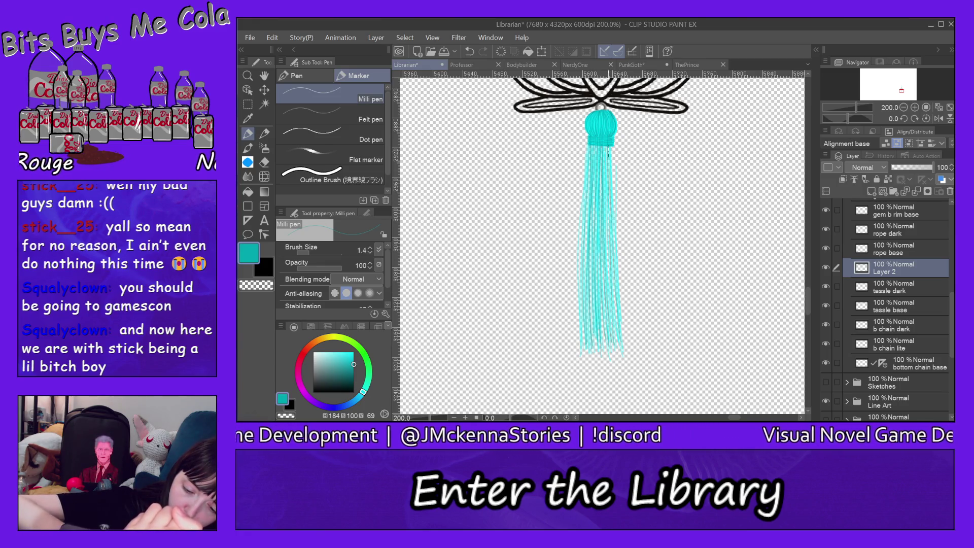
drag(623, 341, 609, 177)
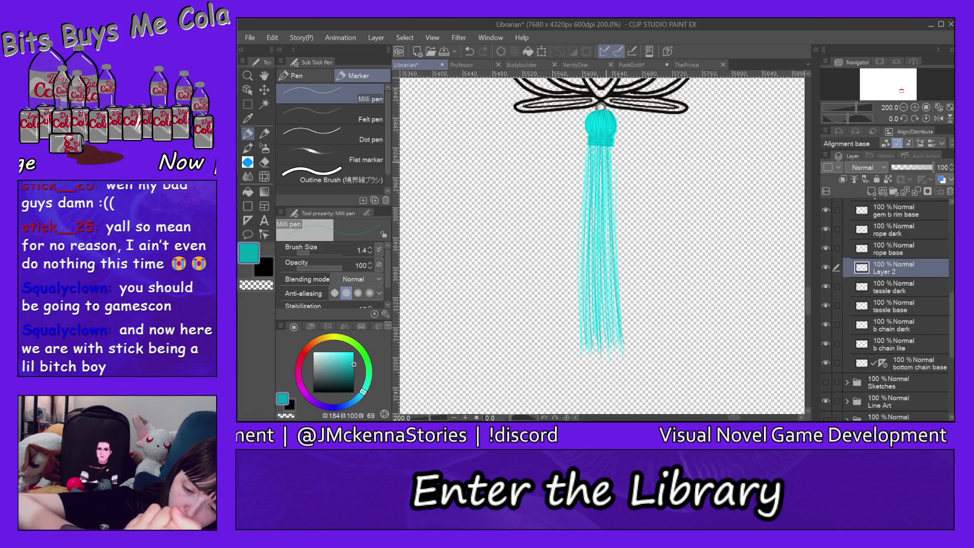
drag(612, 315, 607, 183)
drag(605, 232, 603, 146)
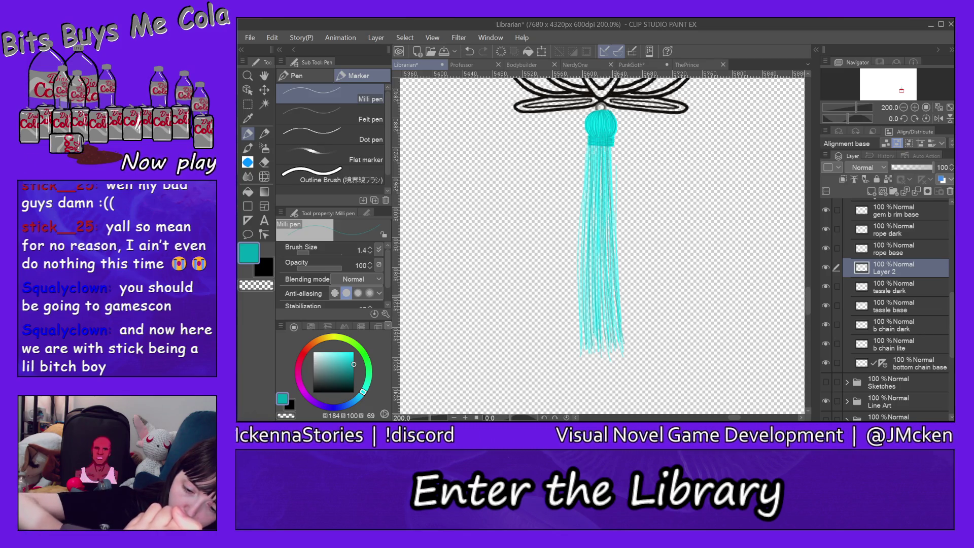
drag(616, 322, 608, 219)
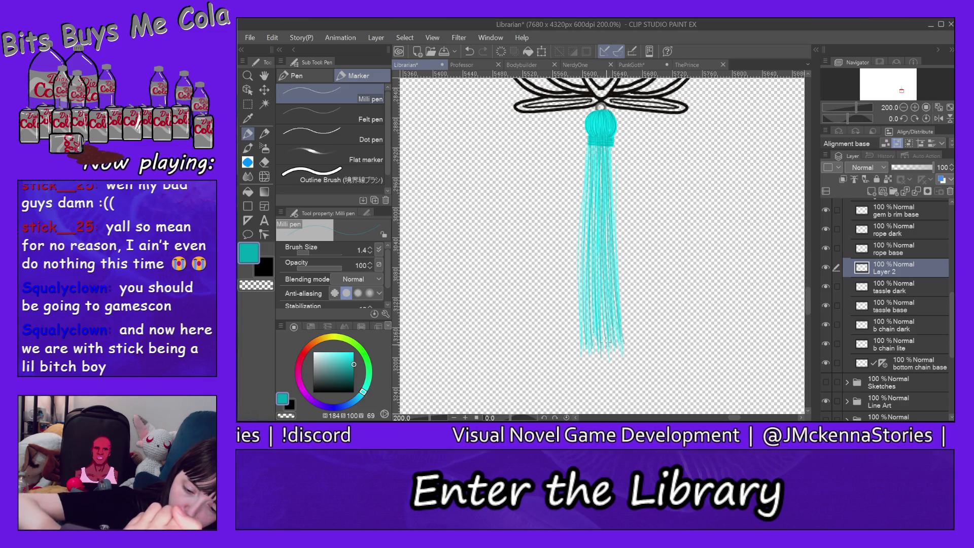
drag(602, 335, 596, 228)
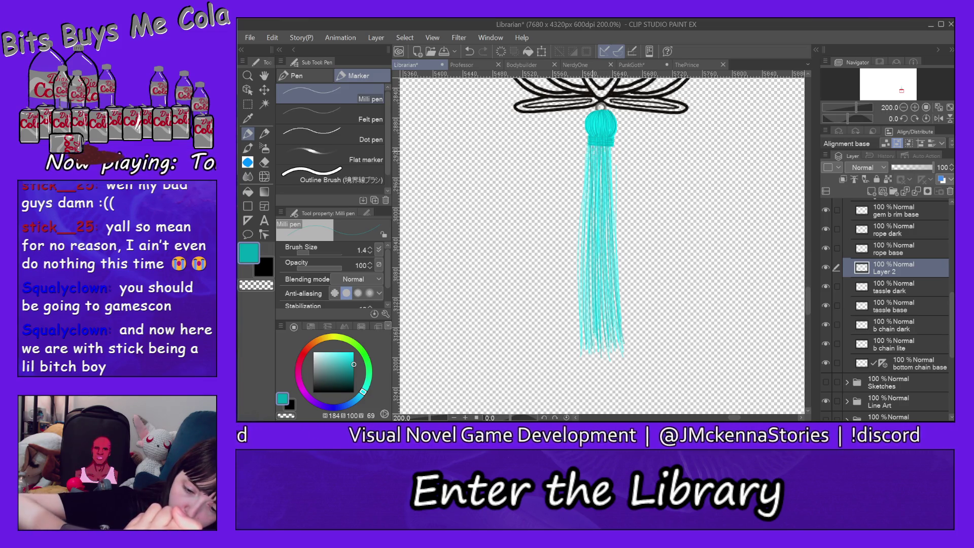
drag(590, 337, 588, 169)
drag(585, 333, 589, 153)
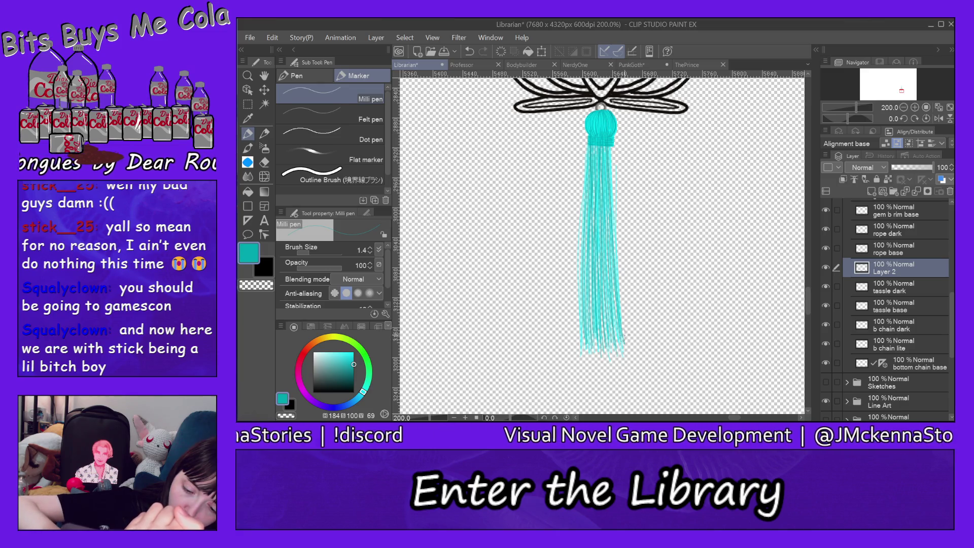
Draw a strand on the tassel's right side, then remove it with Edit > Undo.
drag(624, 332, 615, 162)
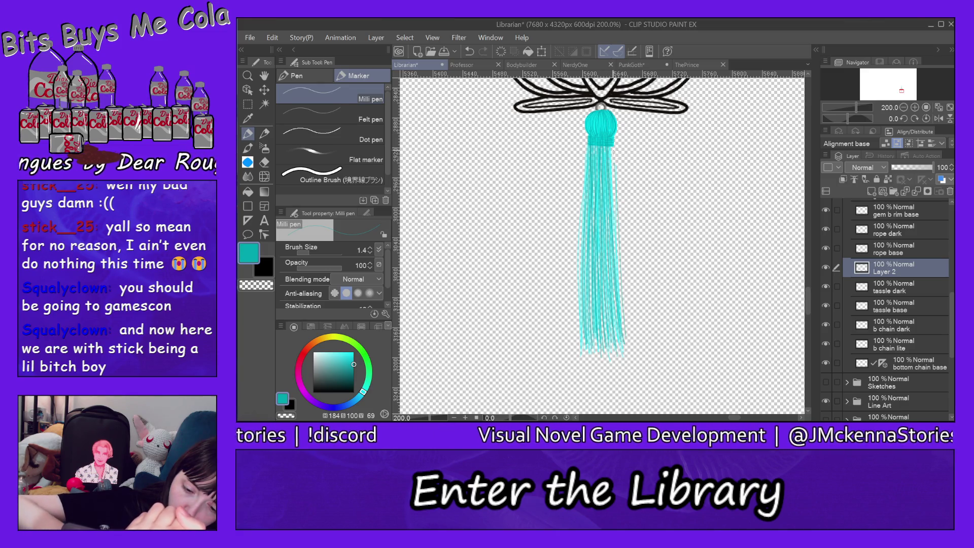
click(272, 37)
click(307, 25)
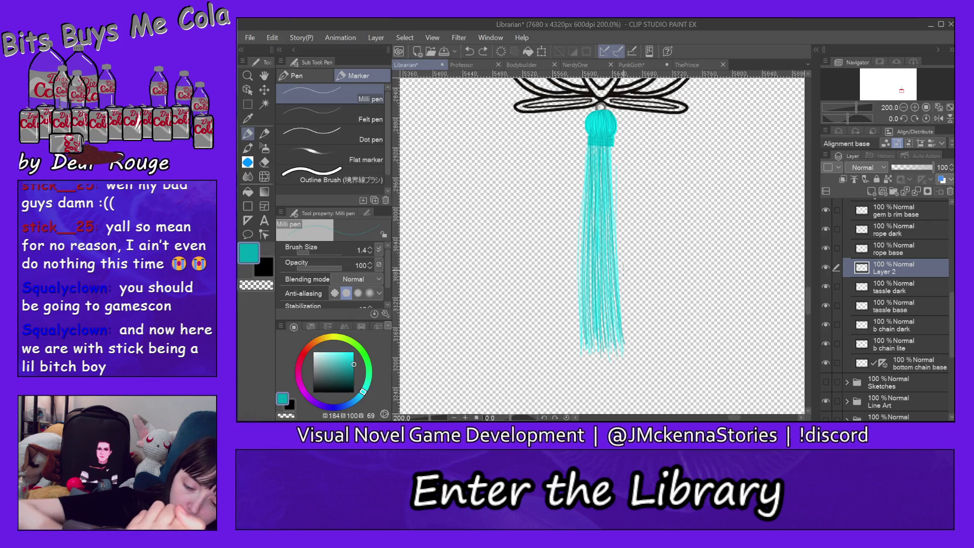
click(272, 37)
click(306, 31)
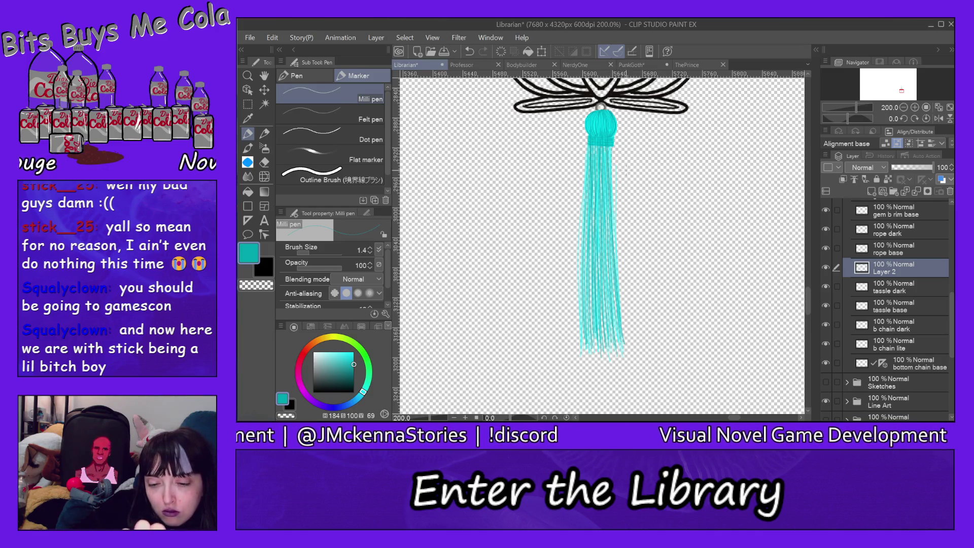
Redraw thin teal strands down the tassel's right side and right edge.
drag(613, 146, 619, 292)
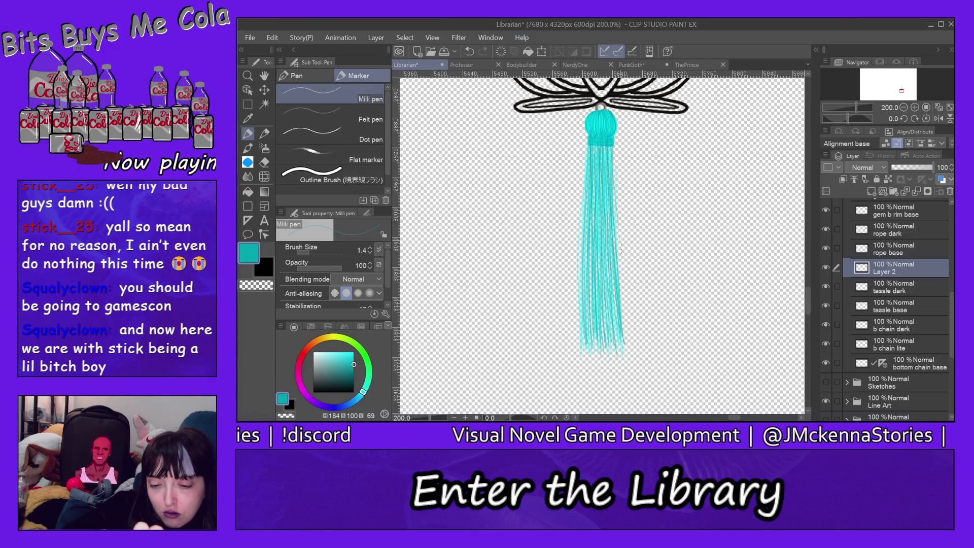
drag(621, 254, 624, 339)
drag(618, 217, 625, 314)
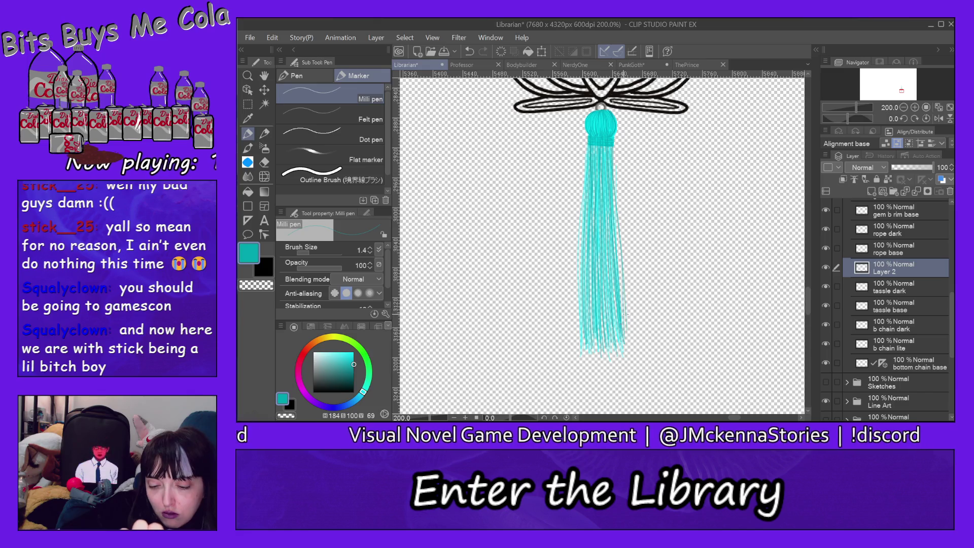
drag(616, 155, 627, 321)
drag(618, 246, 623, 315)
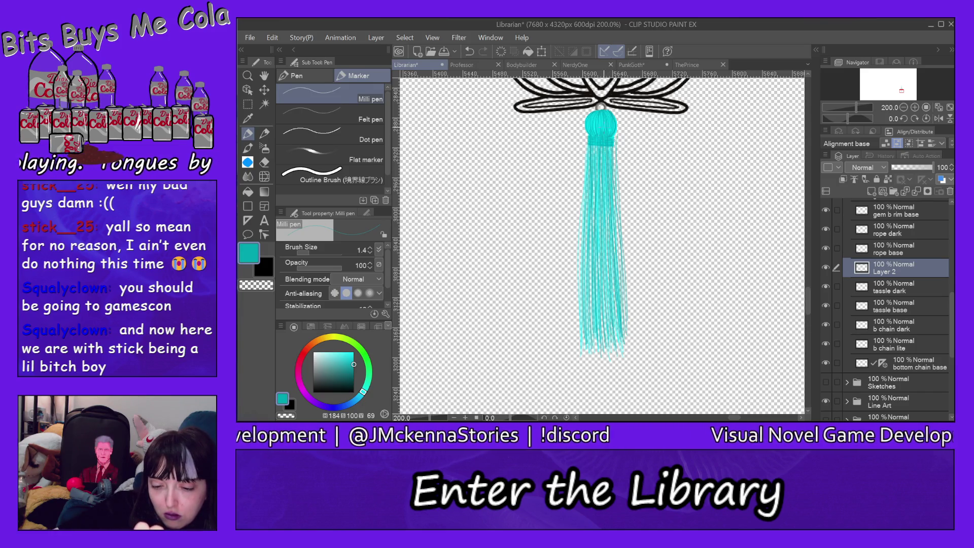
drag(610, 250, 611, 333)
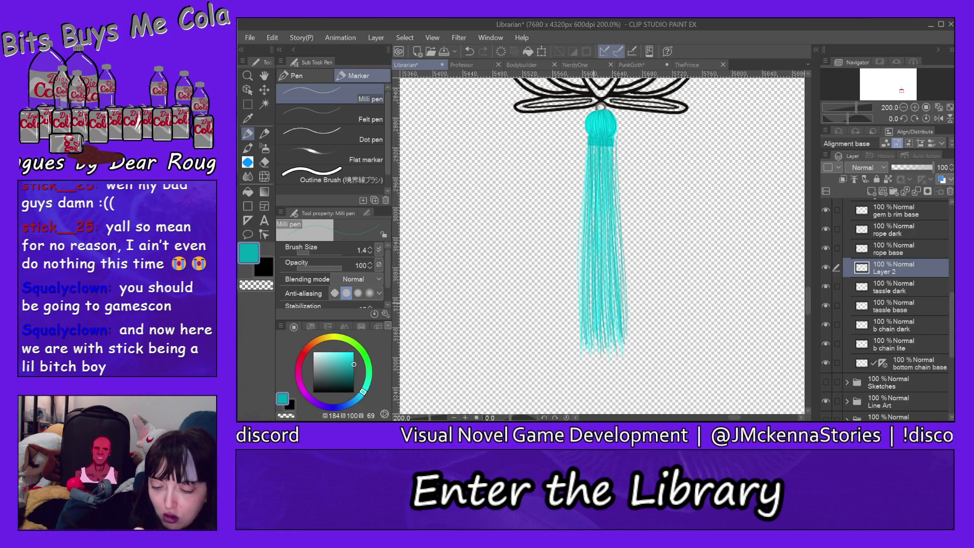
Sample bright cyan from the tassel and move Layer 2 below tassle base.
alt+click(599, 118)
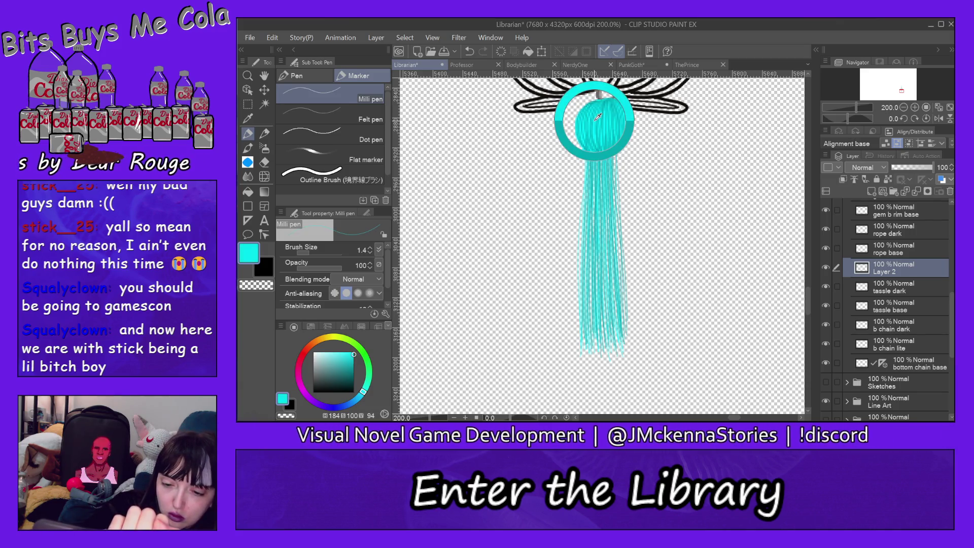
mouse_move(599, 121)
alt+mouse_down()
mouse_move(599, 113)
mouse_move(612, 121)
alt+mouse_up()
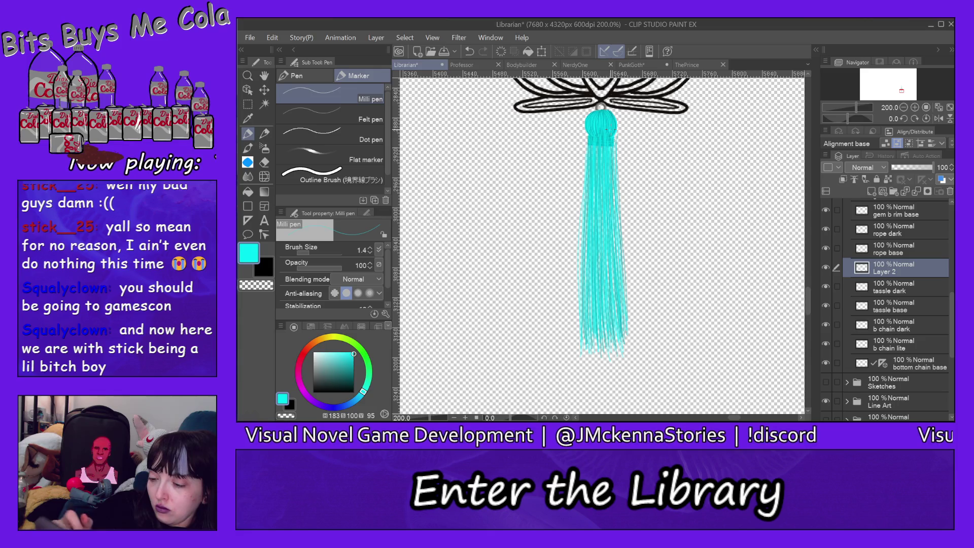
drag(906, 274, 909, 315)
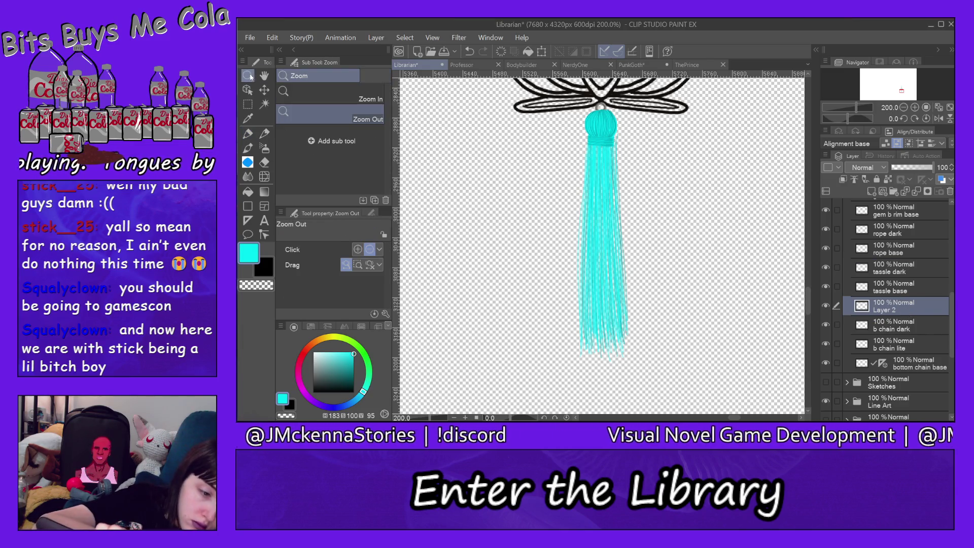
Zoom to 1600% on the tassel top and hard-erase stray cyan pixels at the band's right edge.
key(/)
click(608, 143)
click(608, 143)
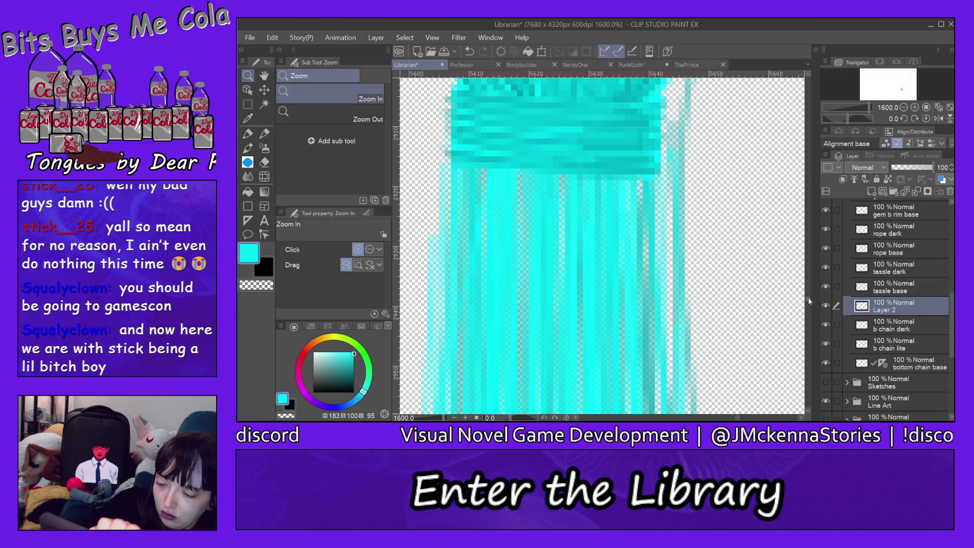
scroll(809, 297, up, 5)
scroll(809, 297, up, 1)
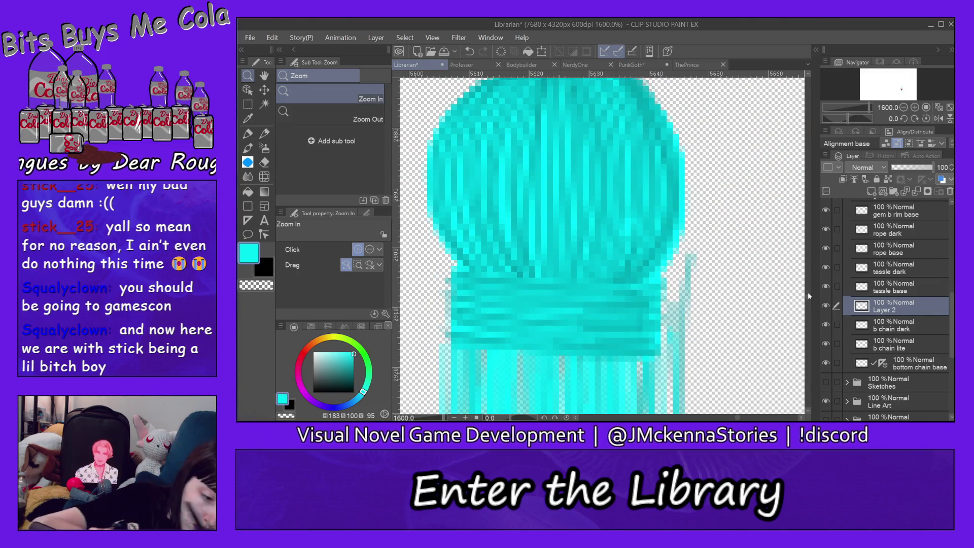
click(265, 163)
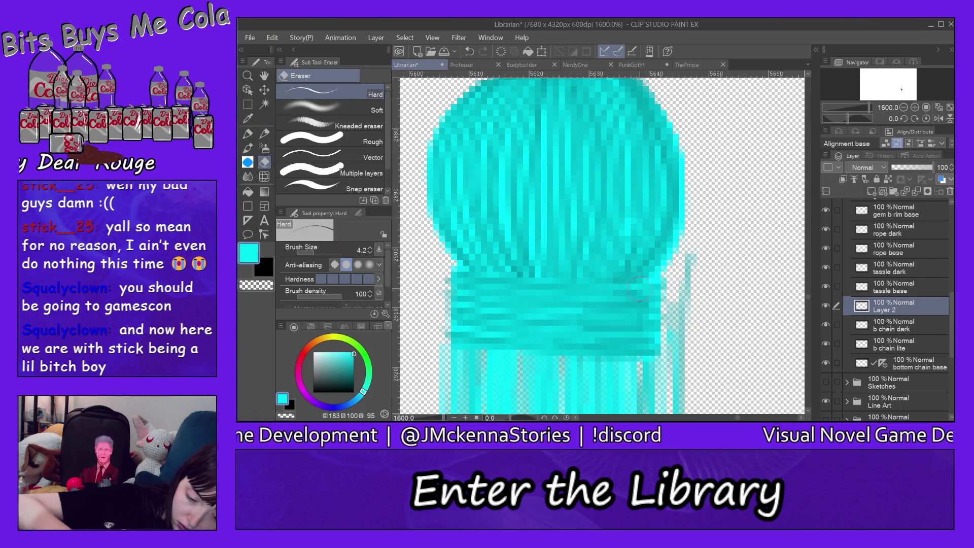
drag(675, 292, 680, 325)
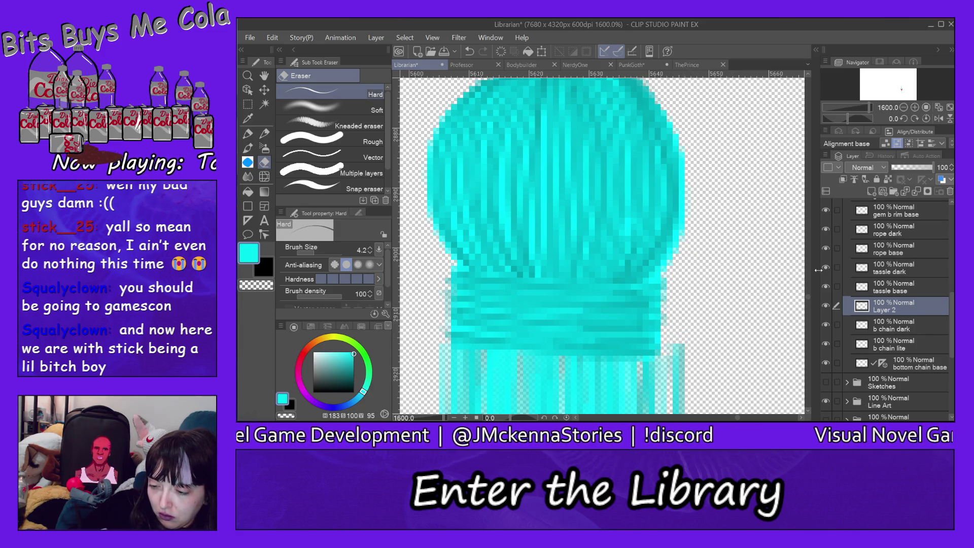
scroll(809, 297, down, 3)
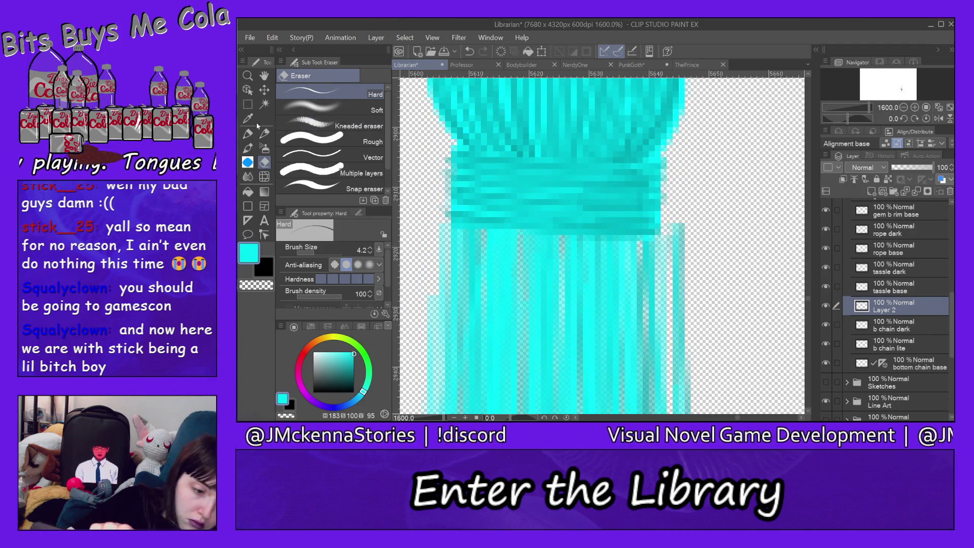
key(p)
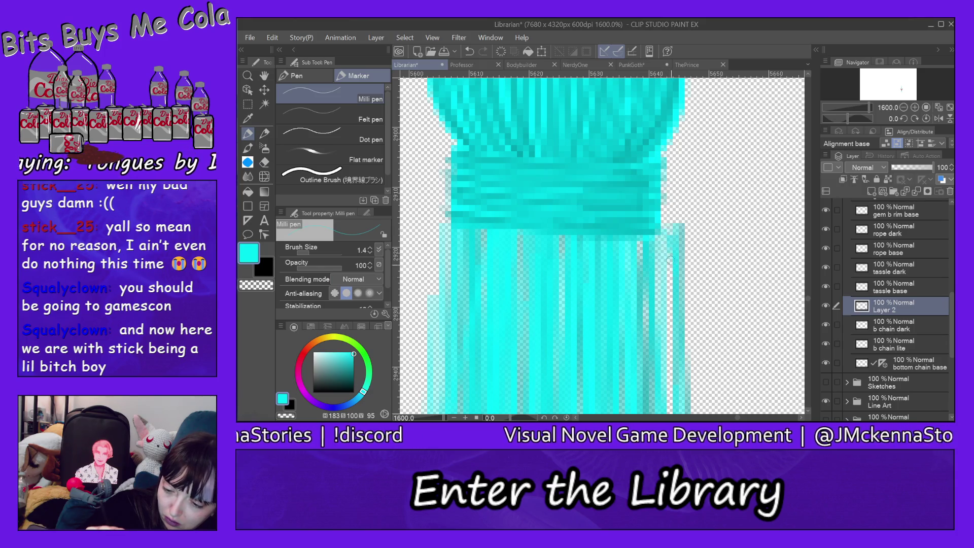
Draw cyan strands on the skirt's left edge, then darker teal strands on its right.
drag(444, 229, 429, 277)
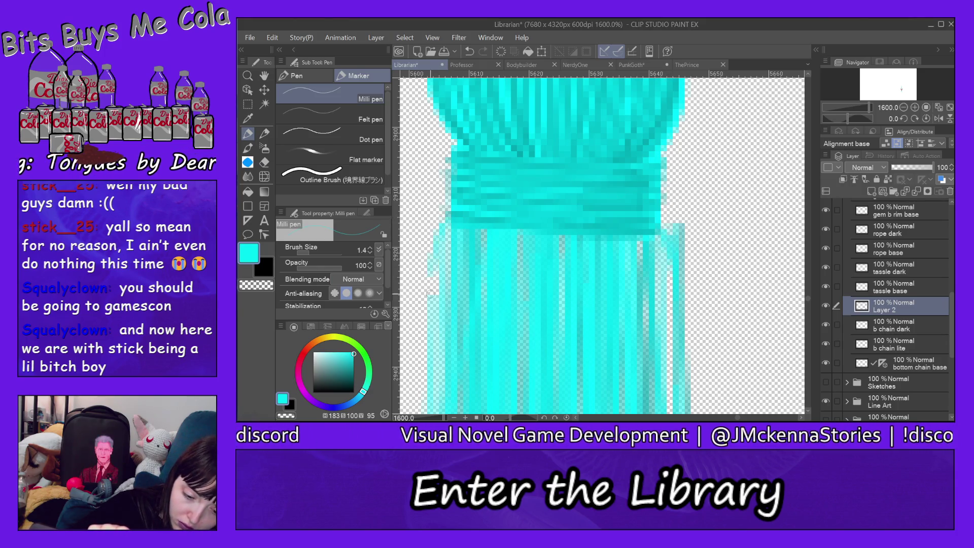
drag(445, 224, 442, 352)
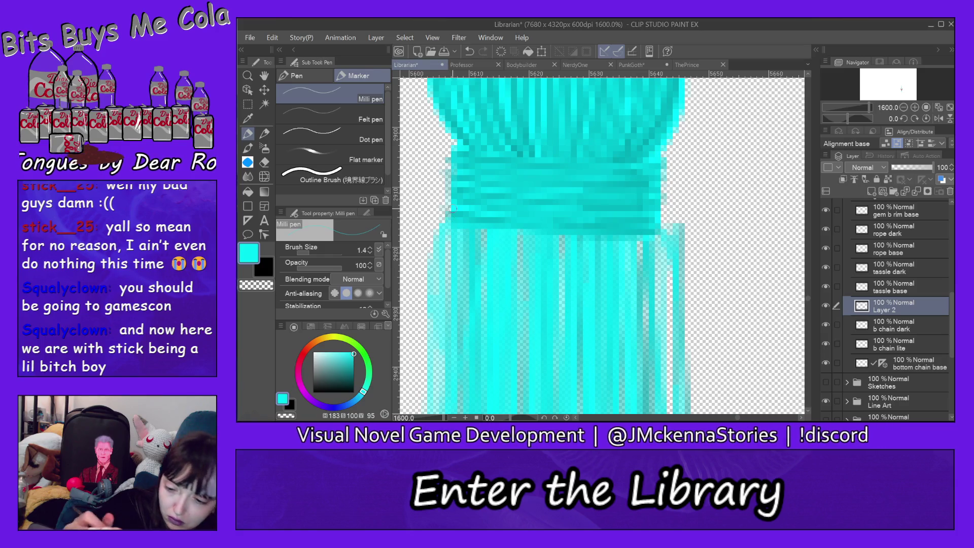
alt+click(682, 242)
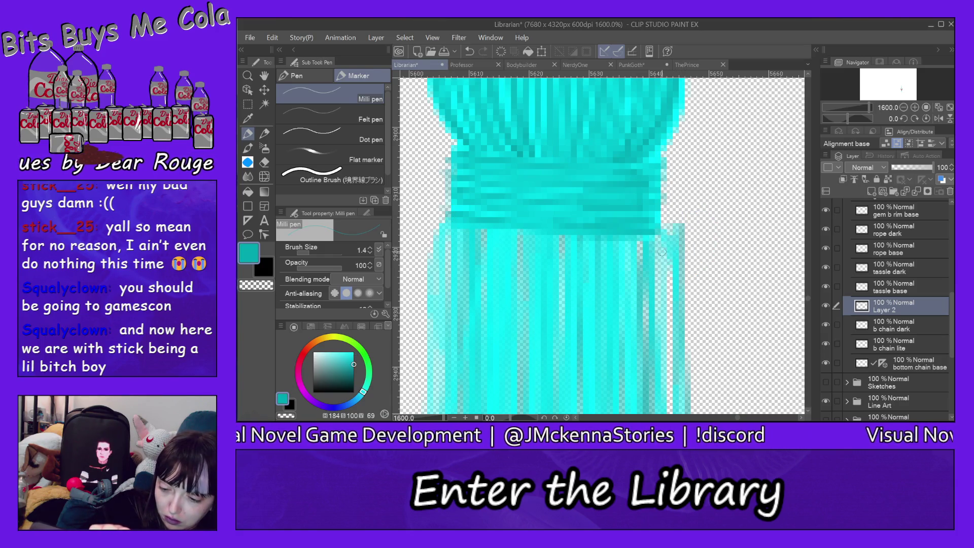
drag(662, 252, 665, 333)
drag(655, 232, 675, 383)
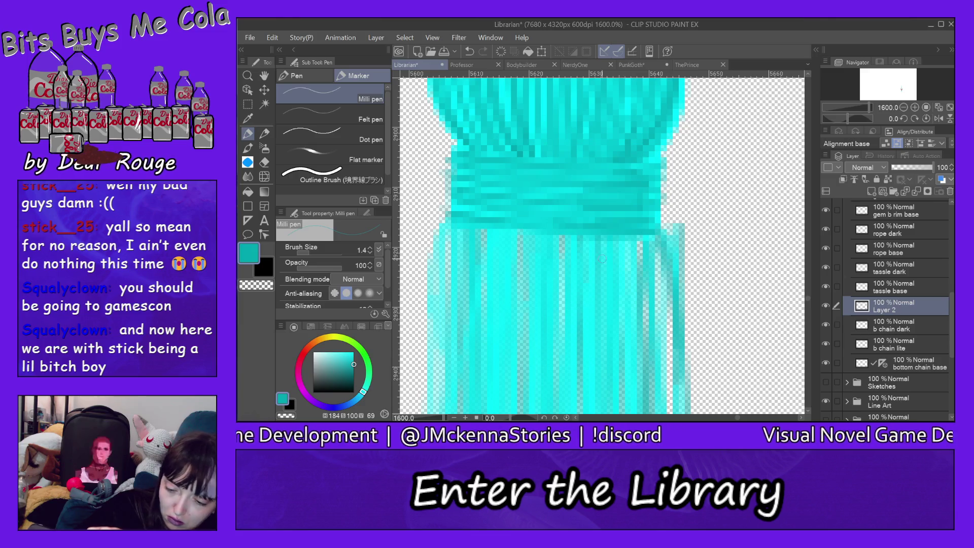
drag(639, 245, 644, 353)
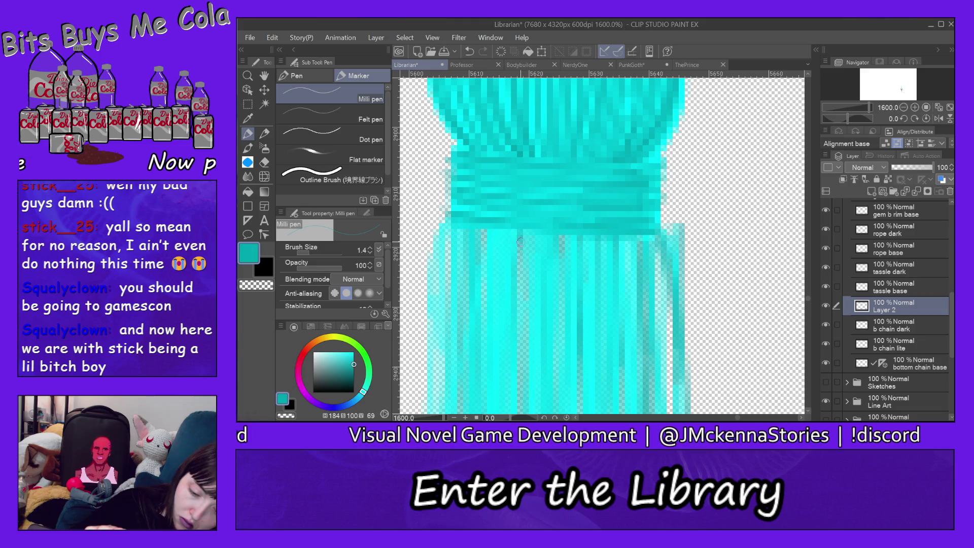
Add darker teal strands across the skirt's left half and along its left edge.
drag(520, 242, 528, 375)
drag(484, 264, 485, 366)
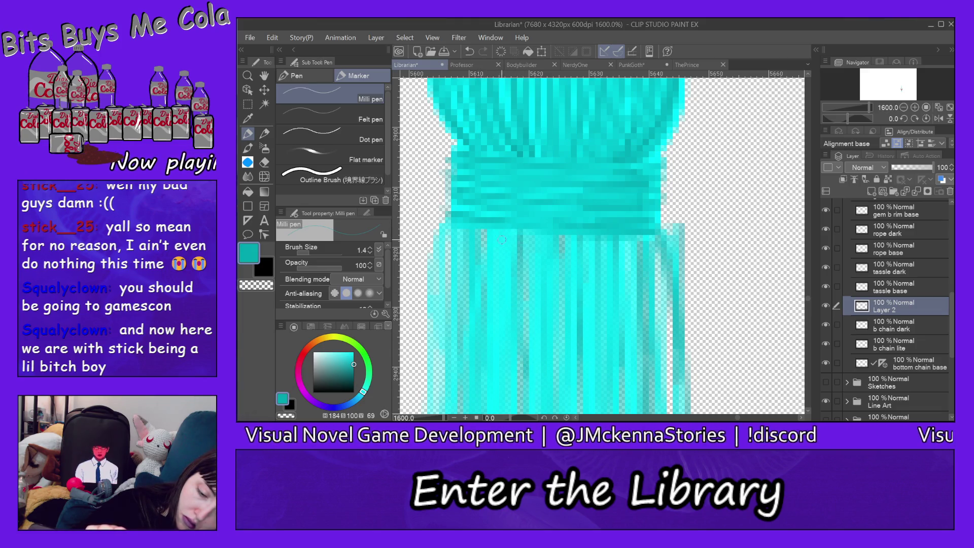
drag(501, 240, 501, 332)
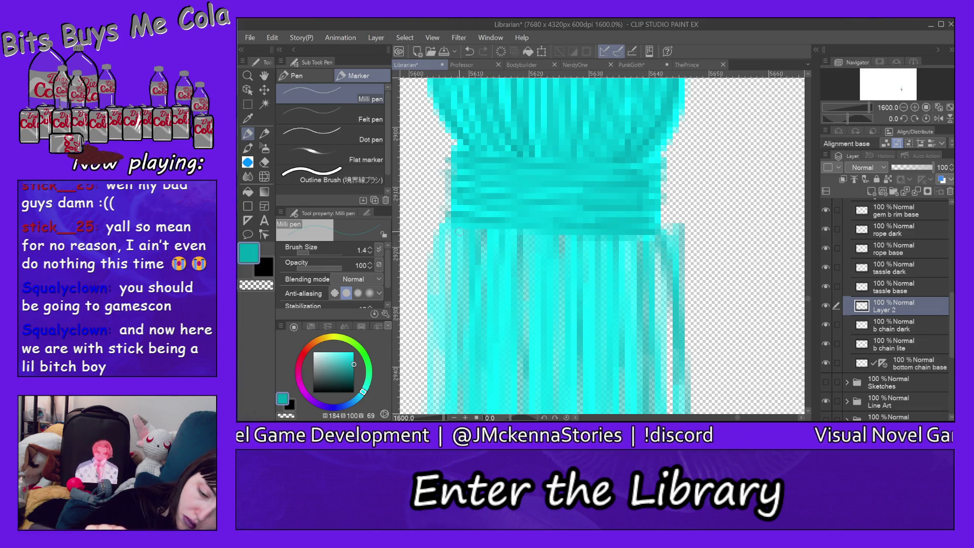
drag(446, 238, 440, 399)
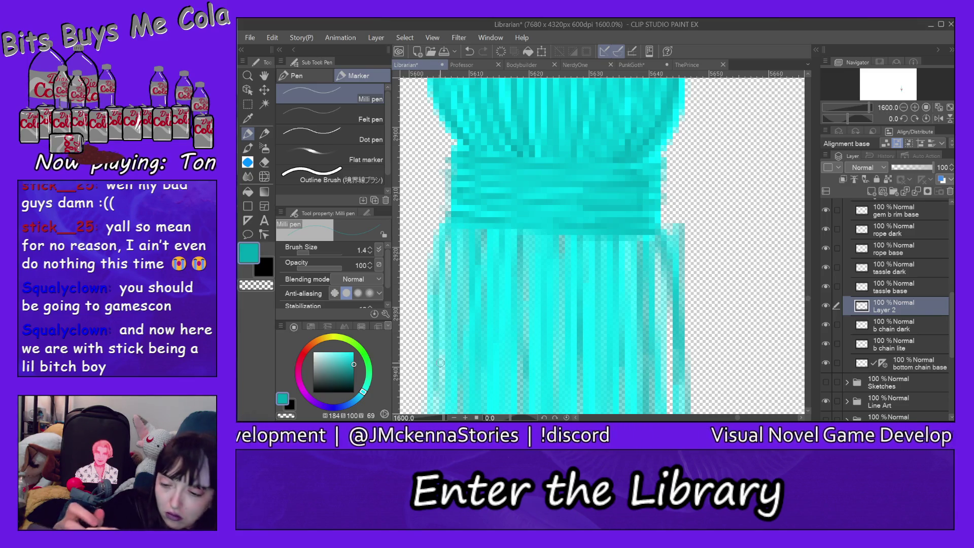
click(264, 162)
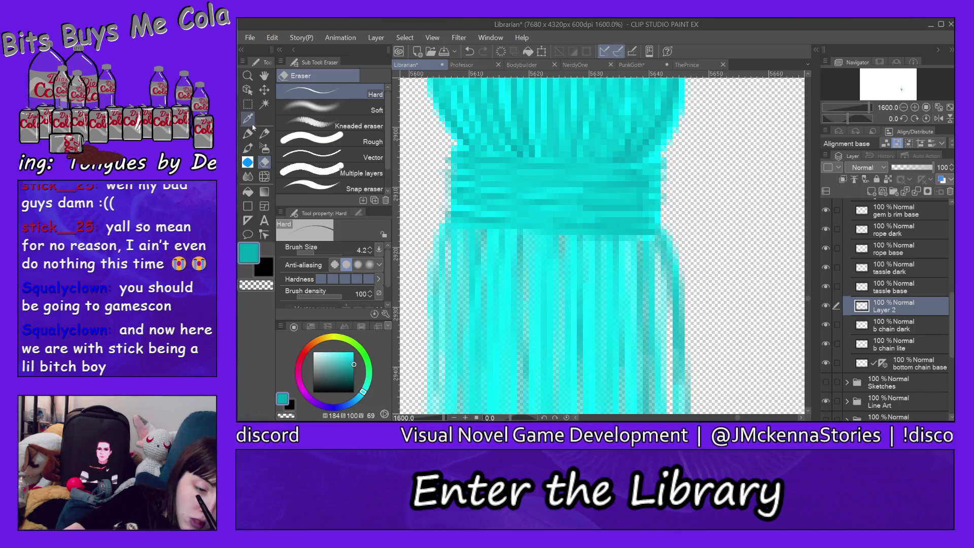
click(249, 76)
click(329, 114)
click(757, 269)
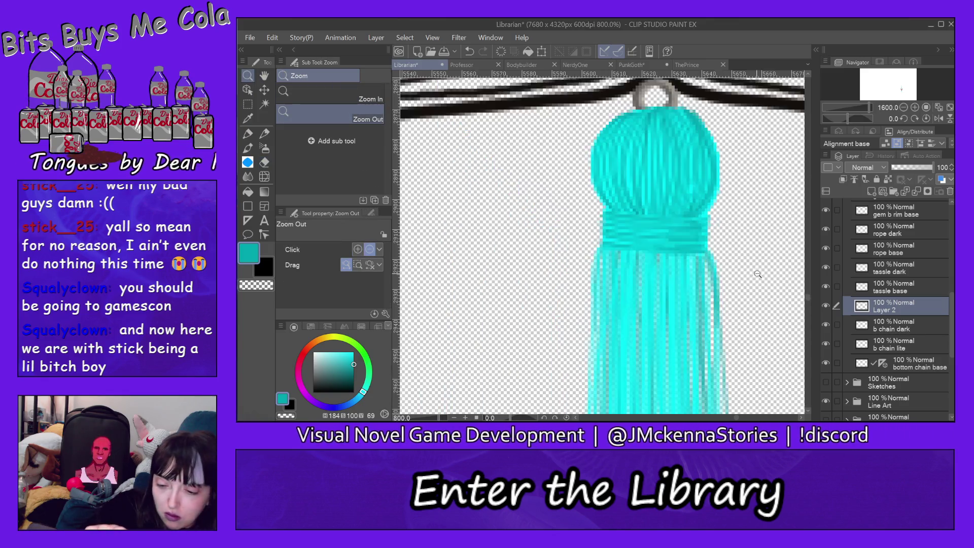
click(774, 267)
click(787, 294)
click(774, 322)
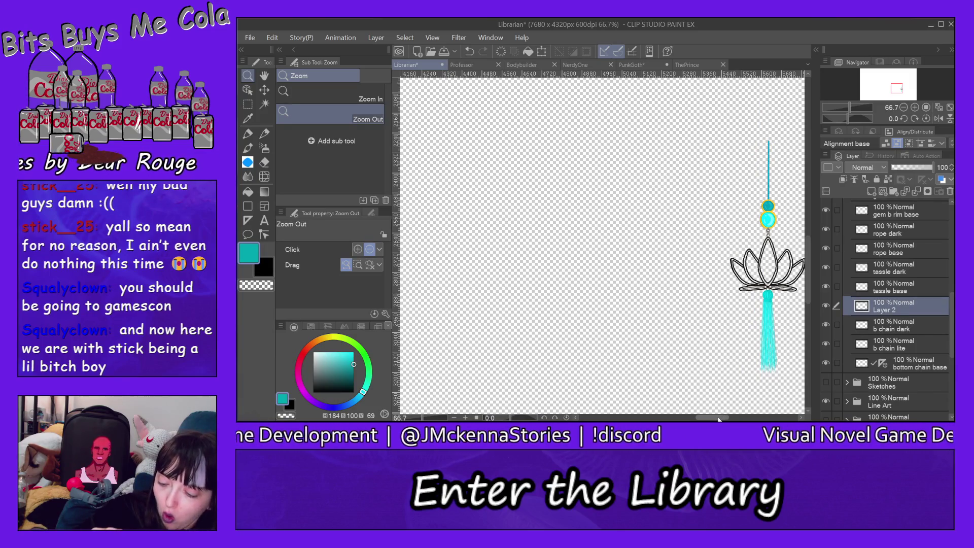
drag(718, 419, 732, 416)
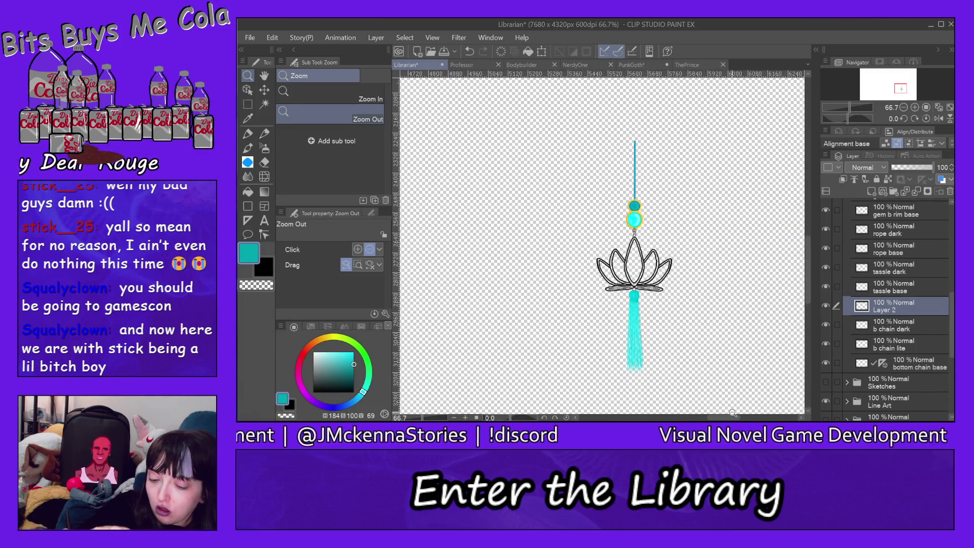
Rename Layer 2 to 'tassle'.
double_click(891, 311)
text(ta)
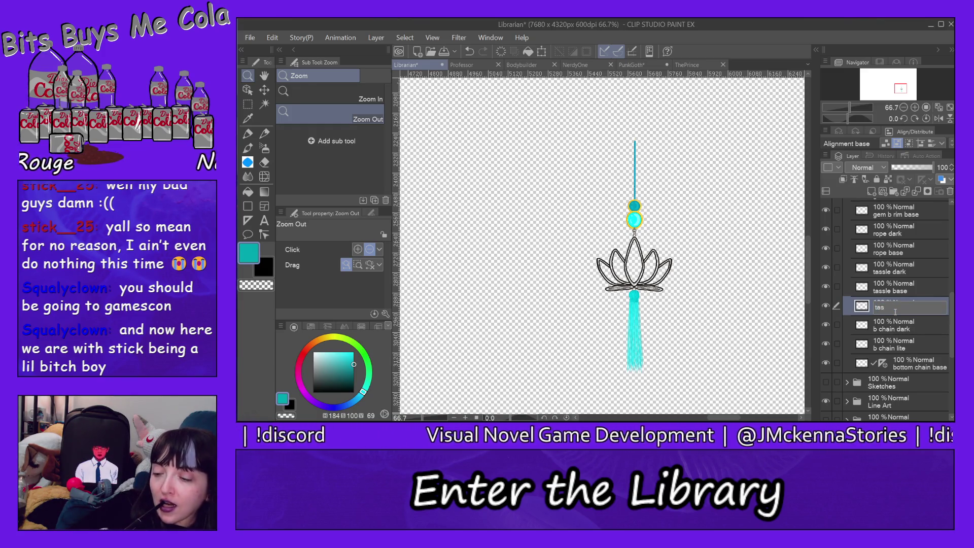
text(sle)
key(Return)
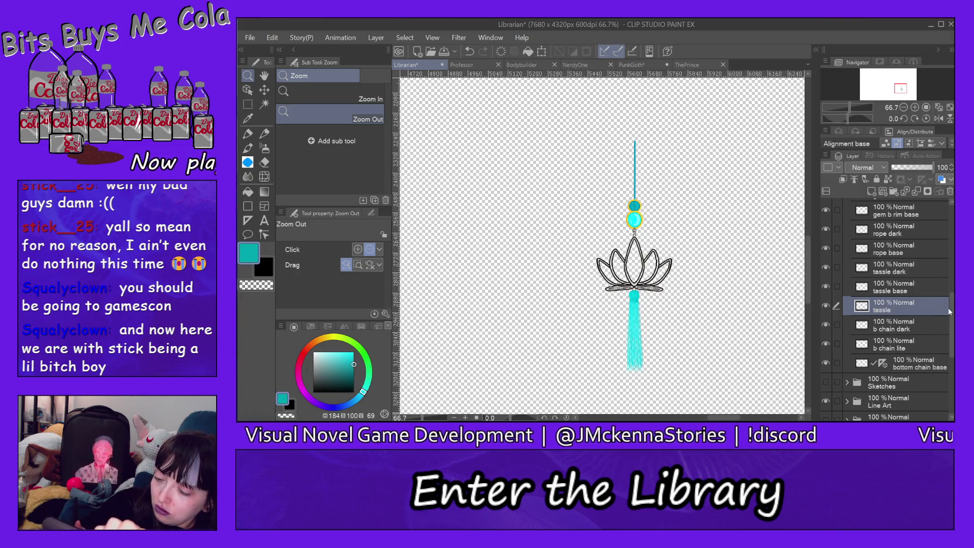
Collapse the earring layer group and select it.
drag(951, 304, 951, 282)
click(847, 208)
click(883, 208)
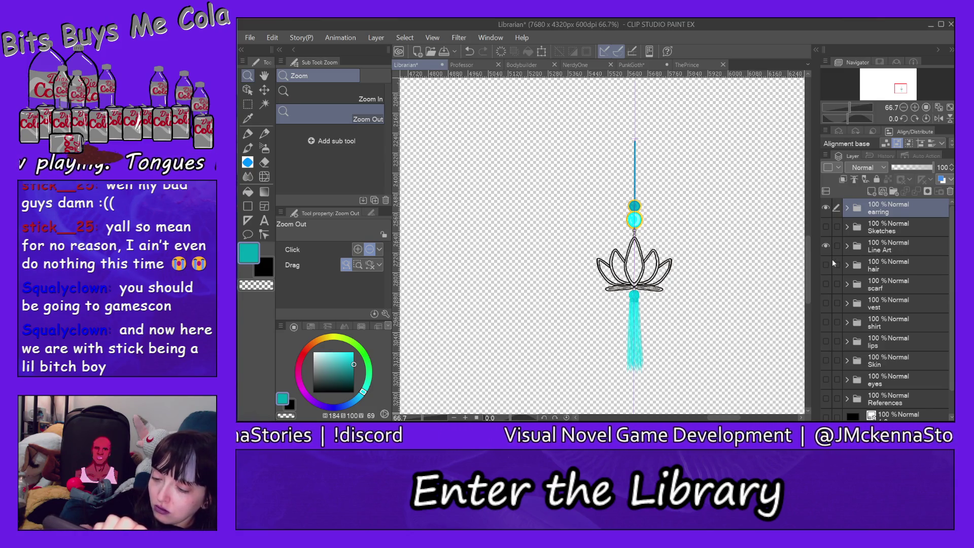
Make the hair, scarf, vest, shirt, lips and skin layers visible.
drag(826, 265, 826, 303)
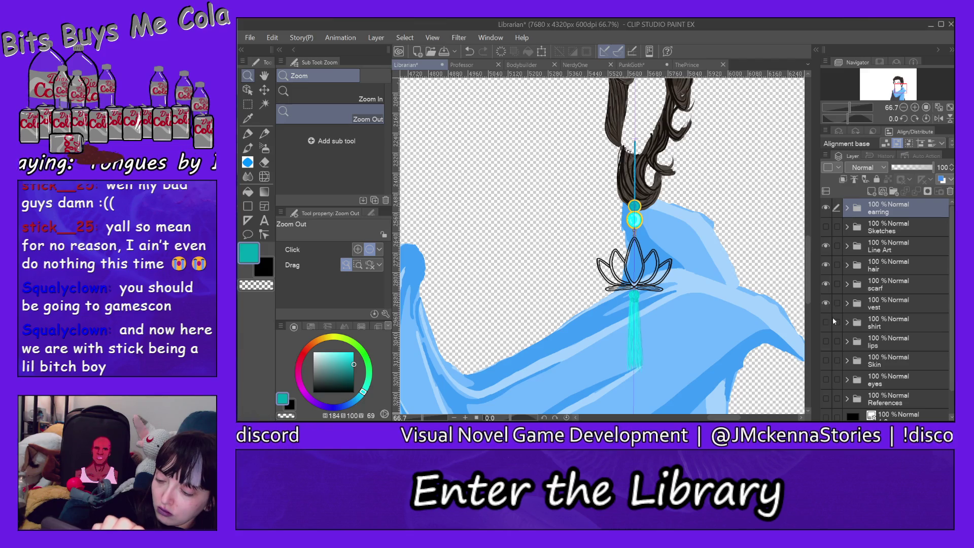
click(826, 325)
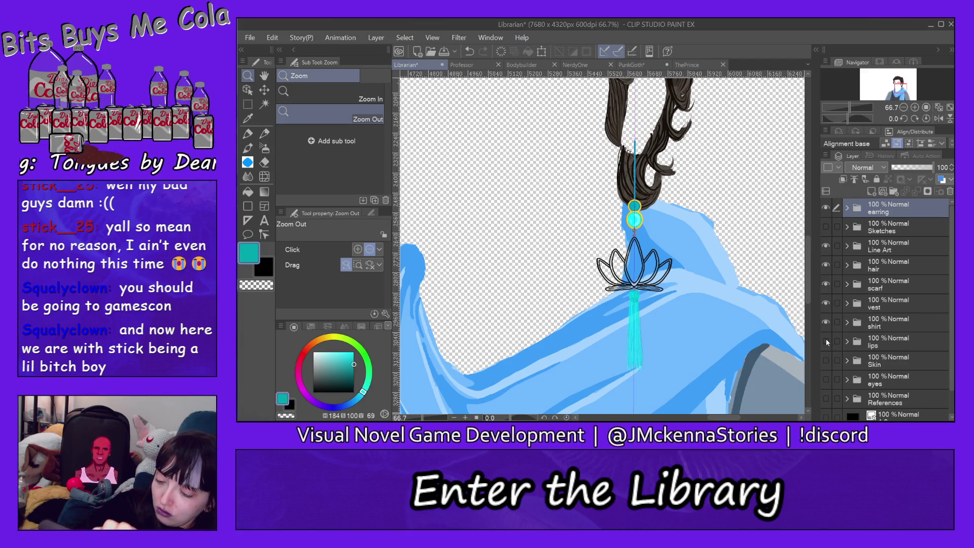
click(826, 341)
click(826, 361)
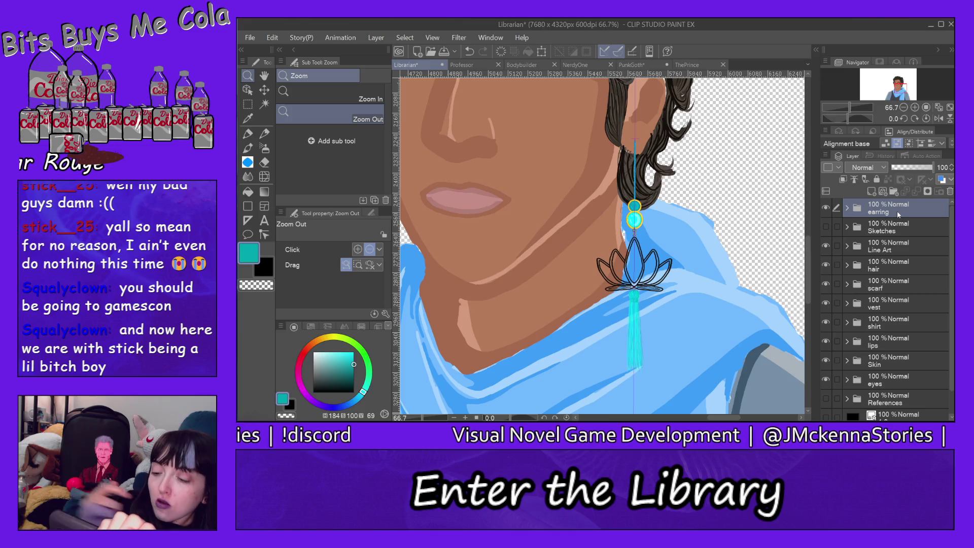
Turn on the hair, scarf, vest, shirt, lips and Skin sublayers inside Line Art.
click(847, 246)
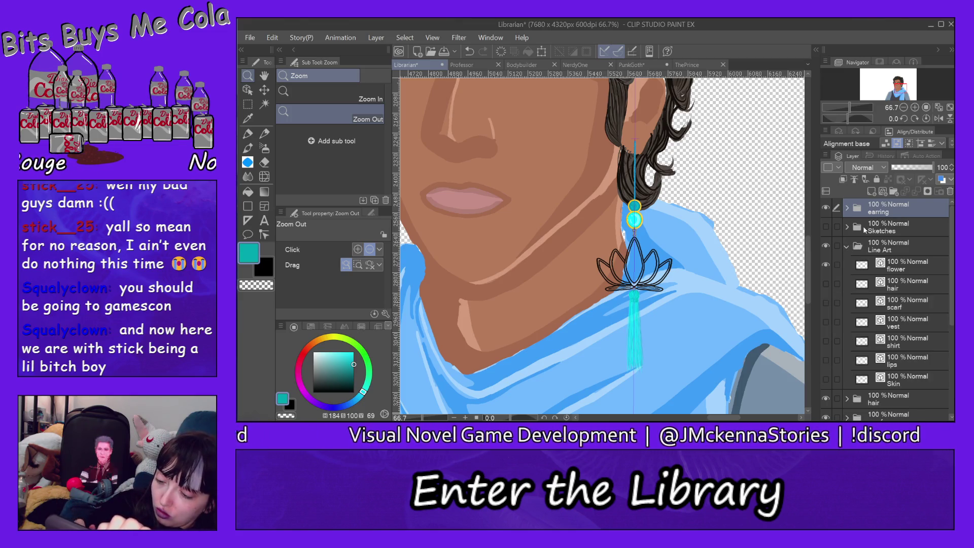
click(826, 283)
click(826, 303)
click(827, 322)
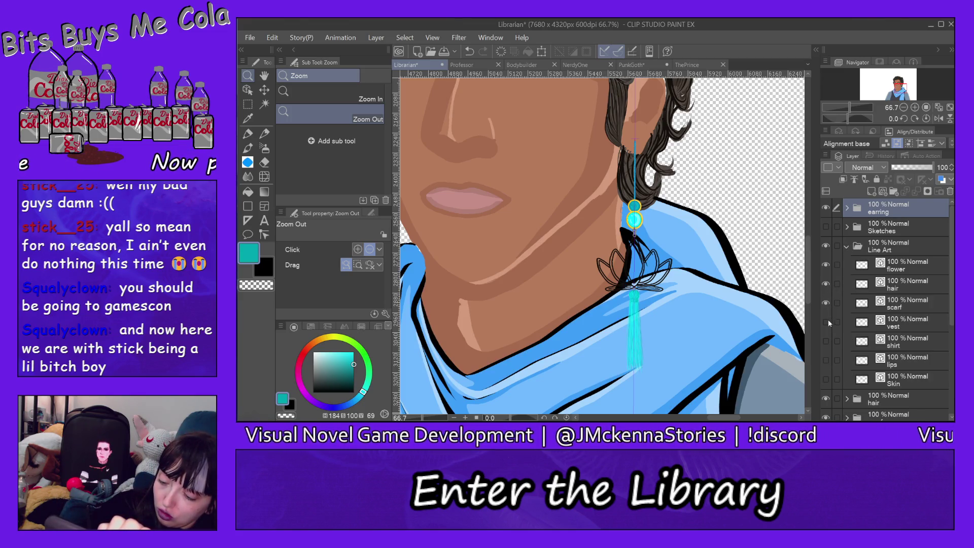
click(826, 341)
click(826, 361)
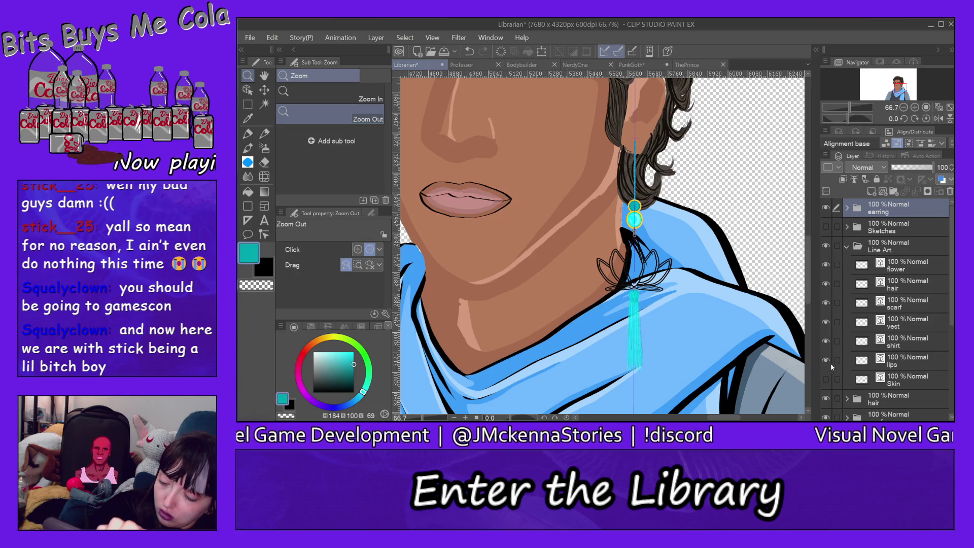
click(826, 379)
click(846, 246)
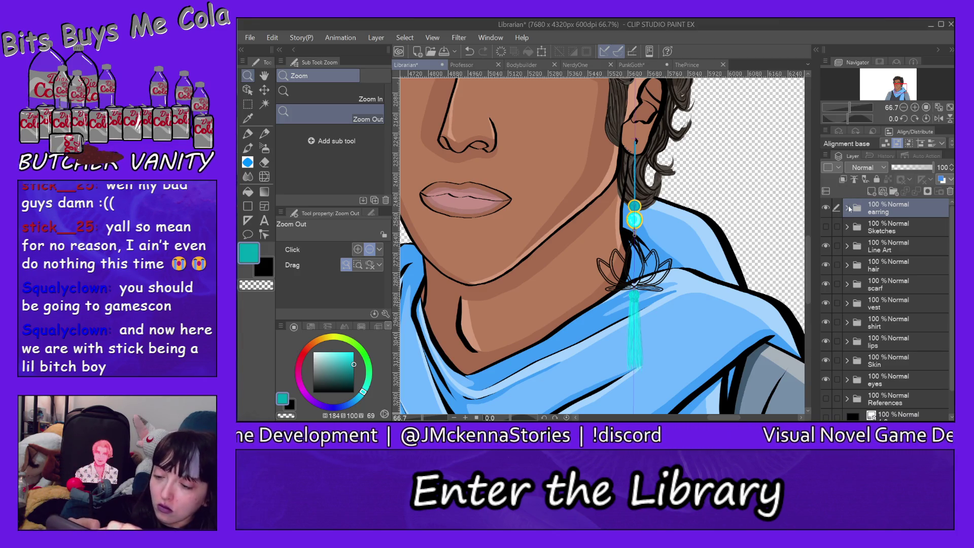
click(847, 208)
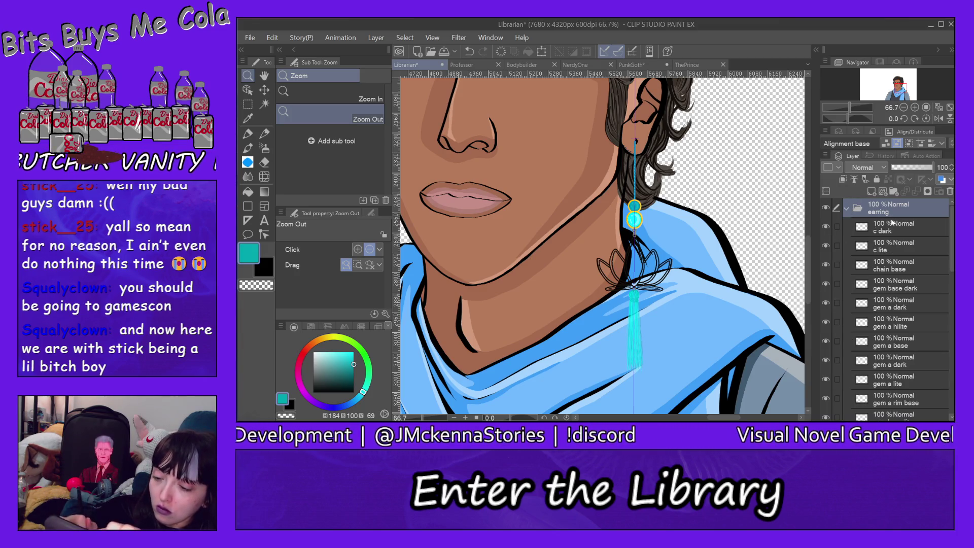
Create a layer named 'petals base' above c dark in the earring folder.
click(920, 226)
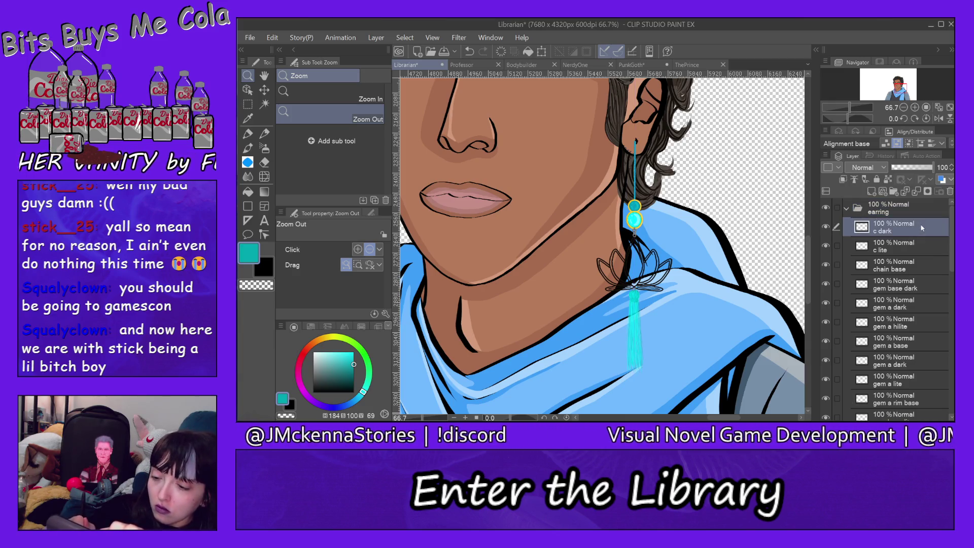
click(871, 191)
text(petals base)
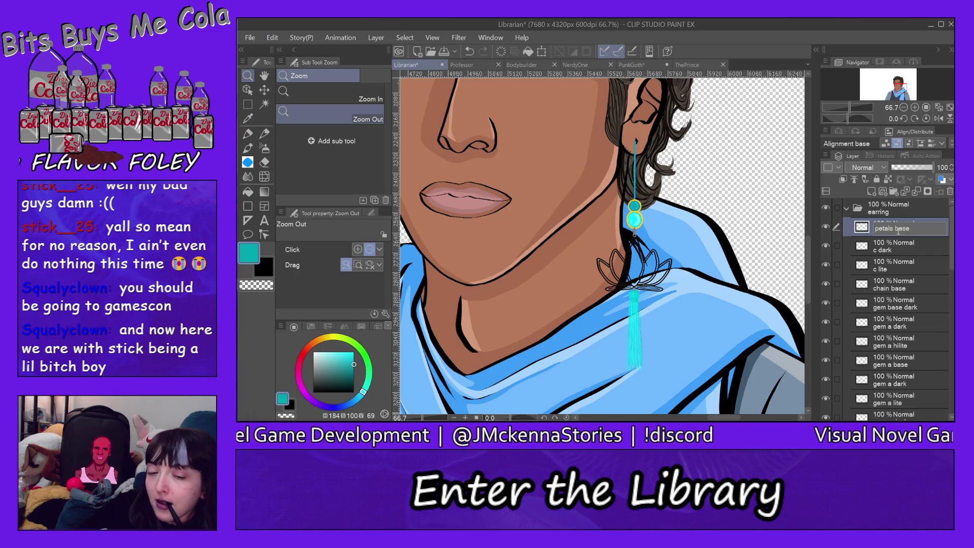
key(Return)
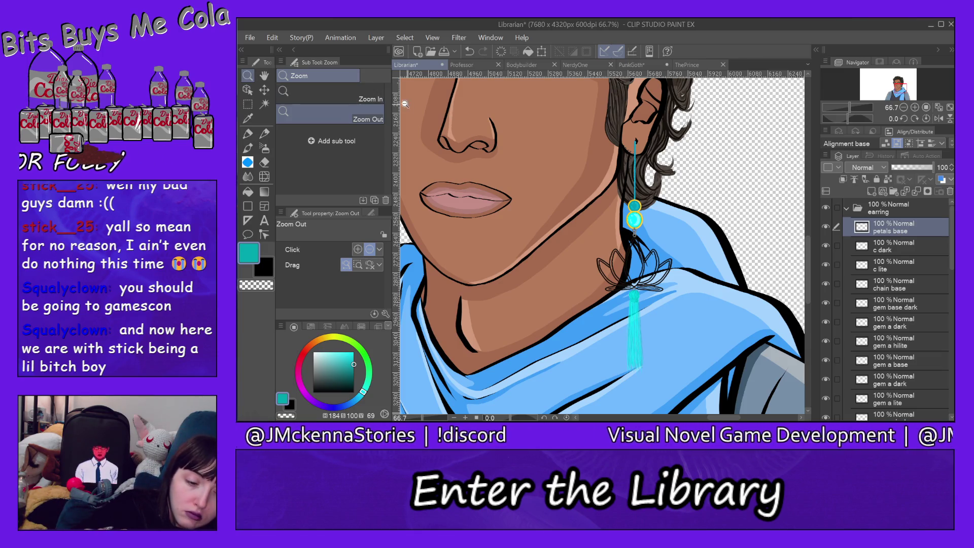
key(alt)
Zoom to the lotus and set the Milli pen to bright cyan sampled from the gem.
drag(638, 279, 578, 201)
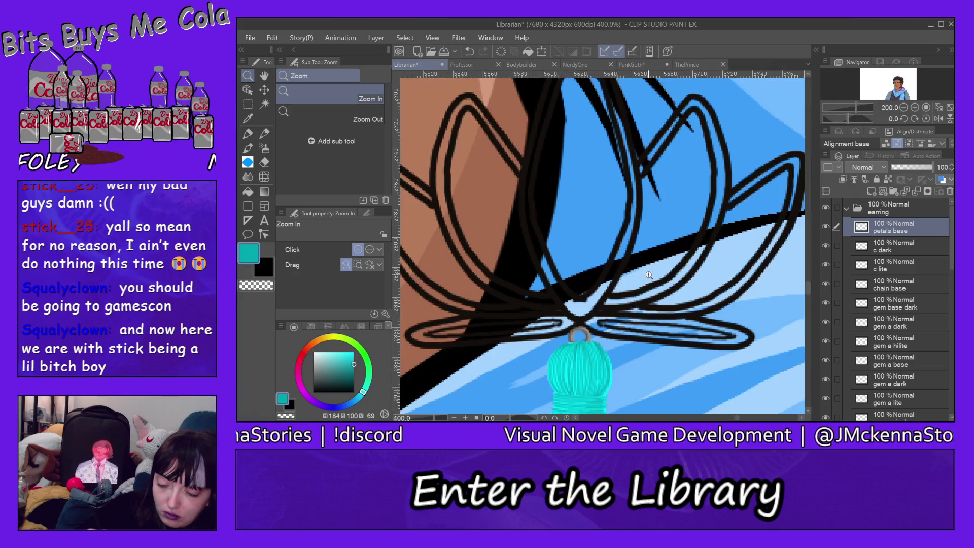
alt+click(609, 223)
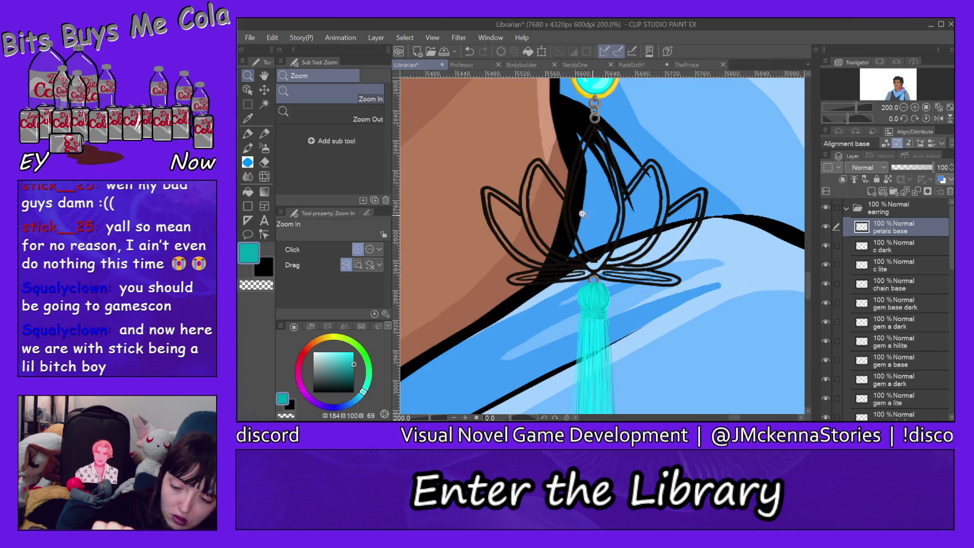
click(248, 134)
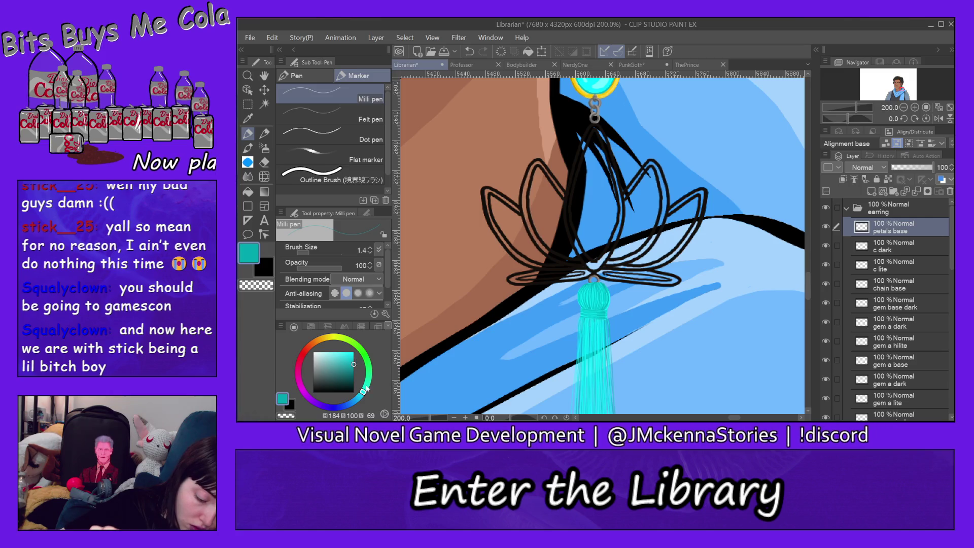
drag(366, 389, 359, 396)
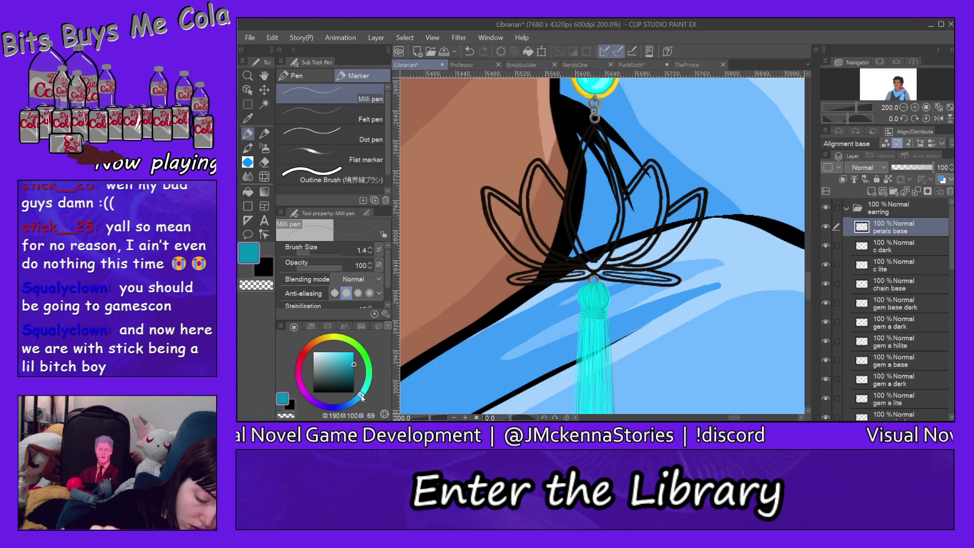
drag(350, 361, 360, 337)
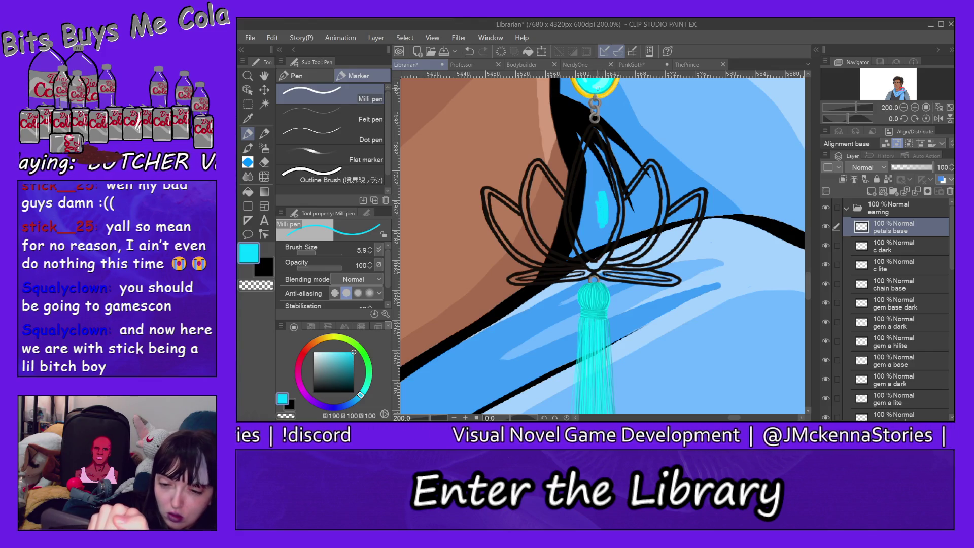
alt+click(604, 84)
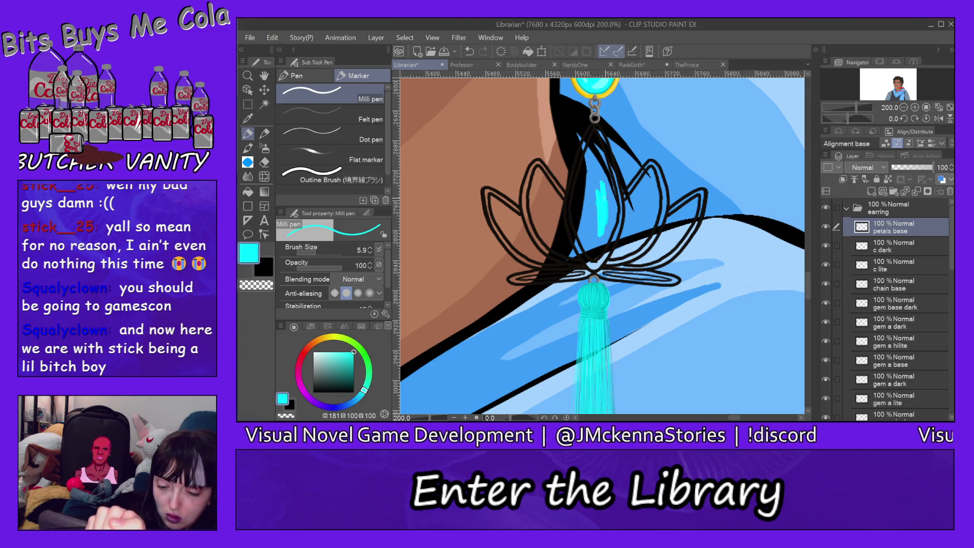
Paint cyan inside the centre petal with a 26.4 brush size.
mouse_move(605, 233)
mouse_down()
mouse_move(607, 187)
mouse_move(612, 216)
mouse_up()
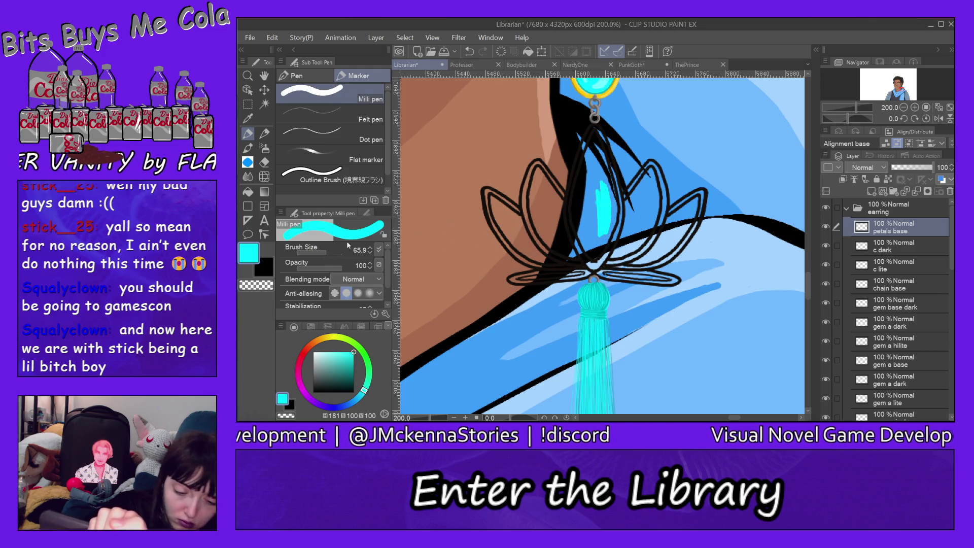
drag(322, 255, 314, 255)
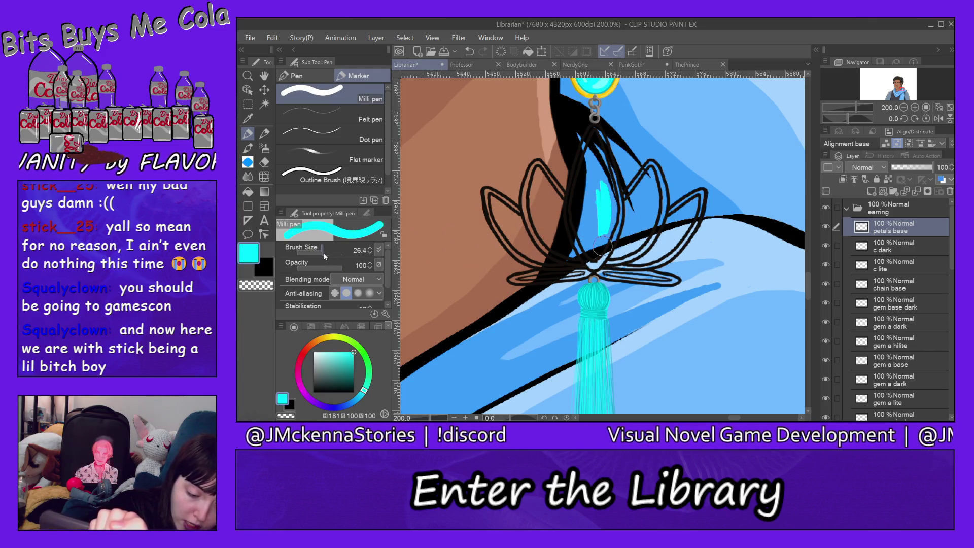
drag(596, 192, 595, 216)
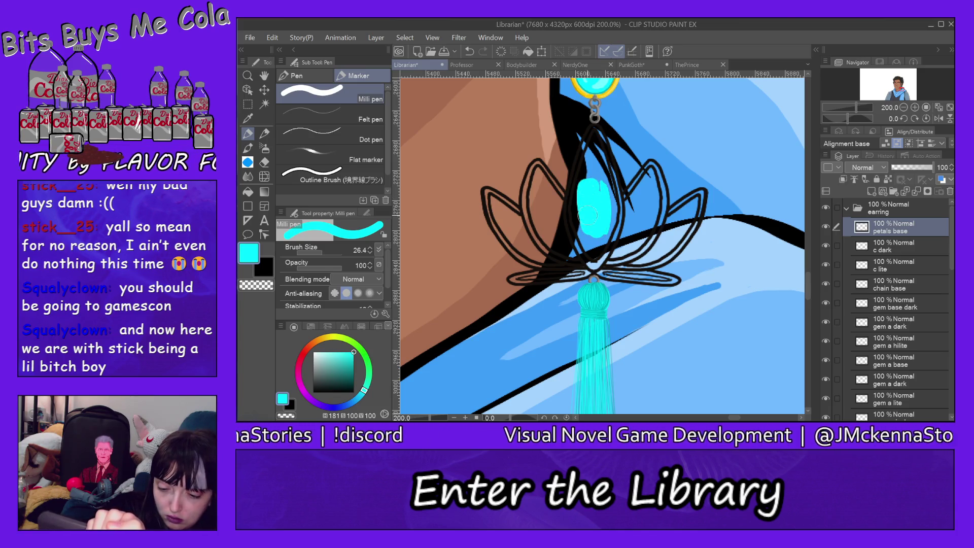
click(850, 209)
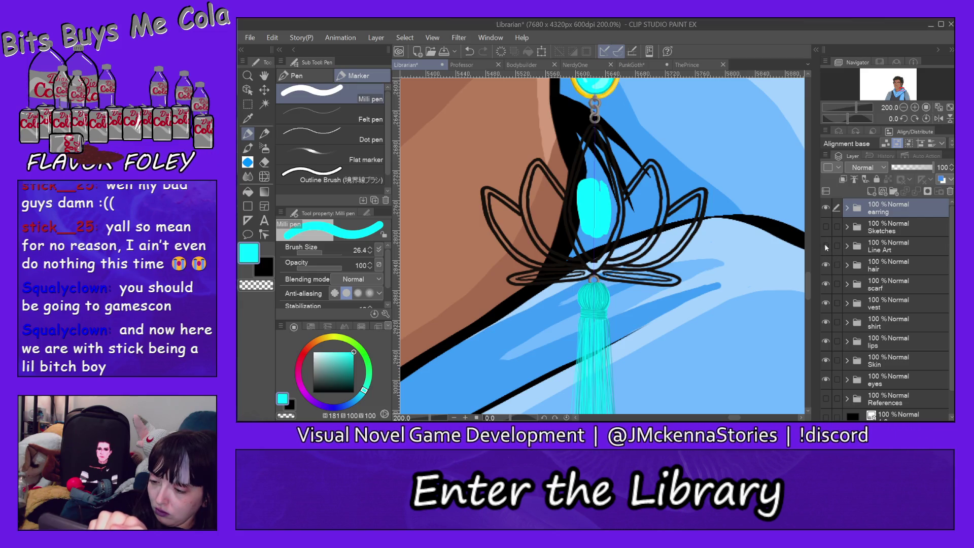
Hide the hair, scarf, vest, shirt, lips and Skin line art sublayers.
click(826, 248)
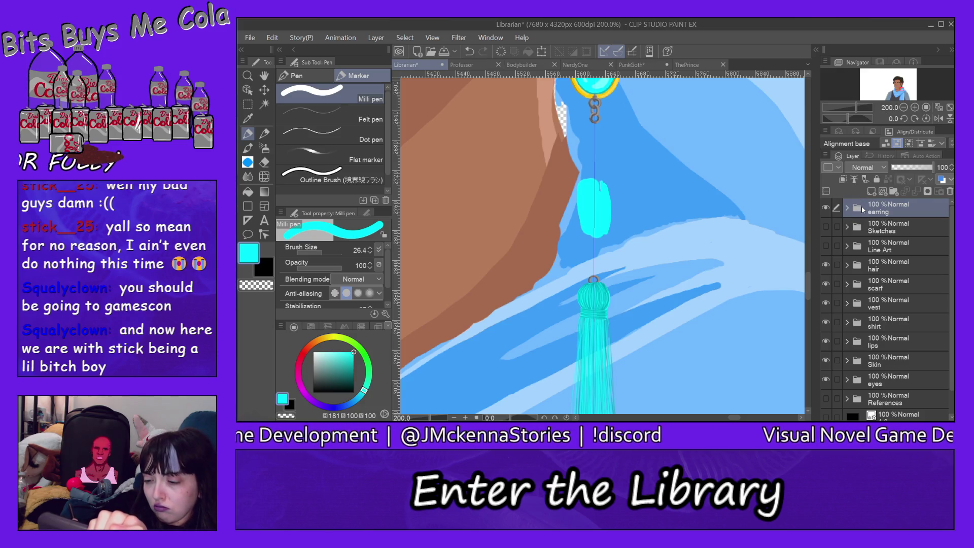
click(826, 246)
click(847, 246)
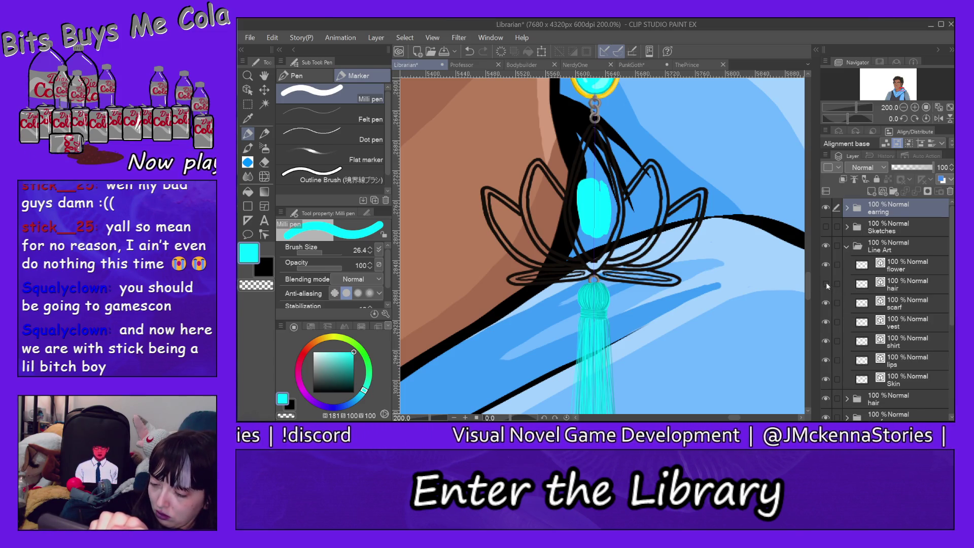
drag(827, 285, 826, 362)
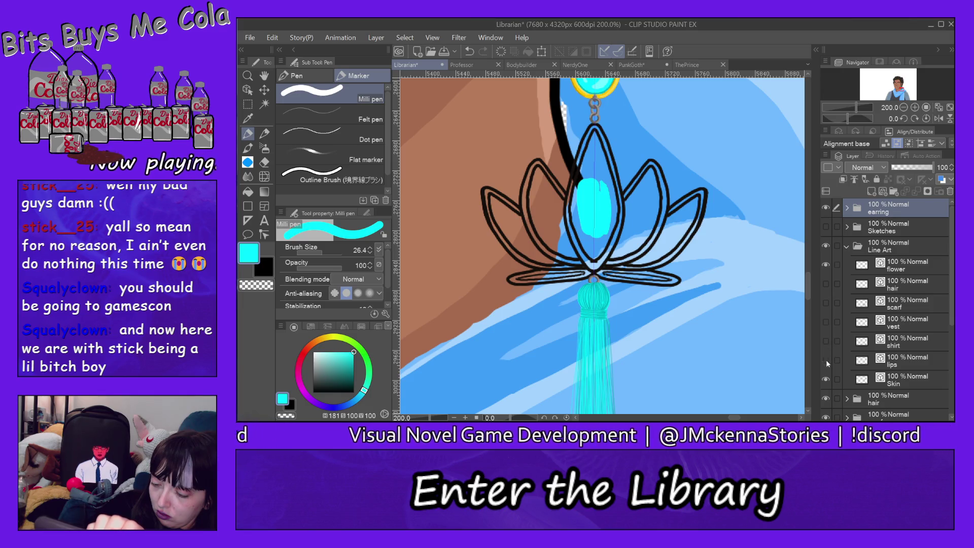
click(828, 379)
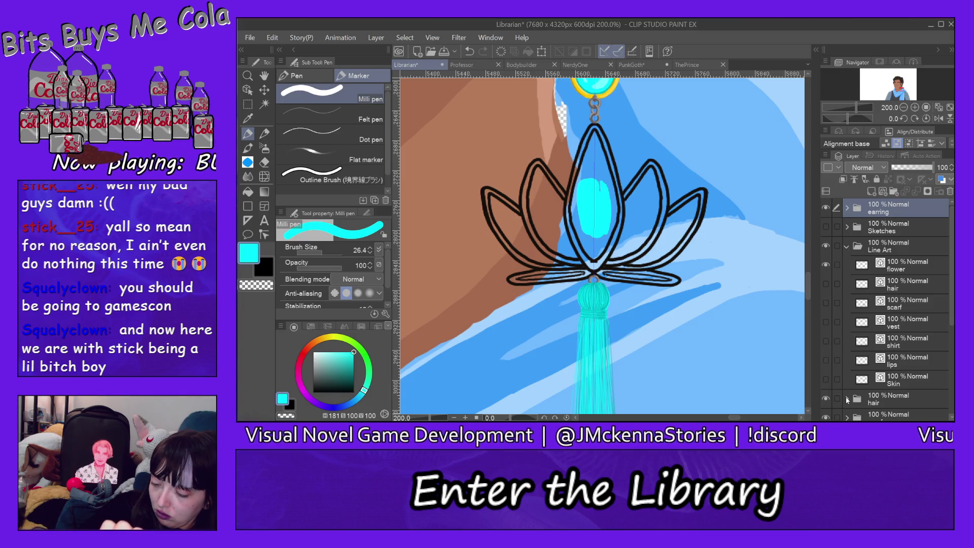
click(846, 247)
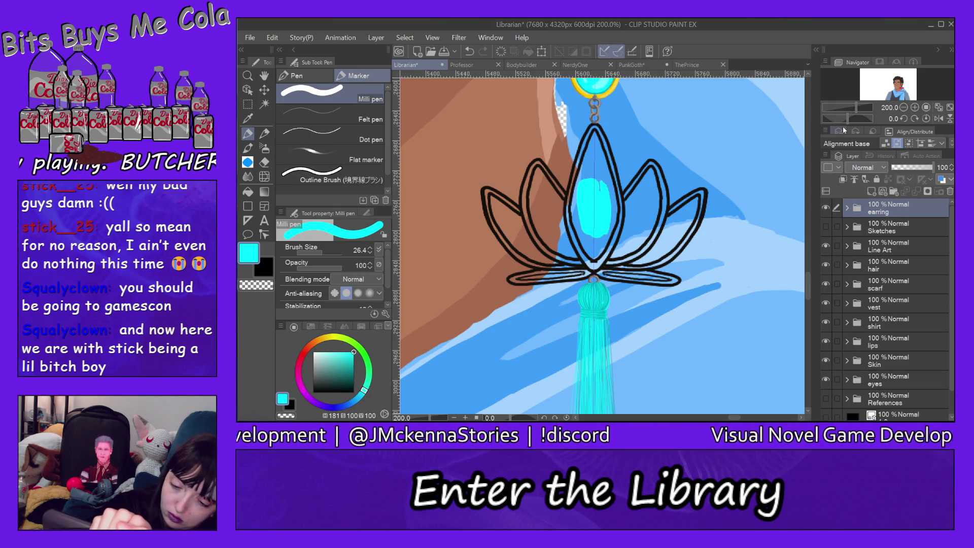
Extend the cyan up the centre petal and move the earring group below Line Art.
click(847, 208)
mouse_move(611, 190)
mouse_down()
mouse_move(590, 223)
mouse_move(581, 205)
mouse_up()
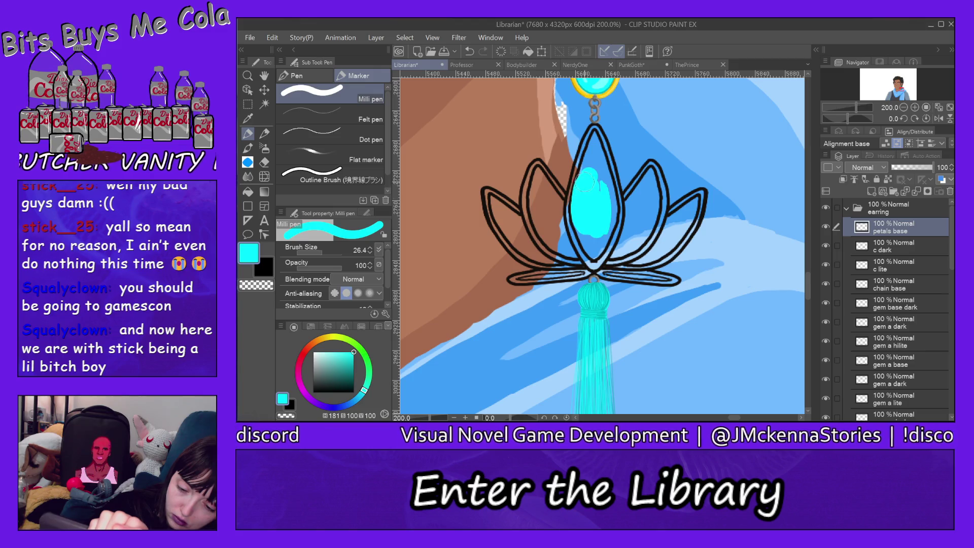
drag(585, 180, 592, 167)
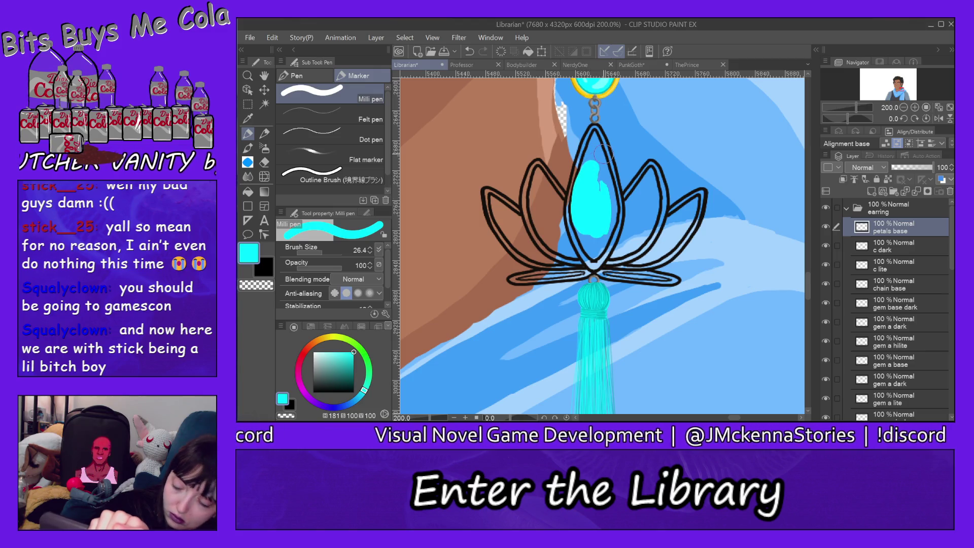
click(848, 209)
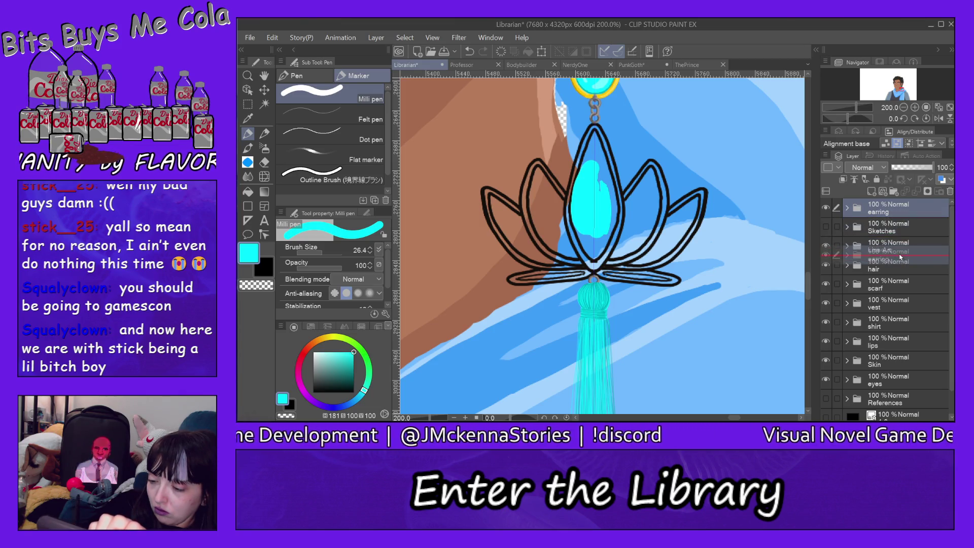
drag(902, 213, 898, 254)
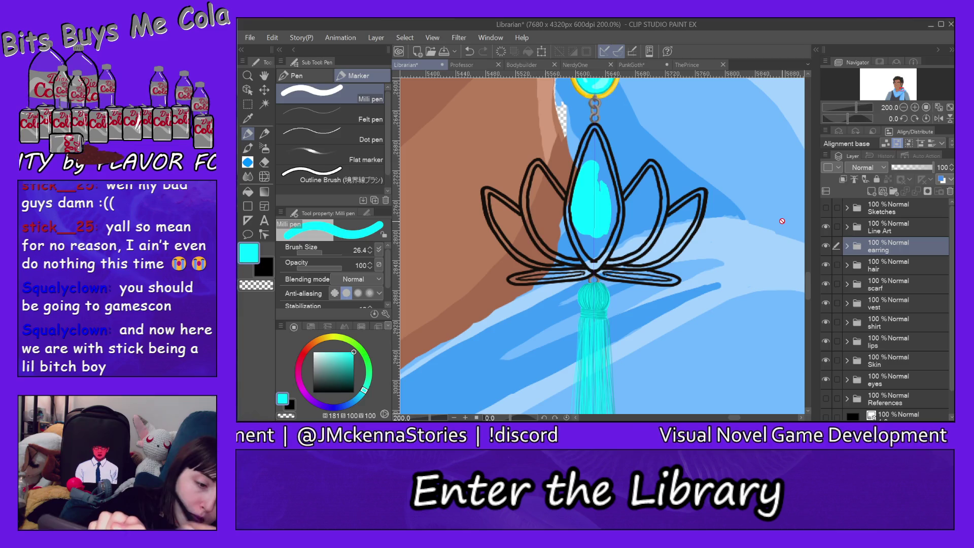
Zoom in to 400% and paint cyan over the centre petal's body and edges on petals base.
key(ctrl+space)
click(606, 197)
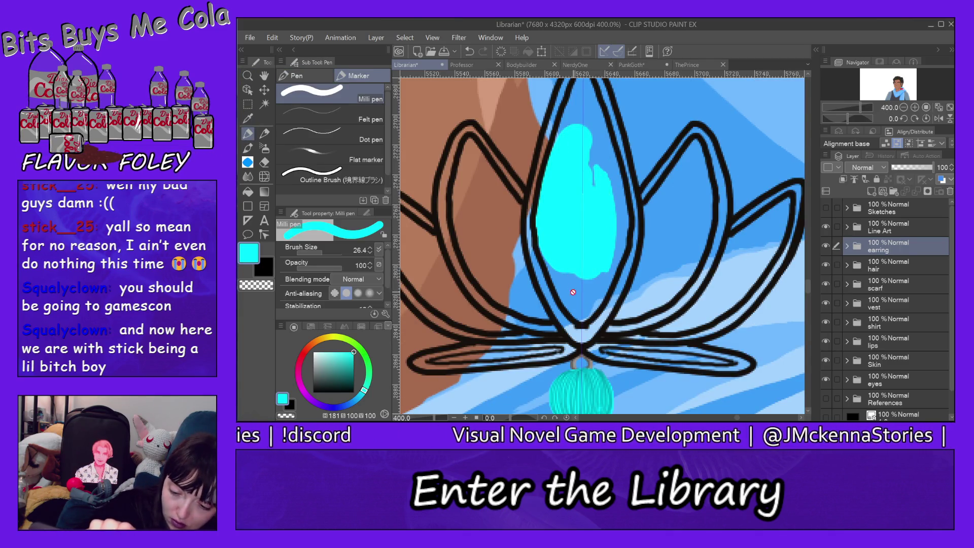
ctrl+shift+click(570, 217)
drag(582, 292, 583, 306)
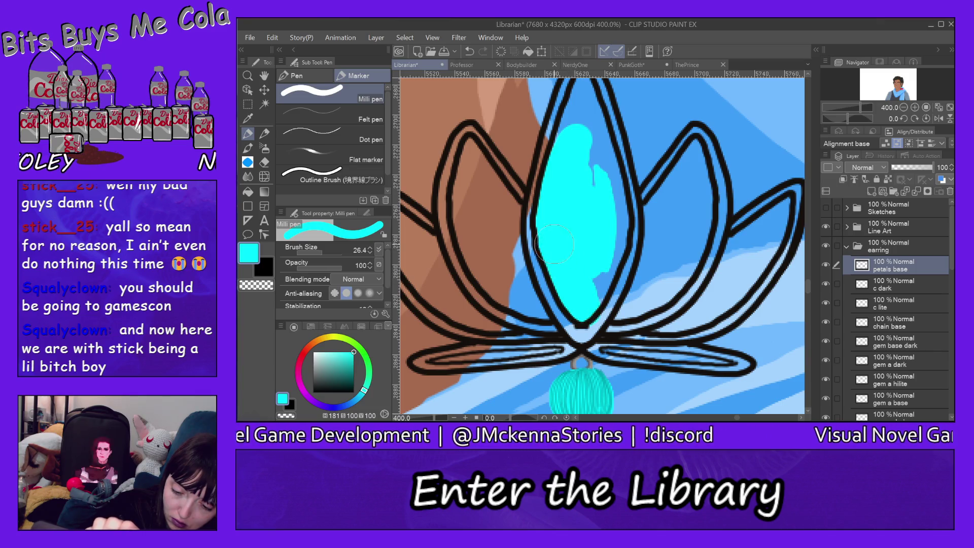
mouse_move(601, 284)
mouse_down()
mouse_move(597, 171)
mouse_move(604, 256)
mouse_up()
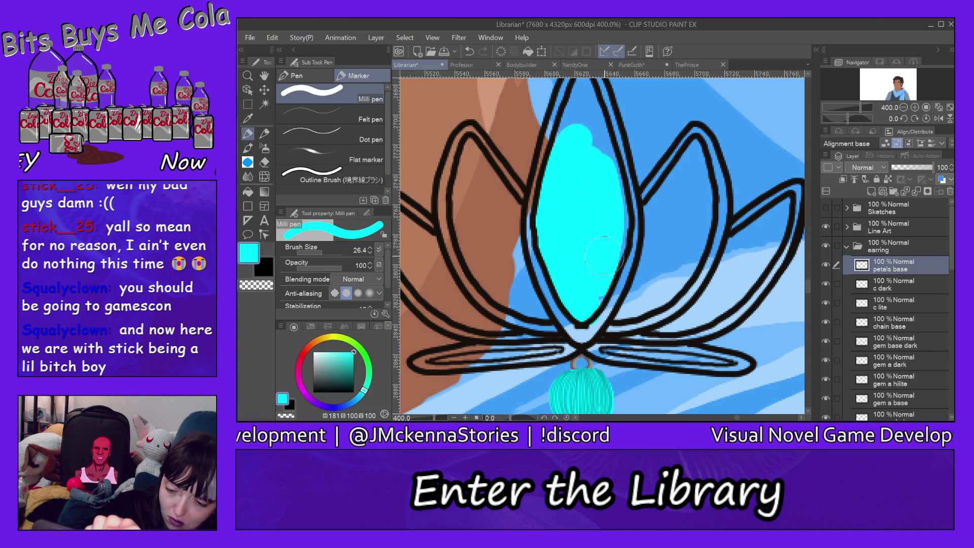
drag(612, 221, 613, 225)
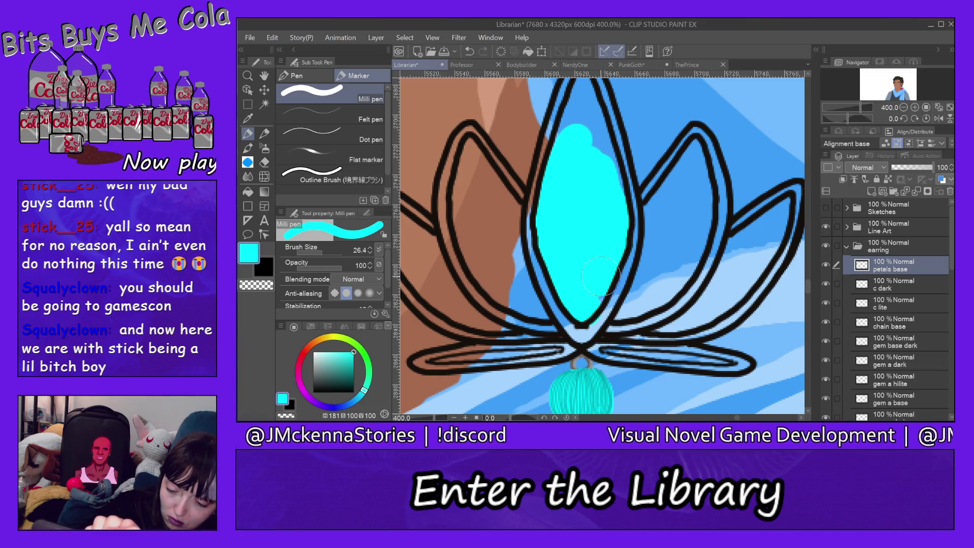
drag(589, 133, 606, 199)
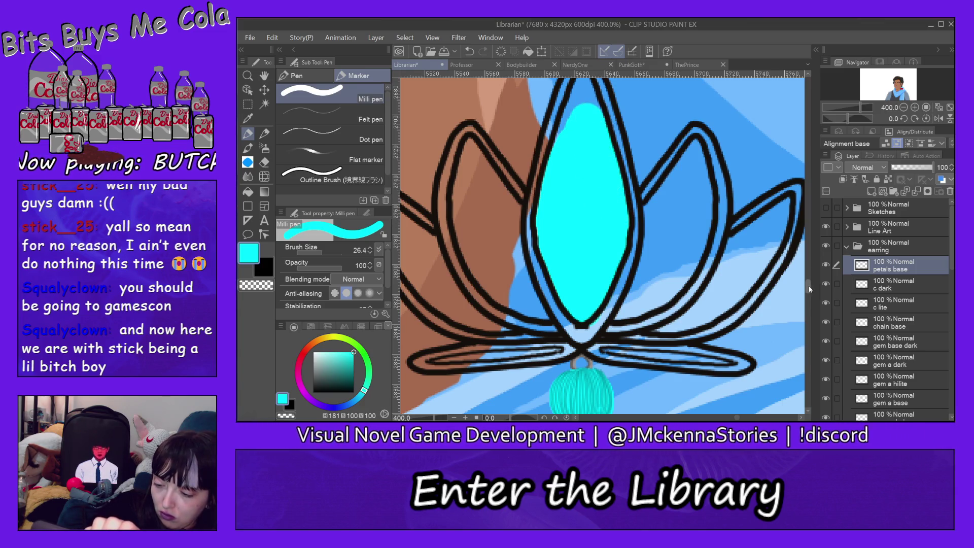
Shrink the brush to 13.6 and fill the centre petal's narrow tip with cyan.
drag(810, 290, 810, 284)
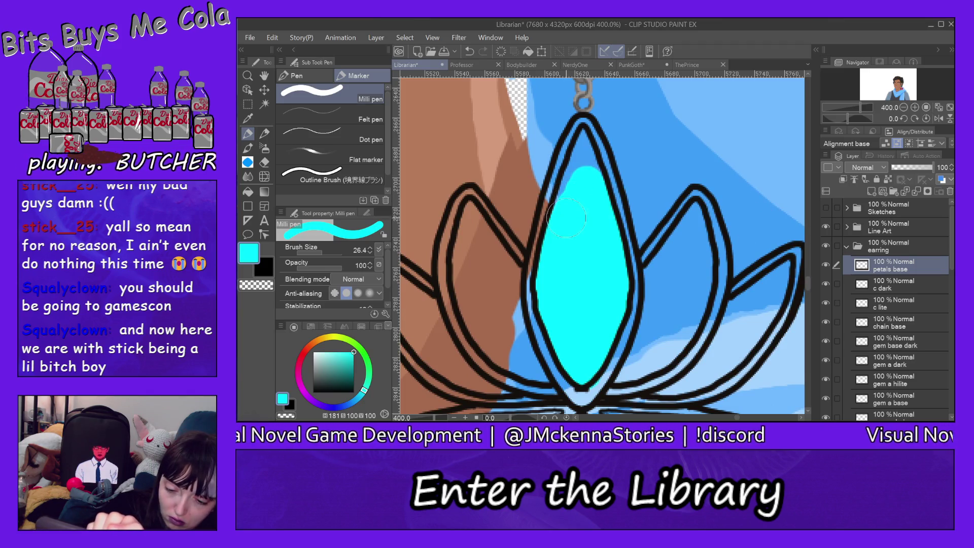
click(319, 252)
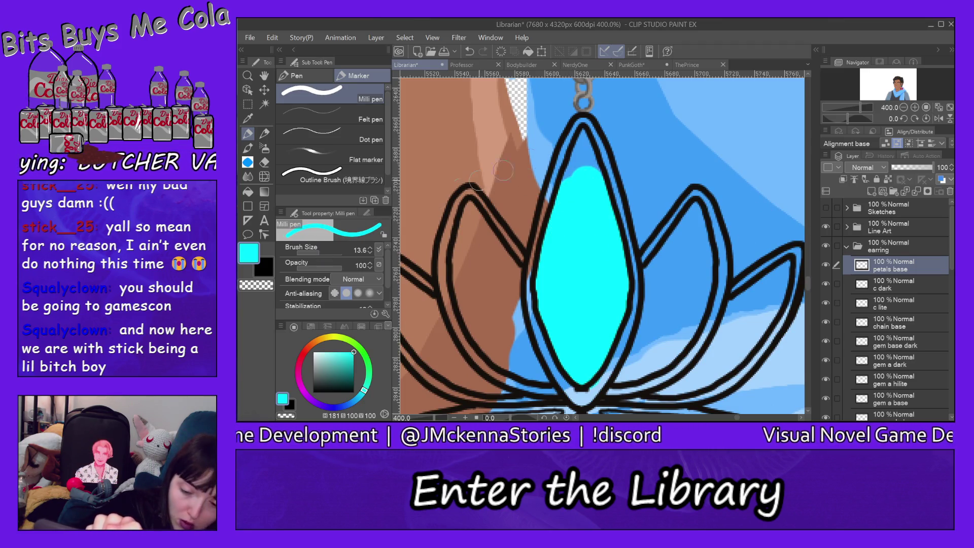
drag(587, 144, 576, 172)
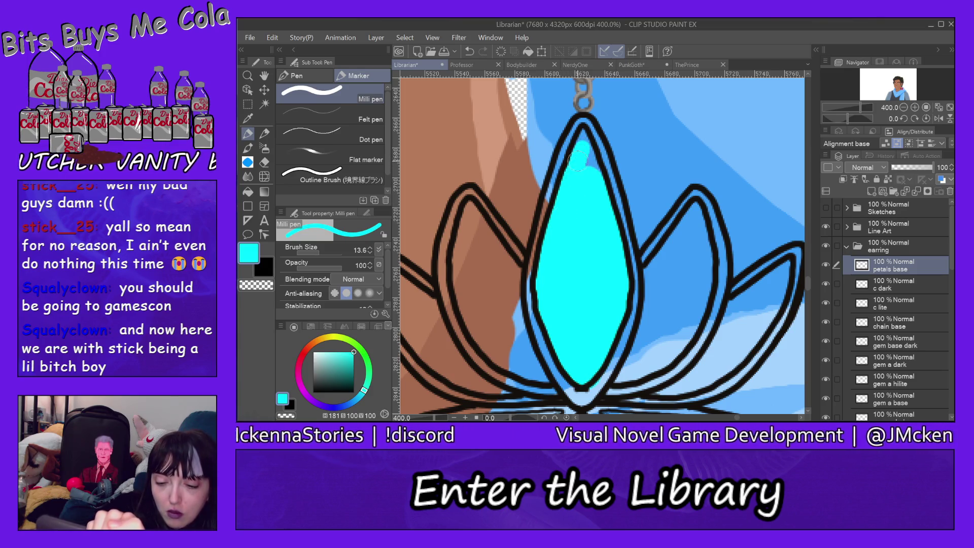
drag(589, 157, 585, 144)
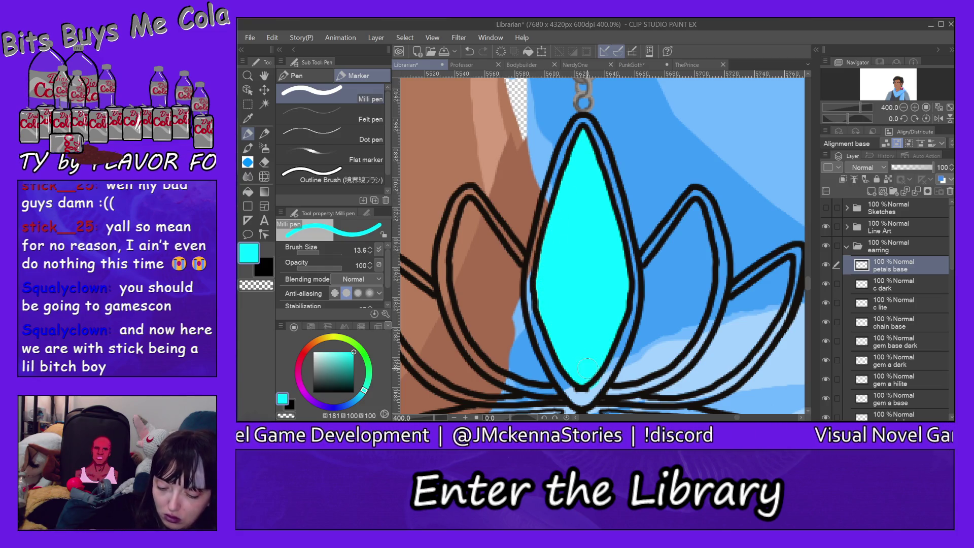
Fill the right and far-right petals with cyan, undoing one overshooting stroke.
drag(652, 283, 695, 209)
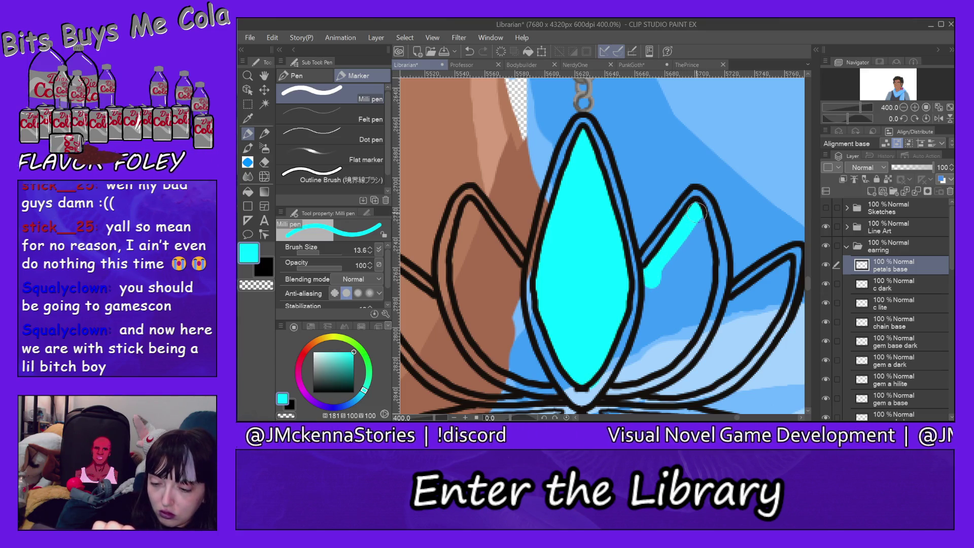
key(ctrl+z)
mouse_move(688, 262)
mouse_down()
mouse_move(693, 292)
mouse_move(632, 373)
mouse_up()
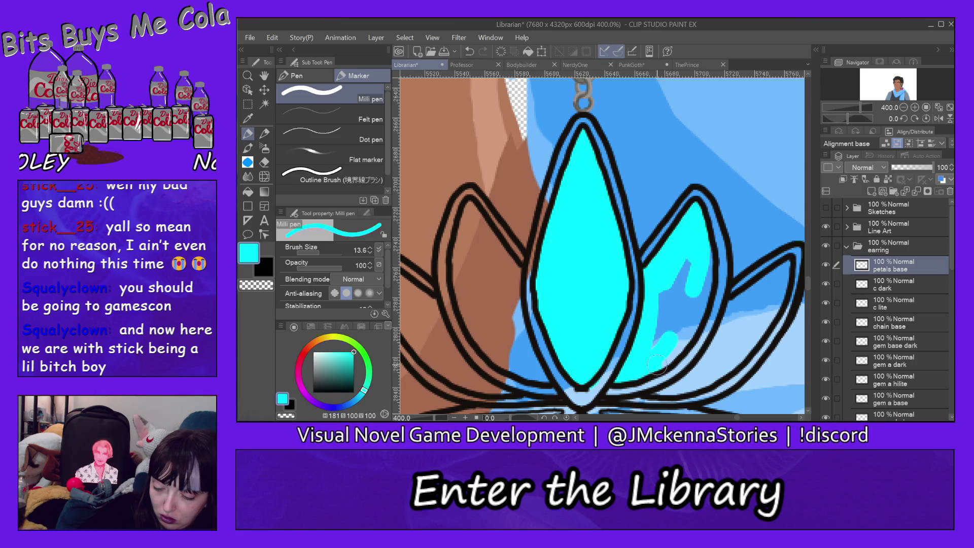
mouse_move(624, 376)
mouse_down()
mouse_move(703, 274)
mouse_move(680, 324)
mouse_up()
drag(682, 269, 657, 330)
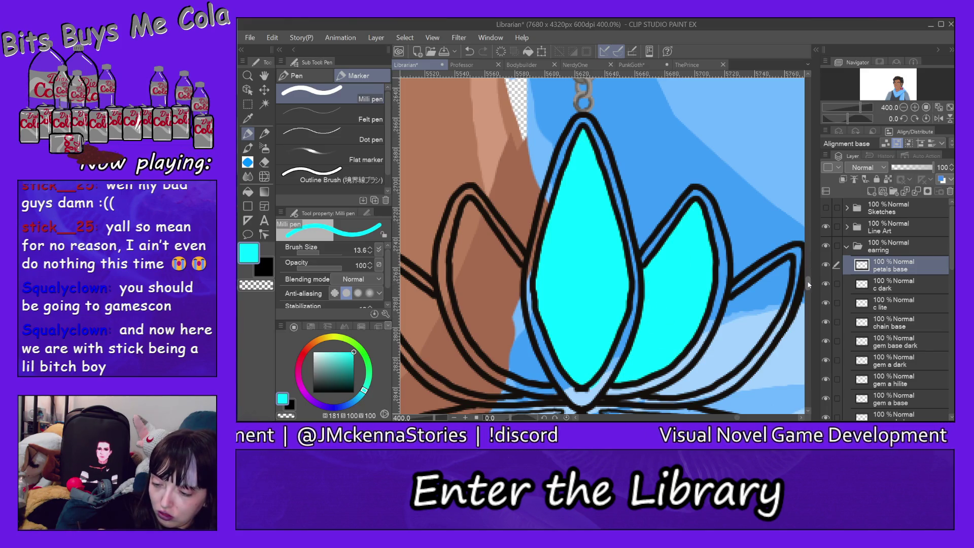
scroll(808, 282, down, 2)
scroll(808, 282, down, 1)
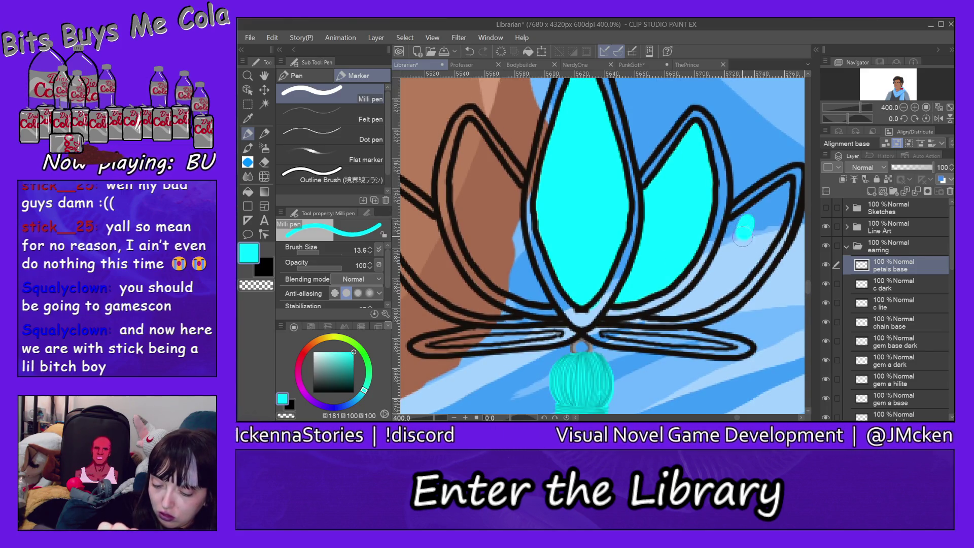
mouse_move(743, 233)
mouse_down()
mouse_move(713, 294)
mouse_move(784, 192)
mouse_move(745, 221)
mouse_move(712, 279)
mouse_move(665, 313)
mouse_up()
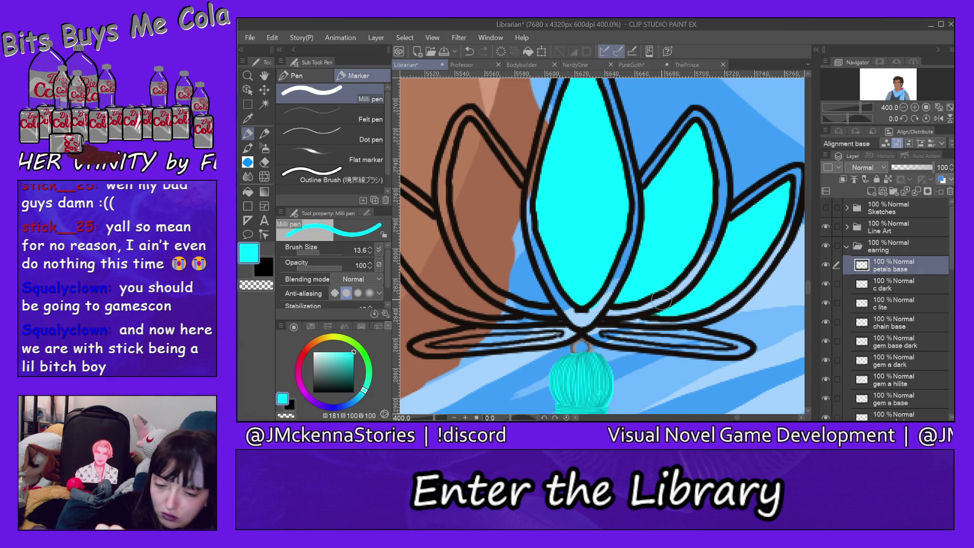
Fill the left petal and the outer left petal with cyan.
mouse_move(464, 170)
mouse_down()
mouse_move(480, 172)
mouse_move(528, 274)
mouse_move(478, 252)
mouse_up()
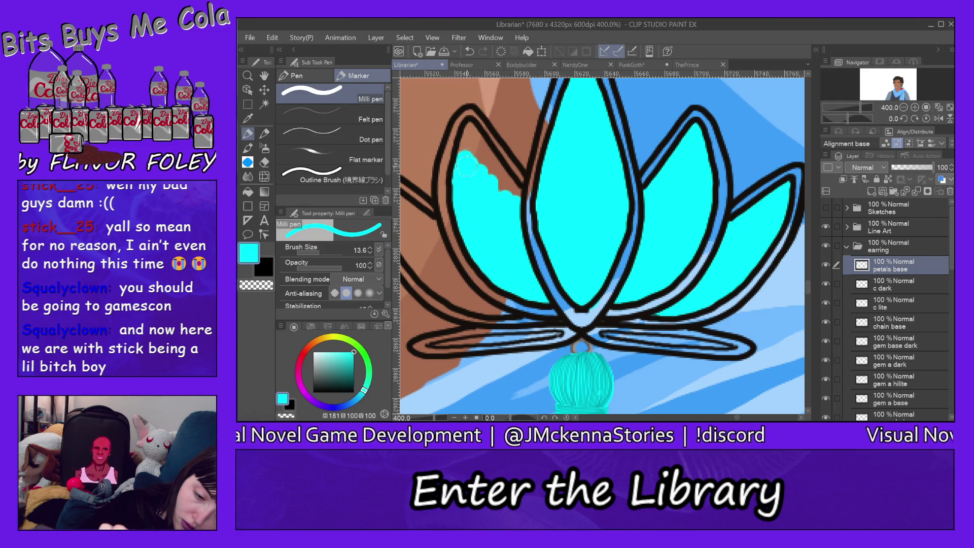
mouse_move(485, 168)
mouse_down()
mouse_move(513, 194)
mouse_move(463, 147)
mouse_move(506, 186)
mouse_up()
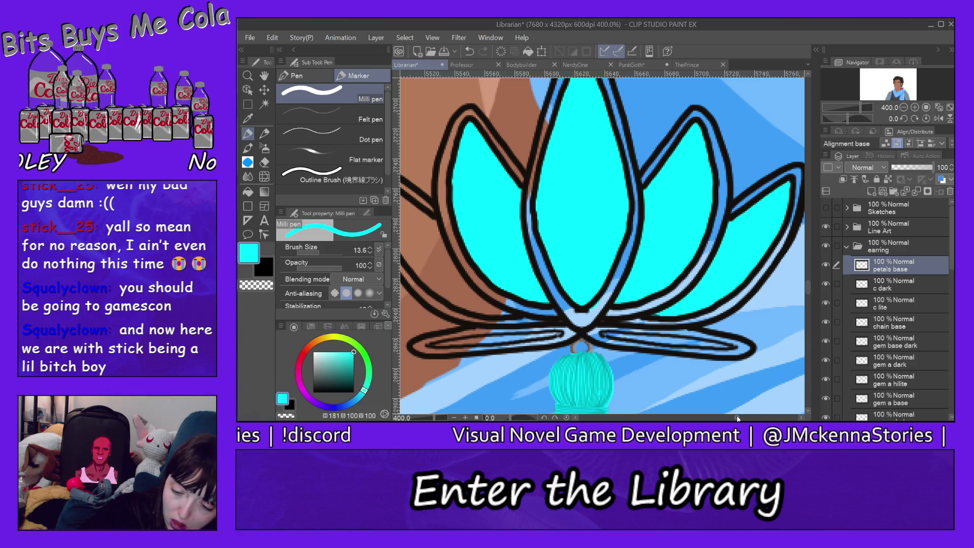
drag(736, 415, 735, 417)
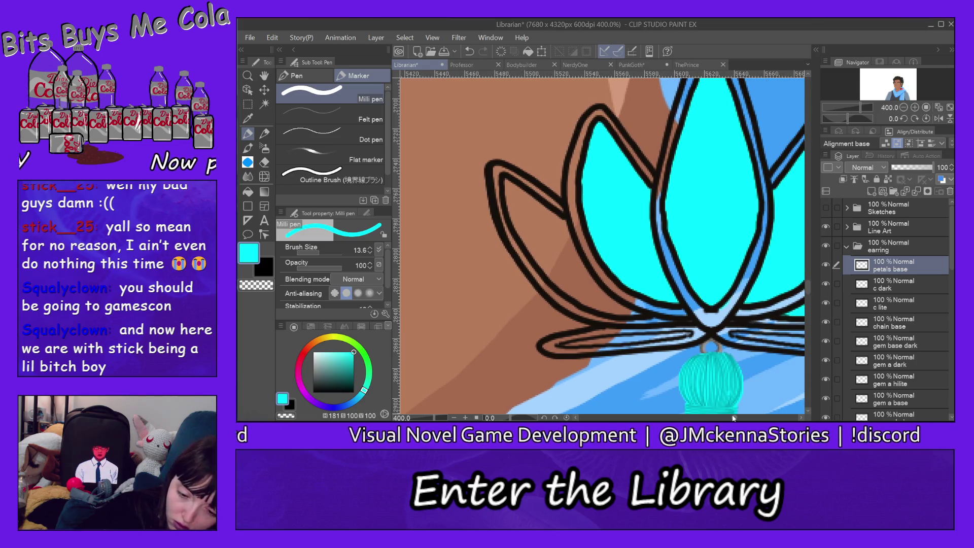
mouse_move(510, 211)
mouse_down()
mouse_move(508, 178)
mouse_move(514, 213)
mouse_move(563, 274)
mouse_up()
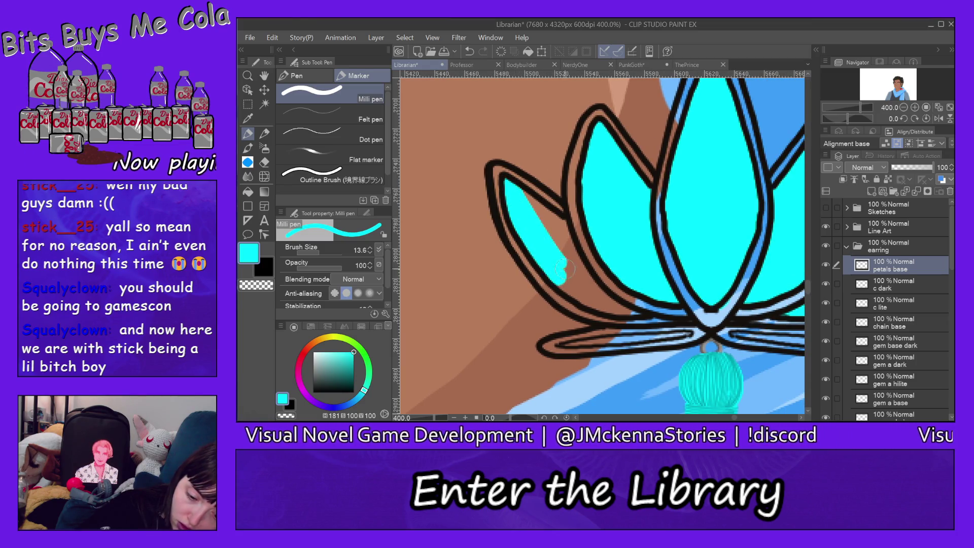
drag(513, 183, 566, 266)
mouse_move(533, 198)
mouse_down()
mouse_move(569, 243)
mouse_move(592, 302)
mouse_move(634, 314)
mouse_move(655, 304)
mouse_move(611, 303)
mouse_up()
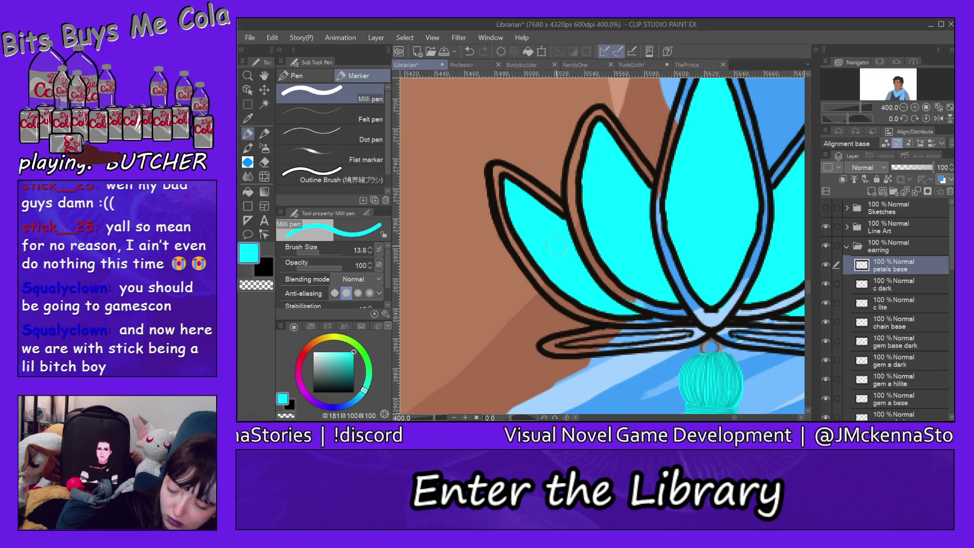
Set brush size to 8.2 and paint cyan into the lower left and right petal loops.
click(316, 251)
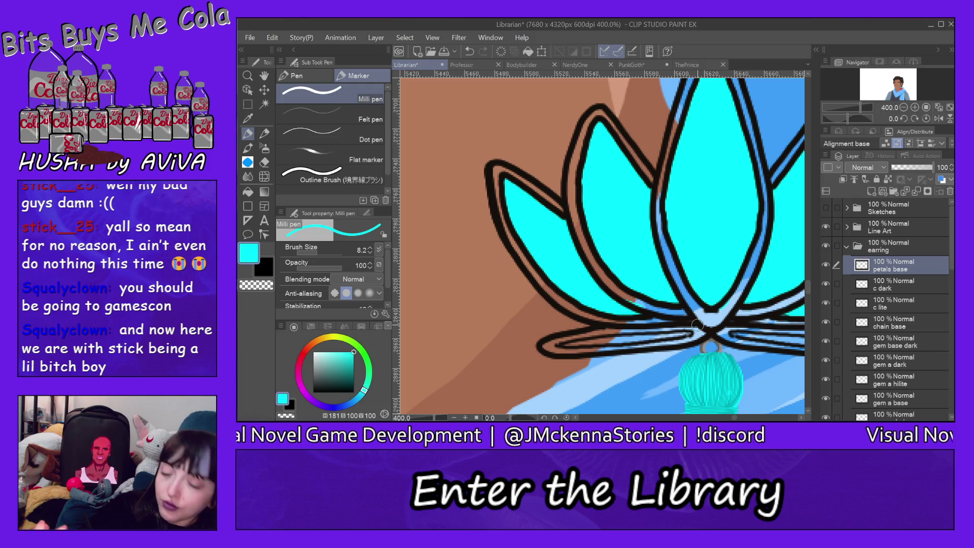
drag(611, 342, 638, 339)
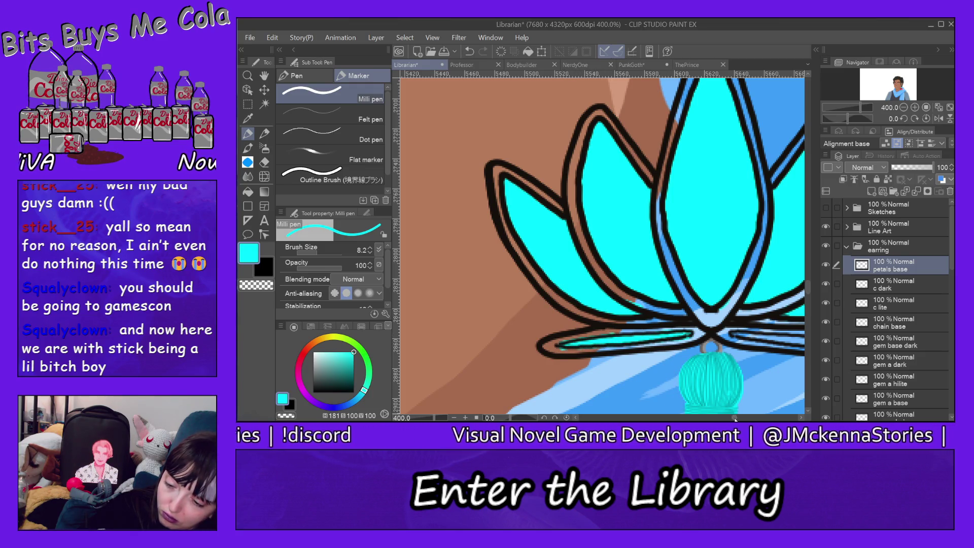
drag(735, 418, 737, 418)
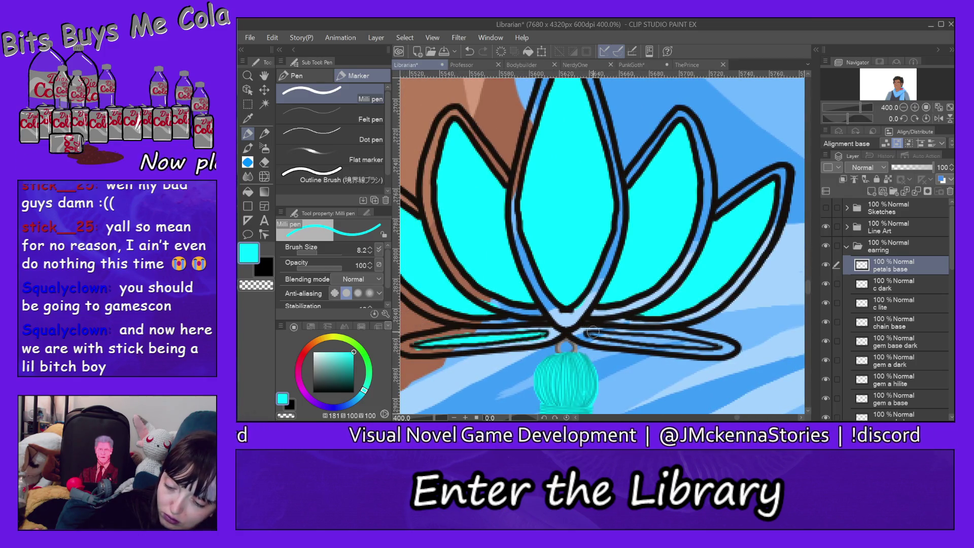
drag(589, 333, 721, 345)
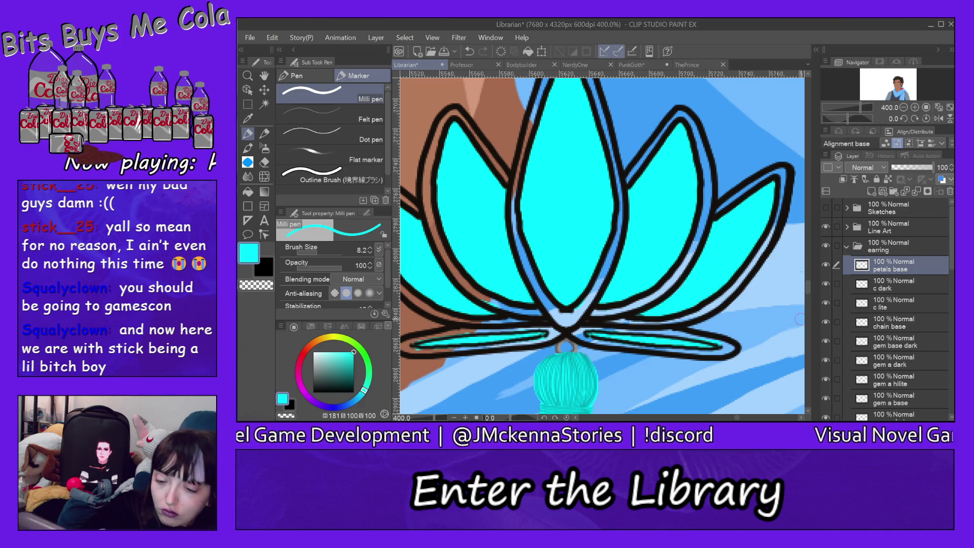
Add a new layer named 'petal rim base' above petals base.
click(871, 191)
double_click(893, 265)
text(petal r)
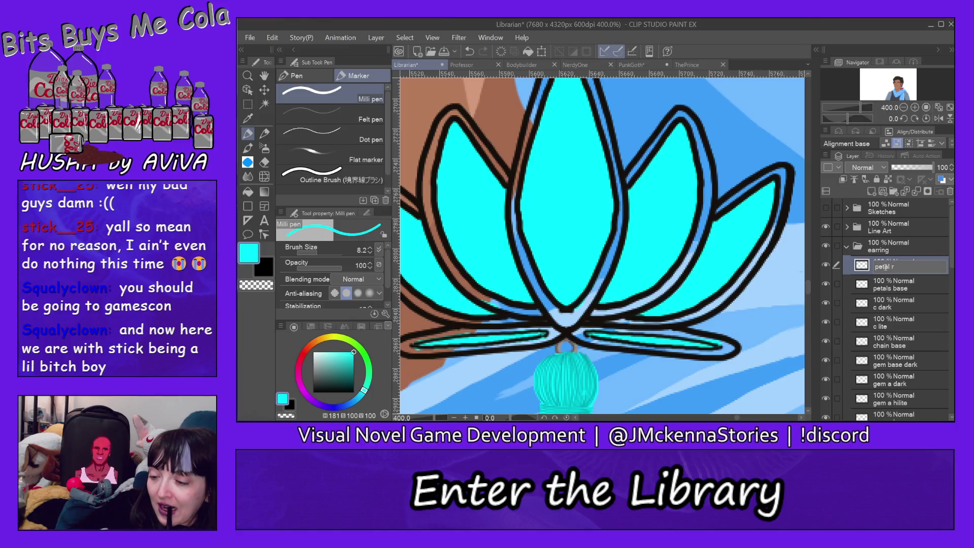
text(im base)
key(Return)
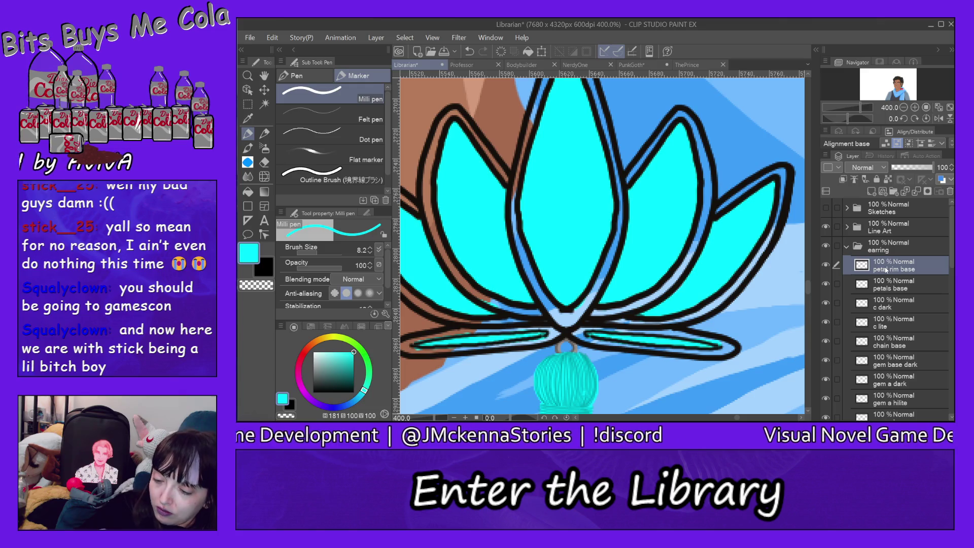
Sample the earring rim's gold and trace gold rims along both centre-petal edges.
scroll(809, 285, up, 5)
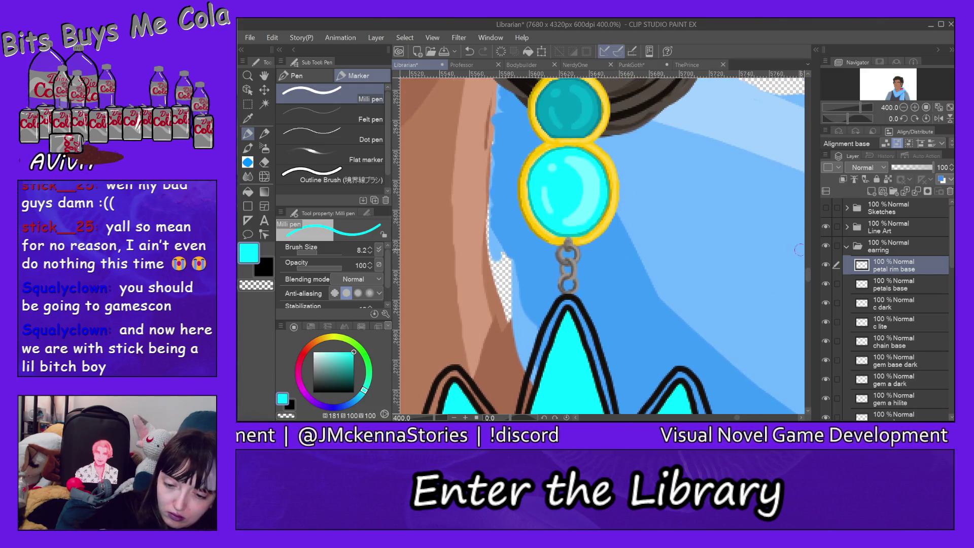
alt+click(546, 146)
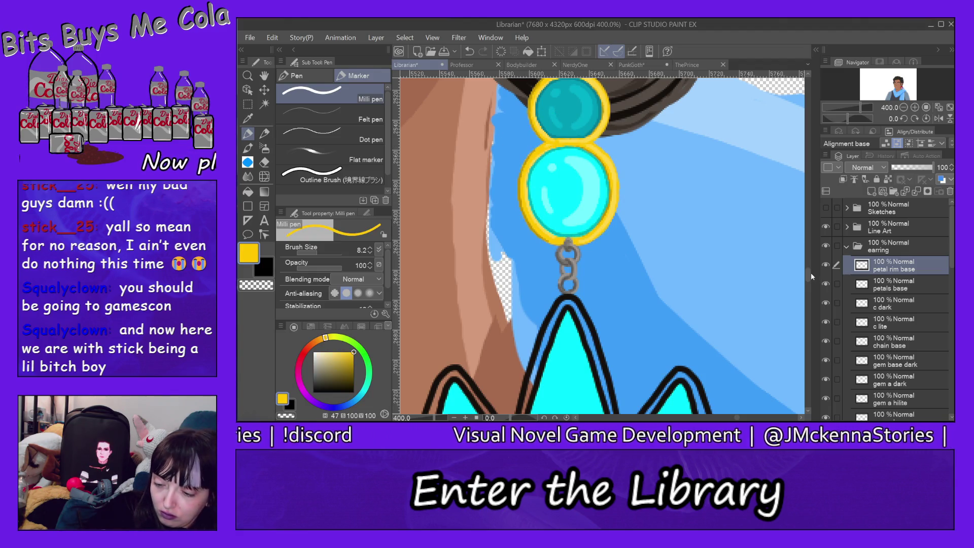
scroll(808, 270, down, 5)
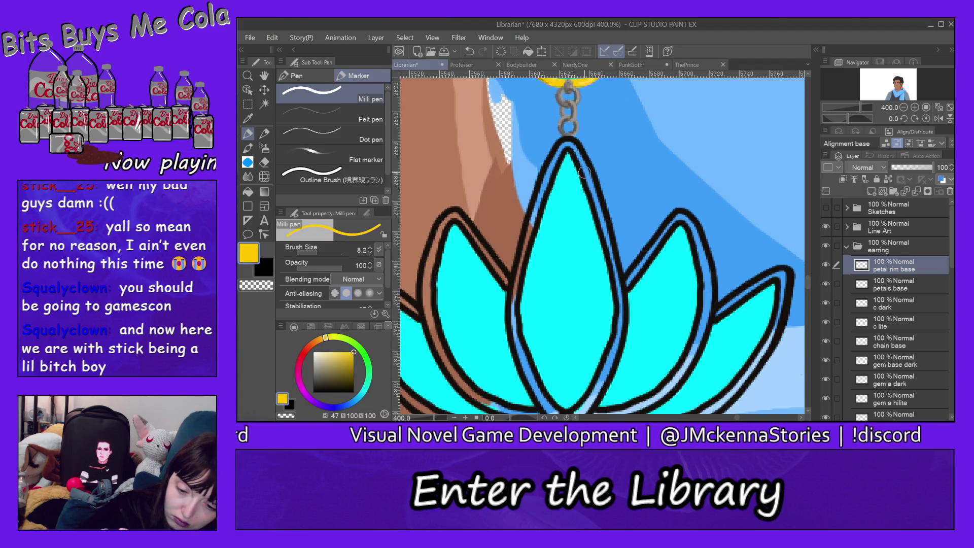
drag(582, 161, 593, 193)
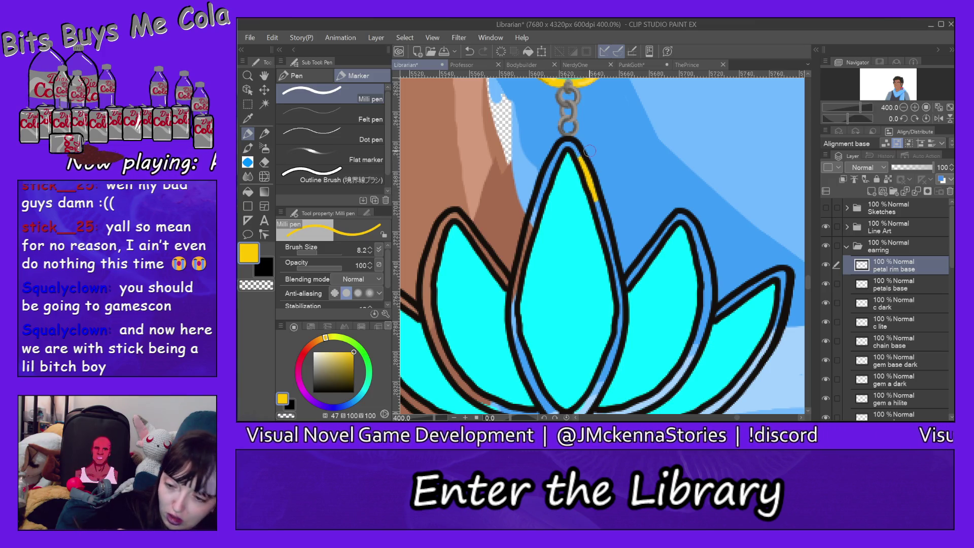
drag(810, 279, 809, 274)
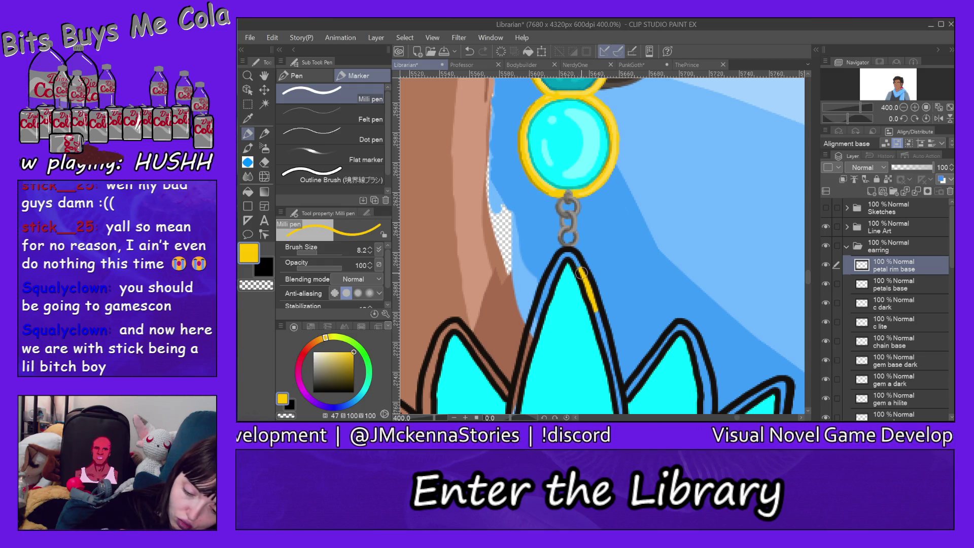
drag(561, 260, 527, 345)
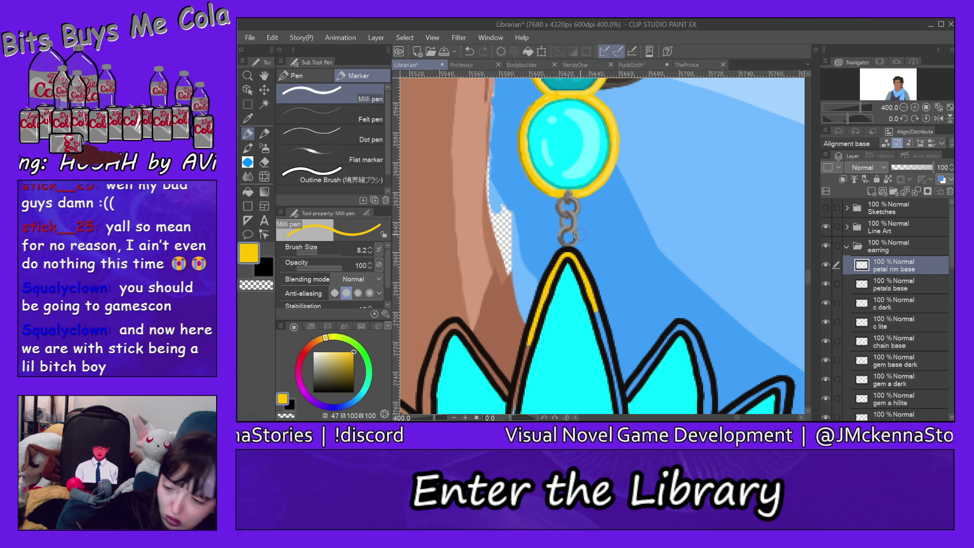
drag(807, 278, 807, 287)
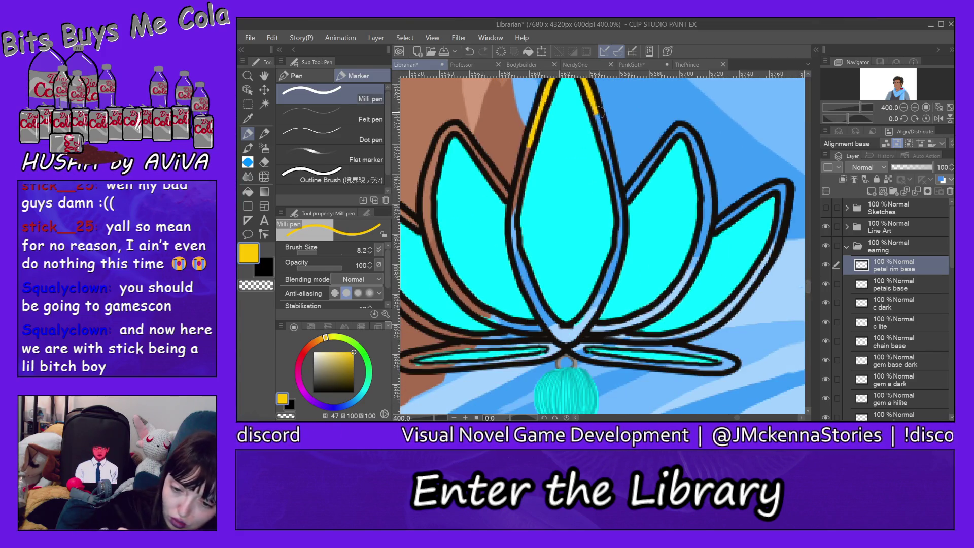
drag(592, 101, 604, 140)
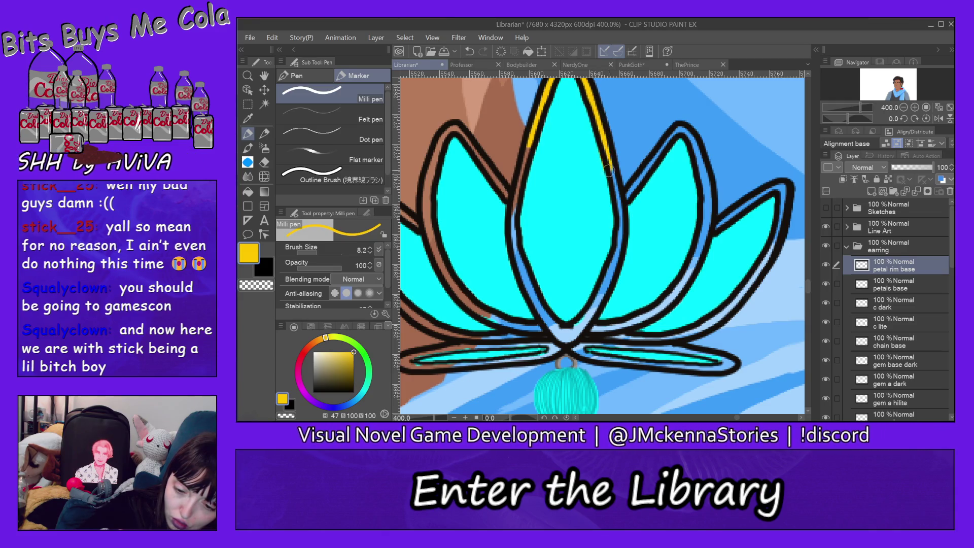
mouse_move(614, 196)
mouse_down()
mouse_move(620, 220)
mouse_move(600, 293)
mouse_move(571, 335)
mouse_move(559, 339)
mouse_move(576, 324)
mouse_move(521, 268)
mouse_up()
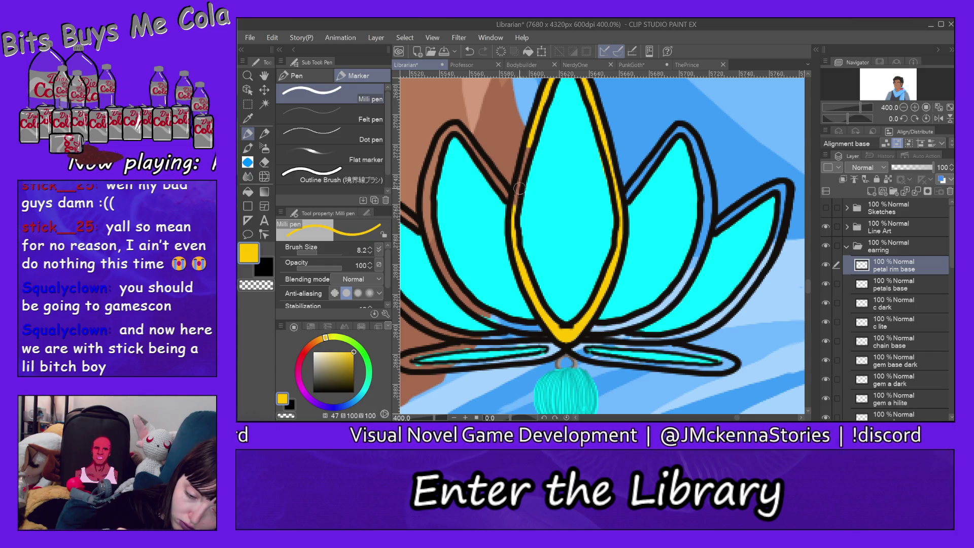
Finish the centre petal's left rim and line the left petal's edges in gold.
drag(523, 174, 537, 127)
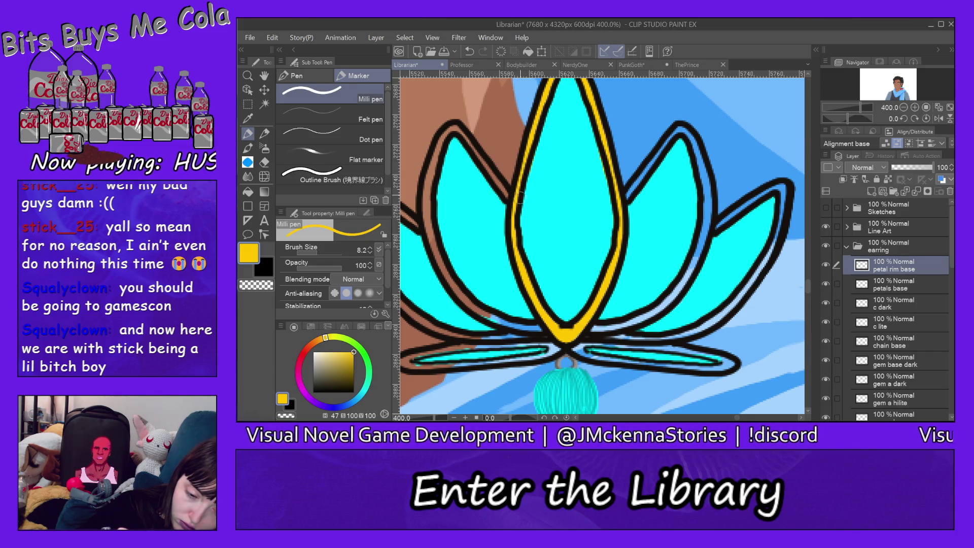
drag(453, 129, 489, 168)
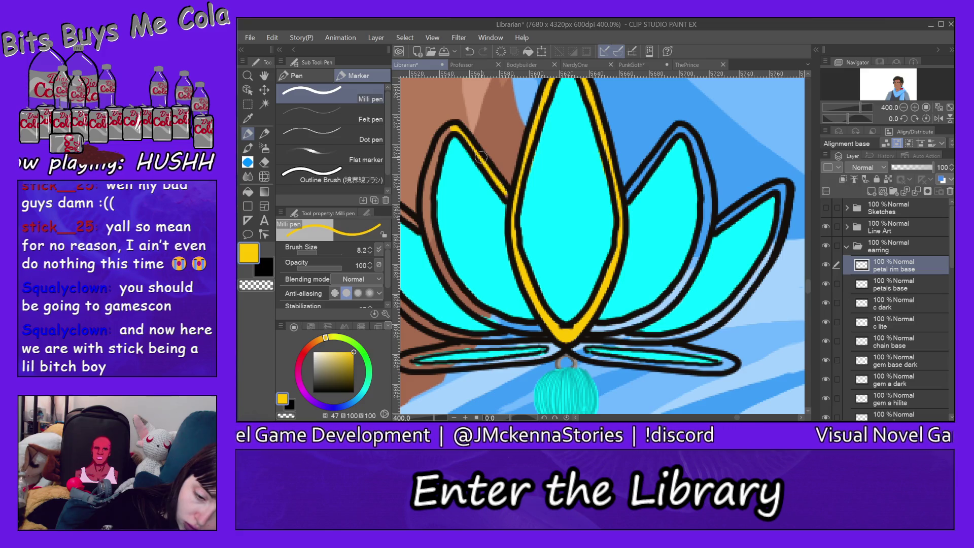
mouse_move(453, 127)
mouse_down()
mouse_move(429, 186)
mouse_move(435, 255)
mouse_move(494, 319)
mouse_move(515, 327)
mouse_up()
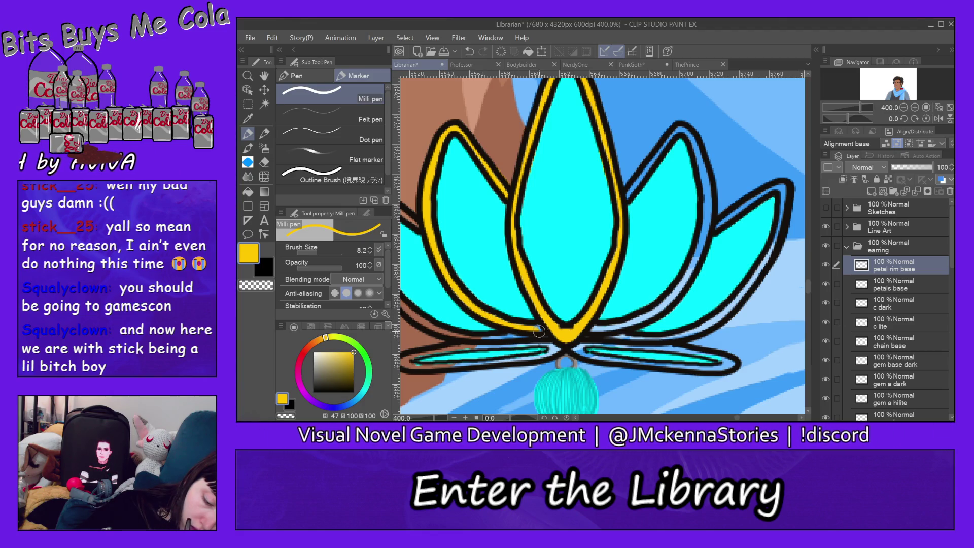
Trace gold rims along the right petal and inside the rightmost petal.
drag(579, 329, 654, 307)
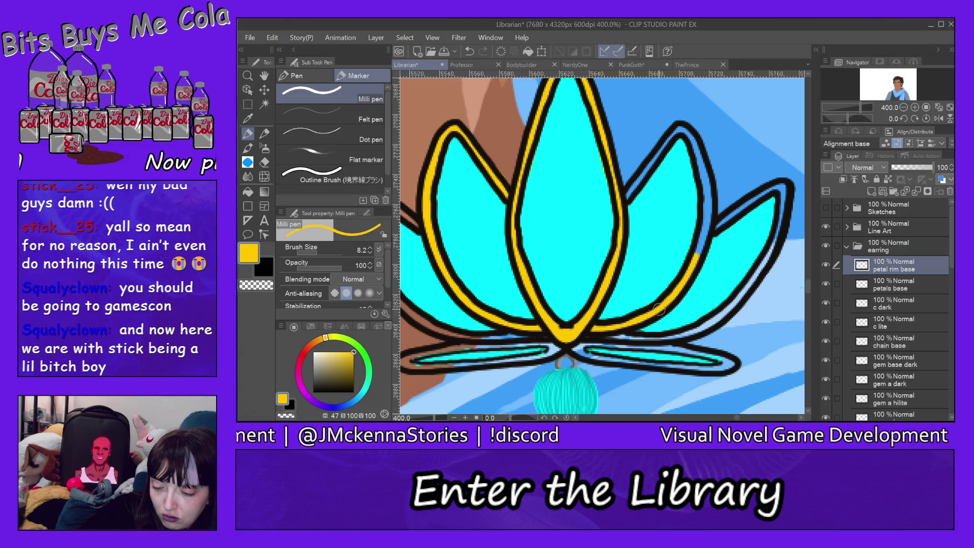
drag(700, 244, 706, 229)
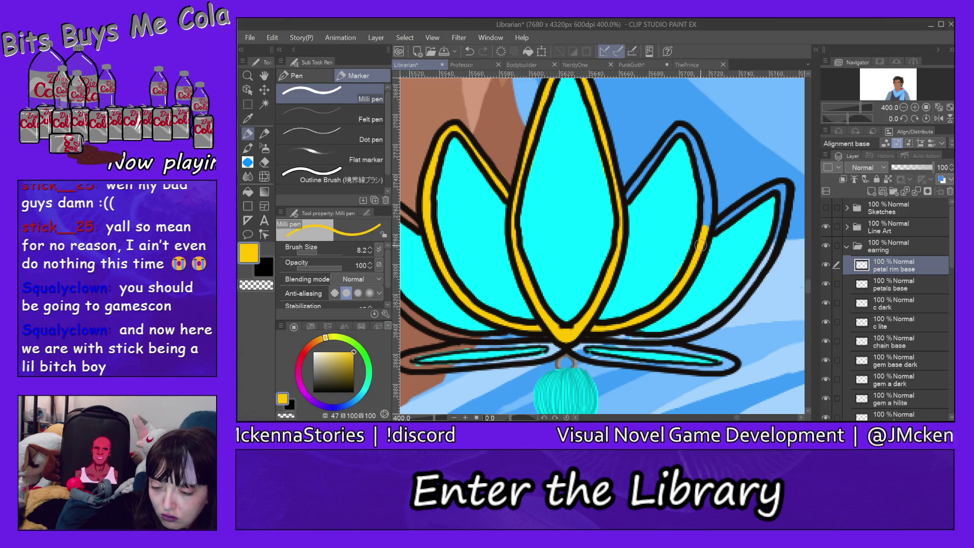
drag(683, 129, 707, 183)
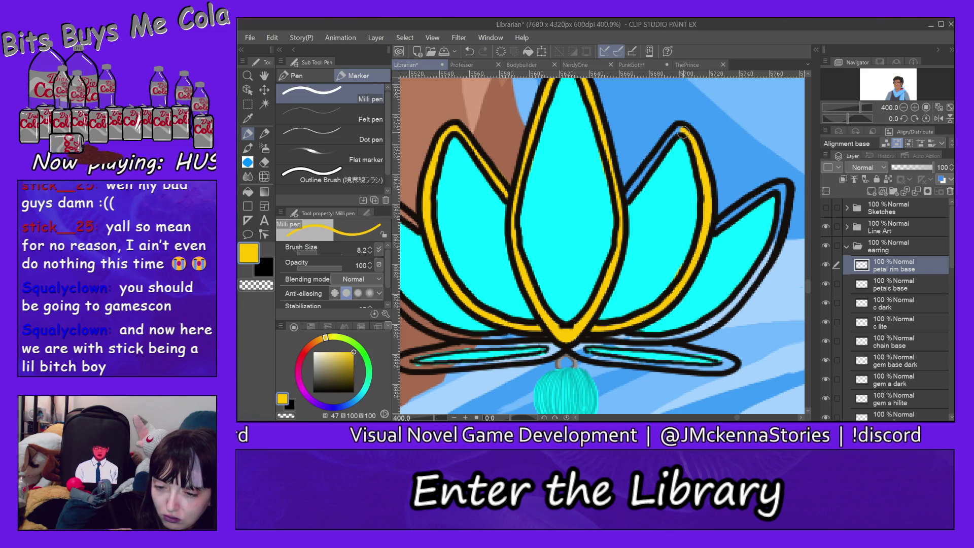
drag(666, 143, 645, 171)
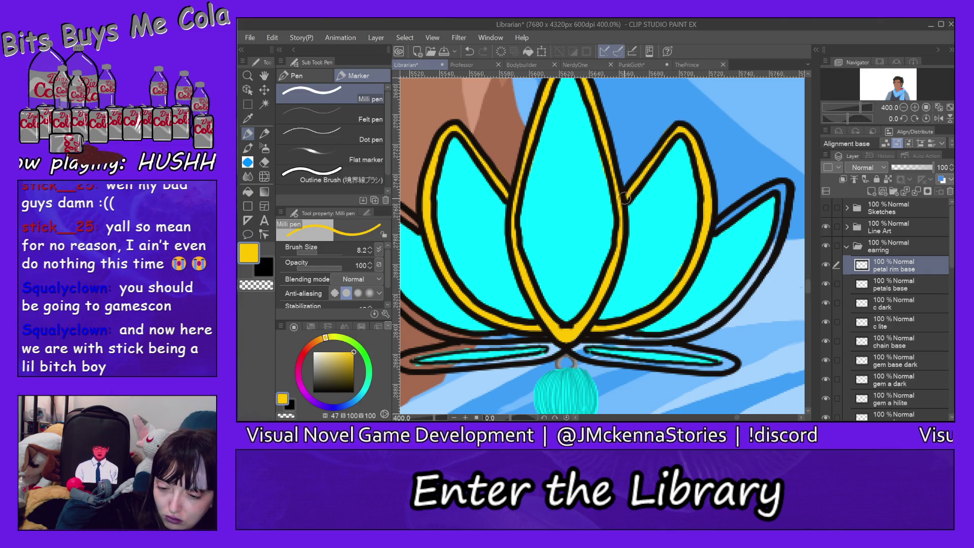
mouse_move(716, 228)
mouse_down()
mouse_move(786, 185)
mouse_move(781, 206)
mouse_up()
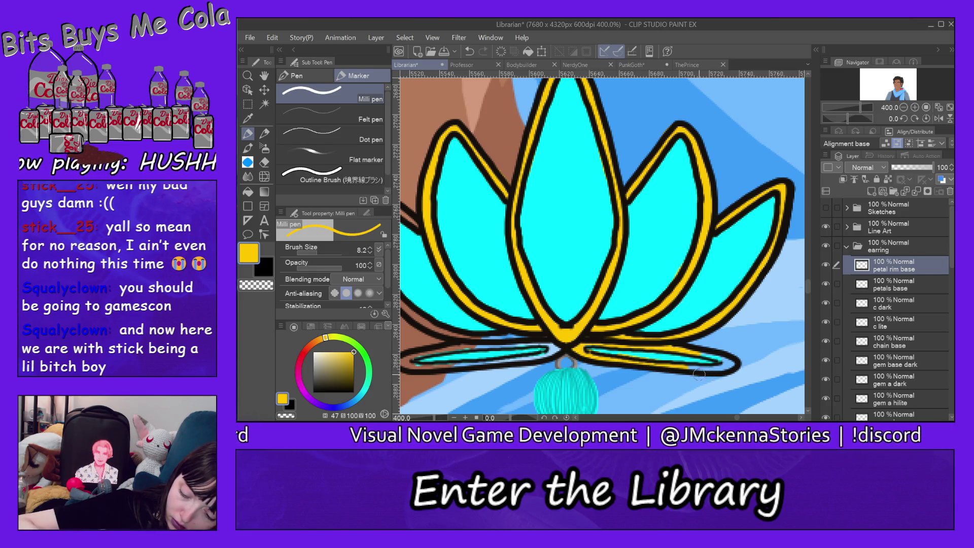
Trace gold rims inside the long, flat lower lotus petals, extending the rightmost petal's rim to its tip.
drag(702, 374, 718, 371)
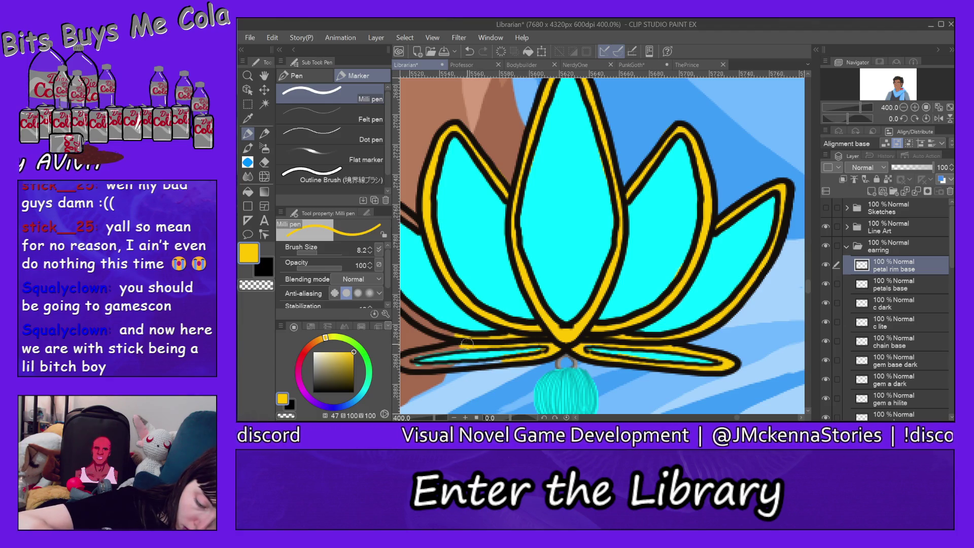
drag(422, 354, 477, 343)
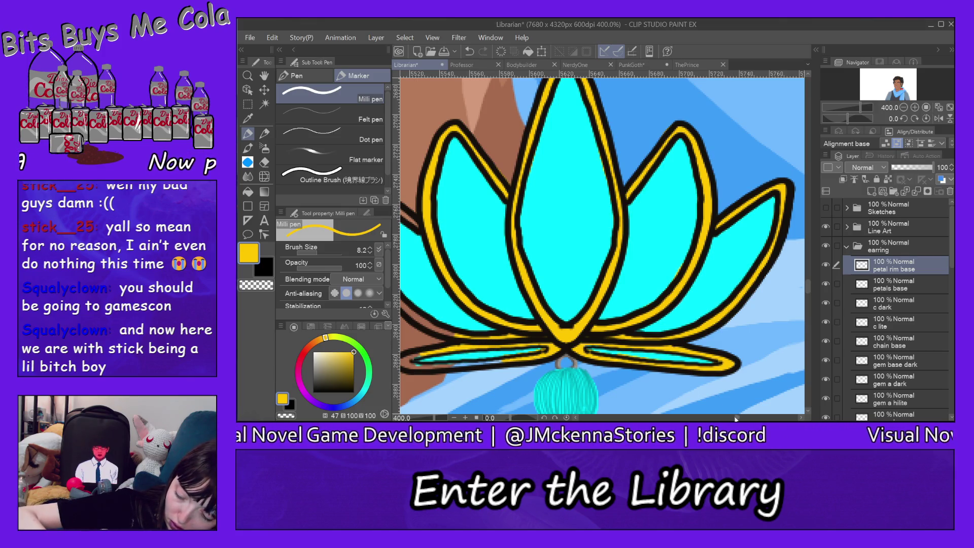
drag(737, 418, 730, 415)
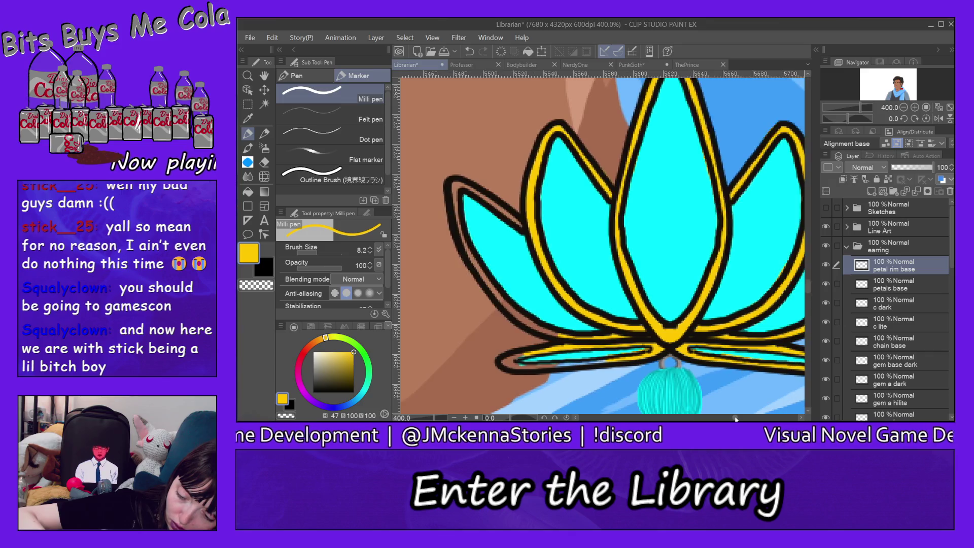
drag(570, 365, 617, 364)
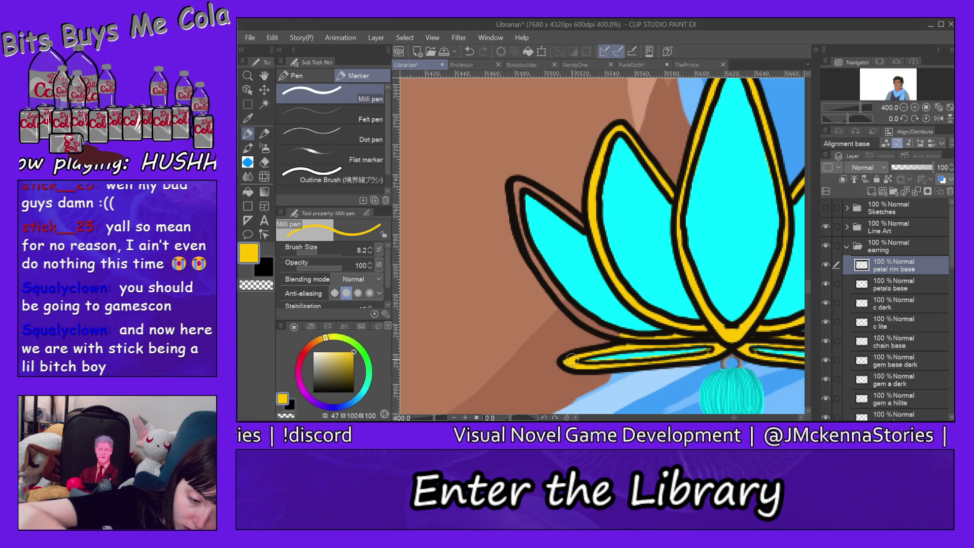
click(265, 162)
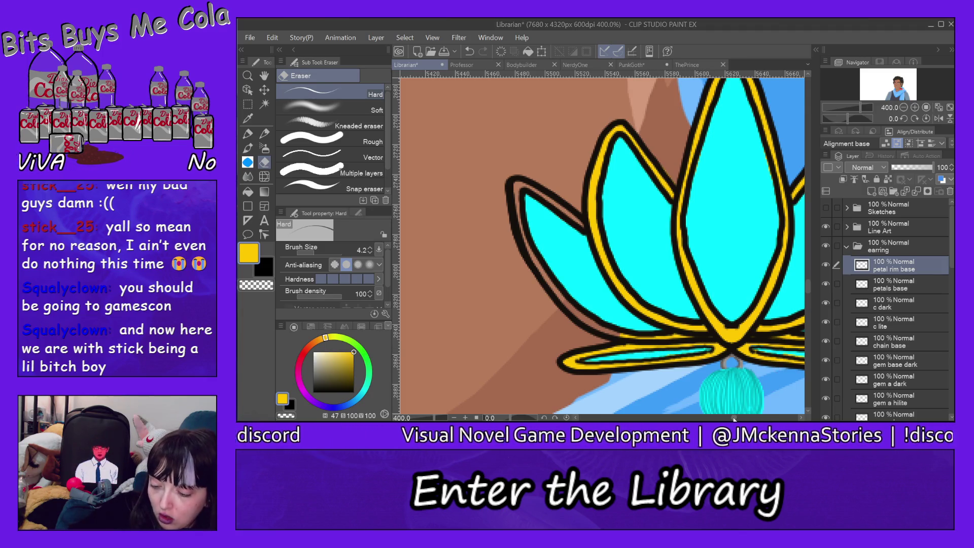
Recentre the canvas on the lotus and return to the gold Milli pen at size 8.2.
click(741, 418)
drag(742, 418, 731, 419)
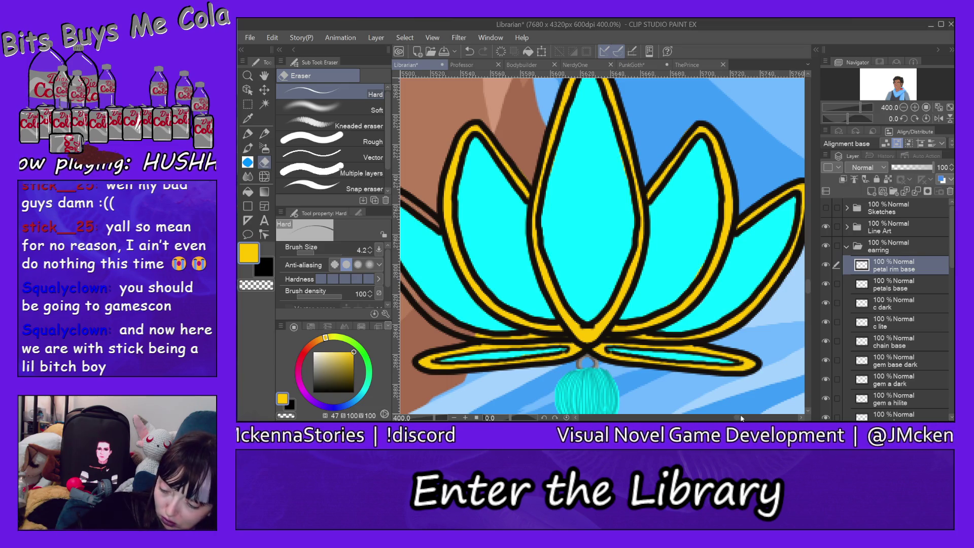
drag(736, 419, 735, 419)
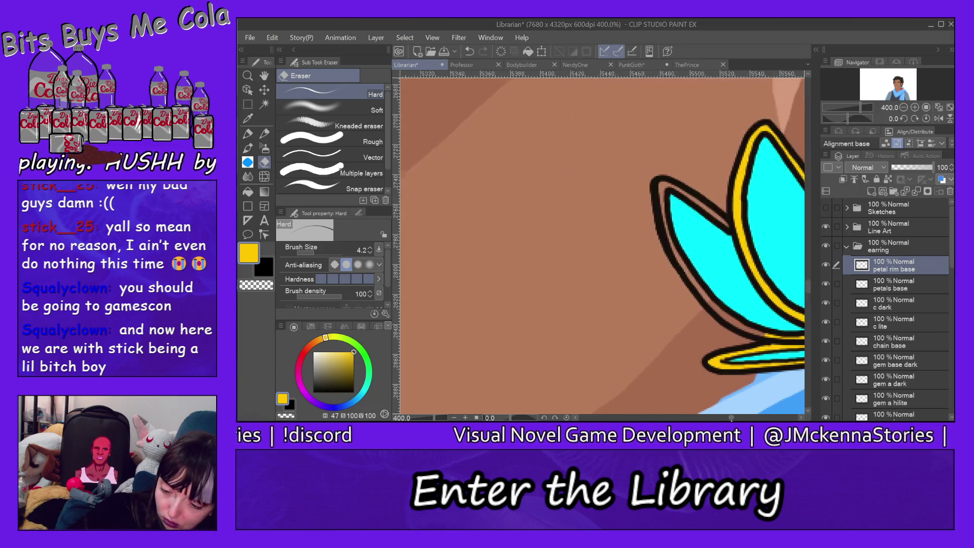
click(248, 135)
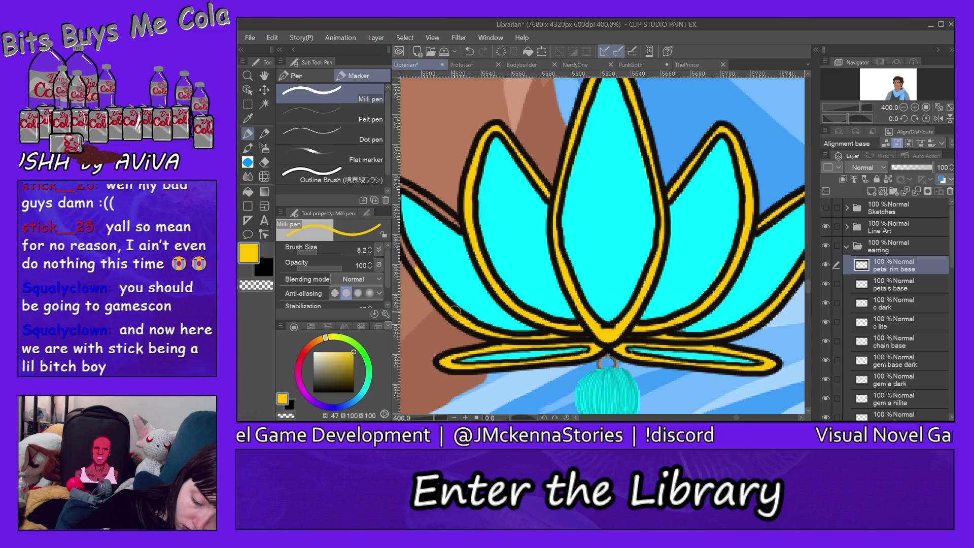
Draw a gold rim along the far-left outer petal's top edge and around its tip.
click(736, 418)
drag(737, 419, 733, 419)
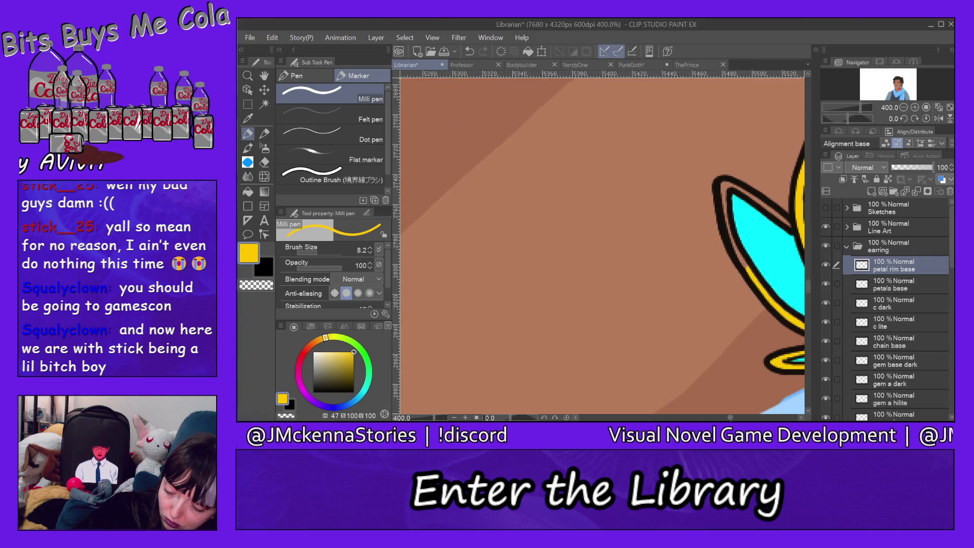
drag(579, 187, 596, 191)
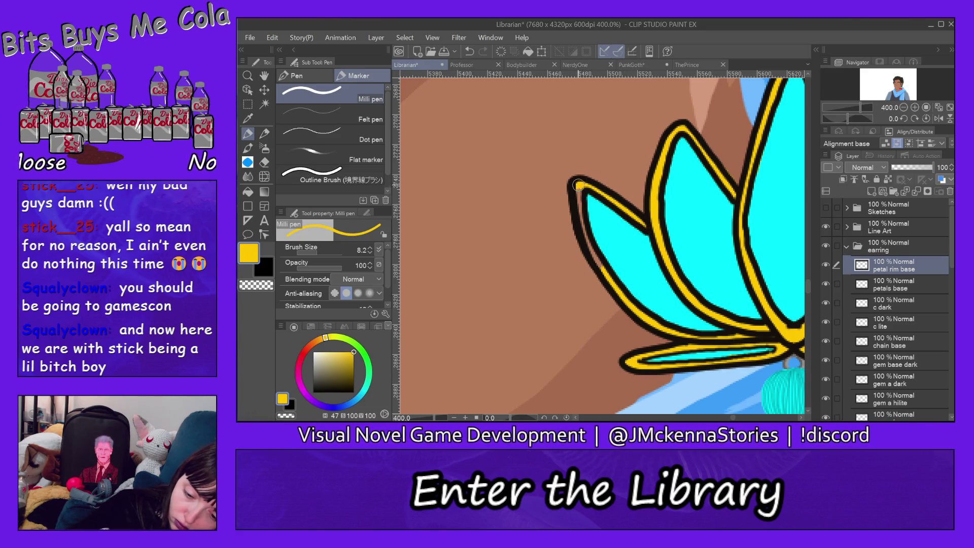
drag(577, 185, 575, 196)
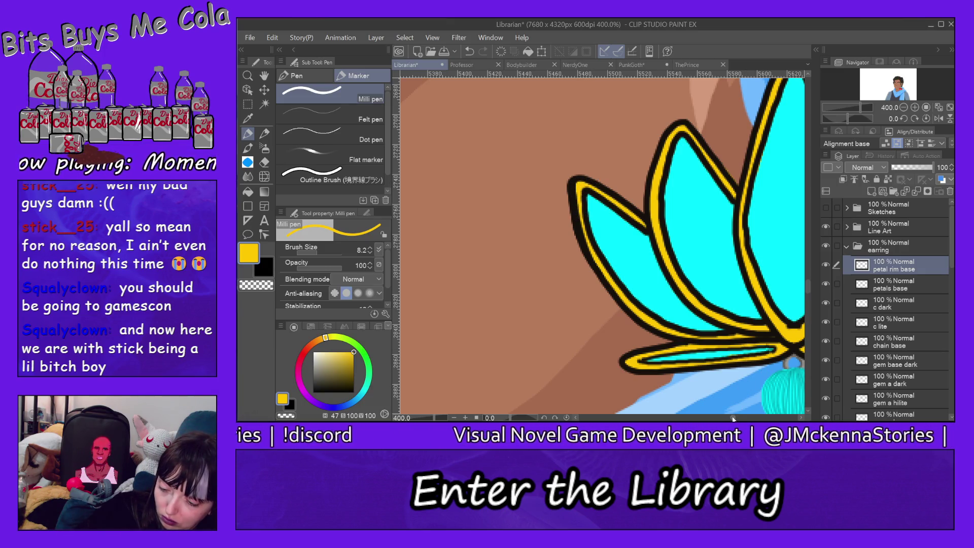
Switch to the hard eraser at size 4.2 on the flower layer in the Line Art folder.
drag(733, 419, 736, 418)
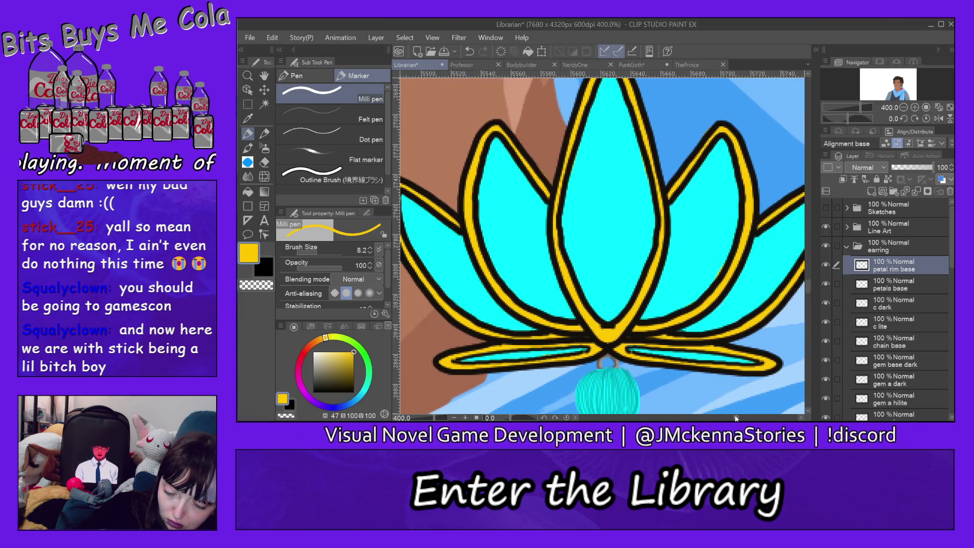
click(265, 162)
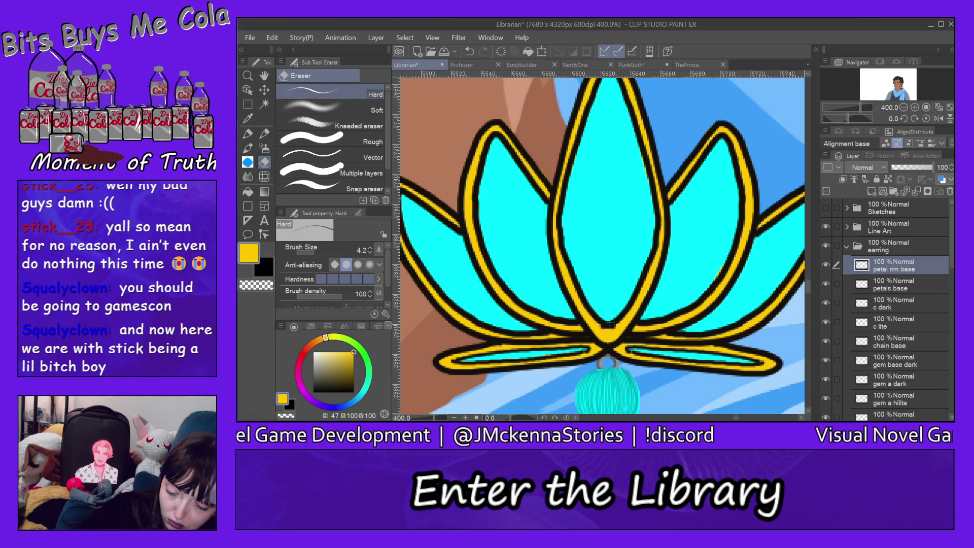
ctrl+shift+click(626, 313)
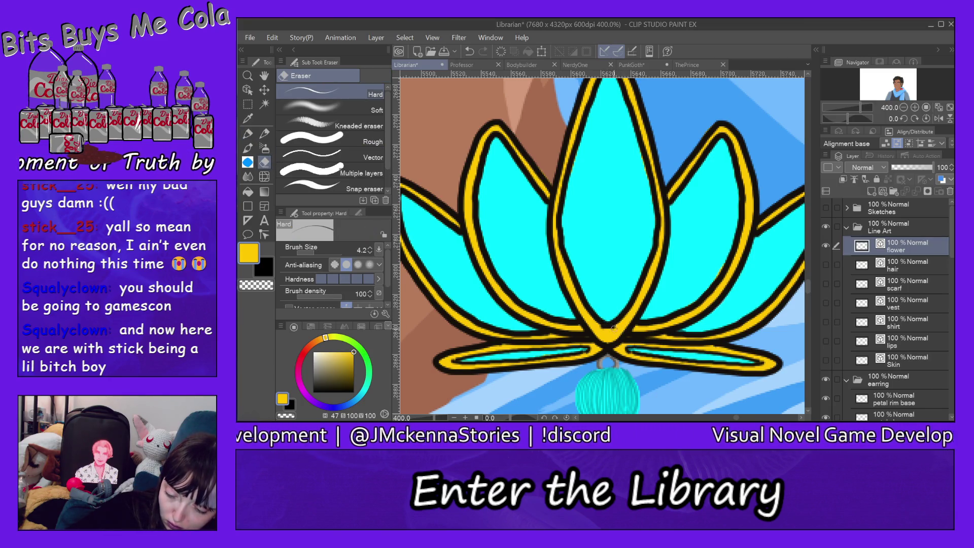
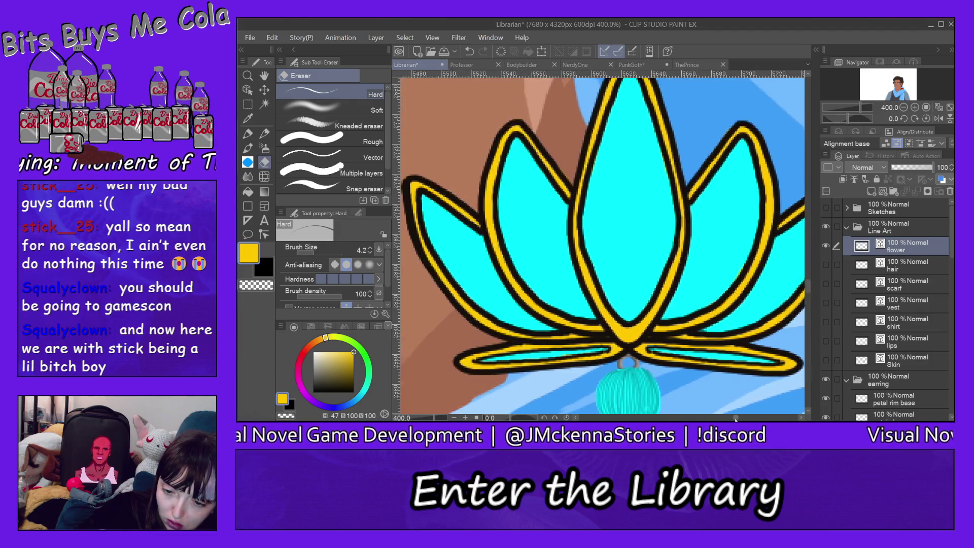
Add a raster layer named 'petals lite' directly above petals base in the earring folder.
drag(737, 419, 738, 418)
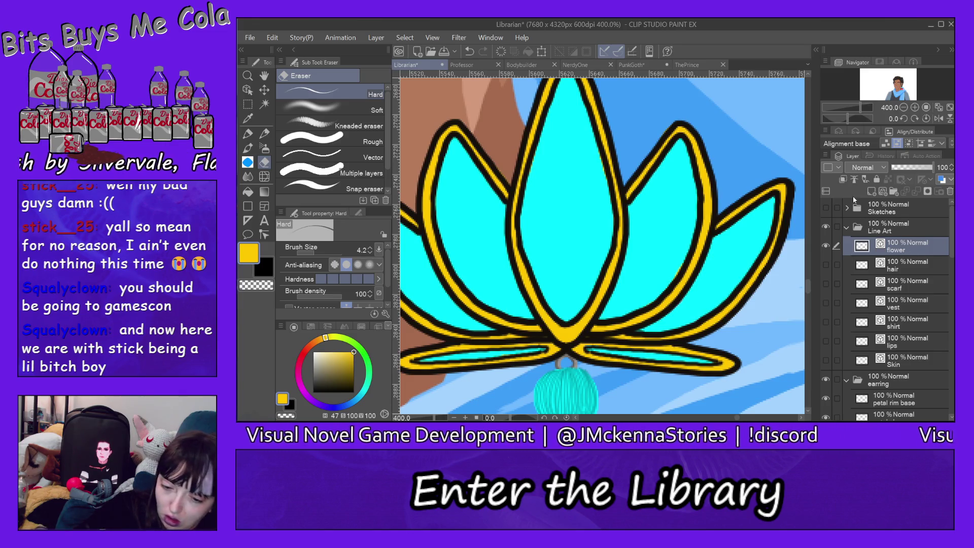
ctrl+shift+click(586, 221)
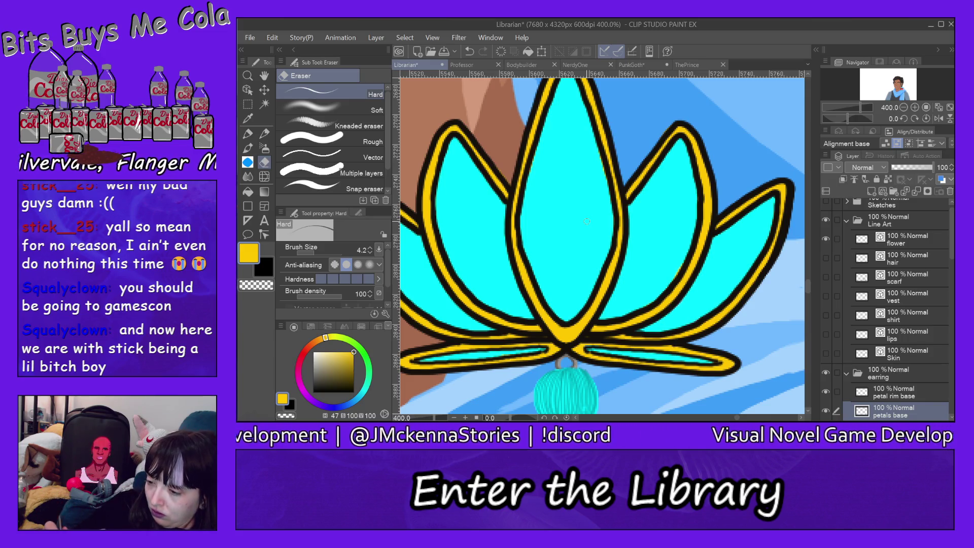
scroll(946, 260, down, 2)
key(ctrl+shift+n)
double_click(888, 368)
text(p)
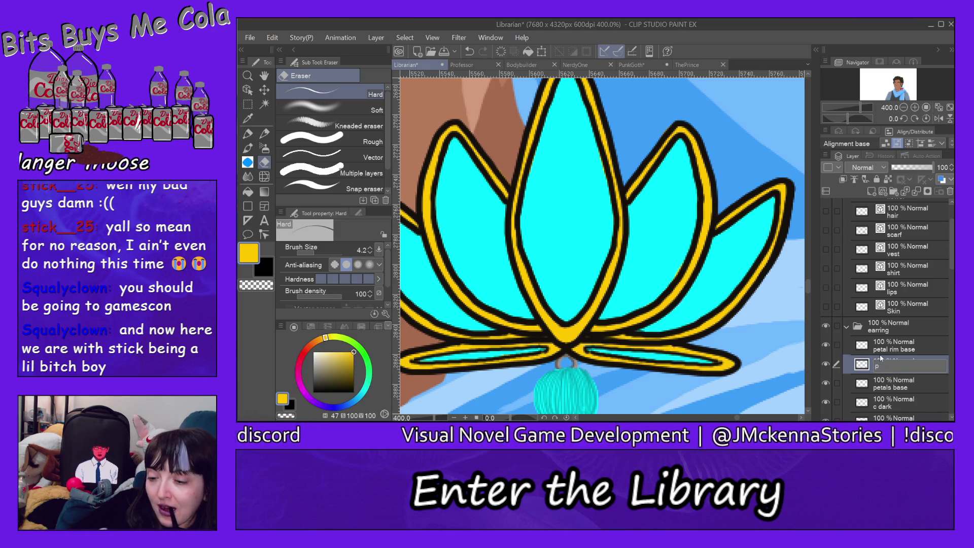
text(etals)
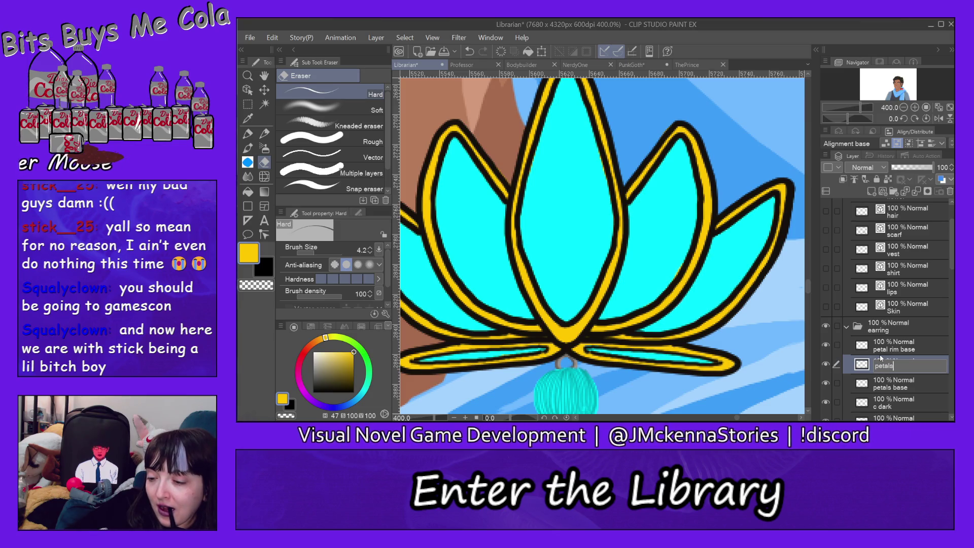
text( lite)
key(Return)
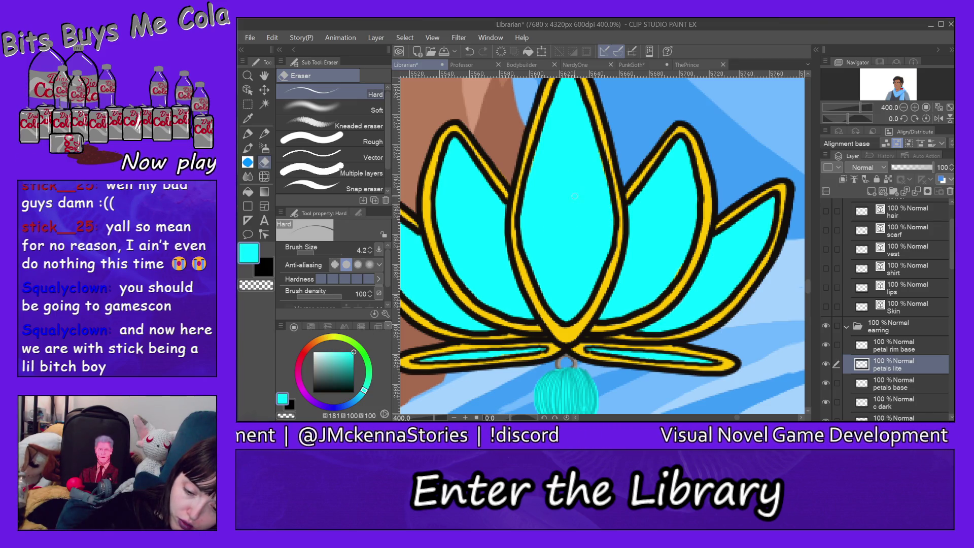
With the Milli pen and a lighter cyan, paint highlight streaks on the central and right petals.
click(248, 134)
click(345, 351)
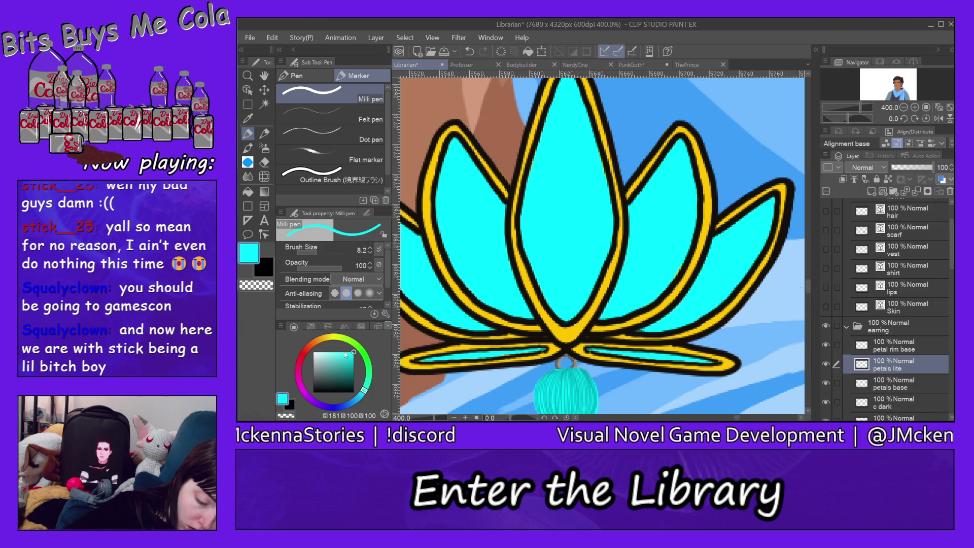
click(339, 351)
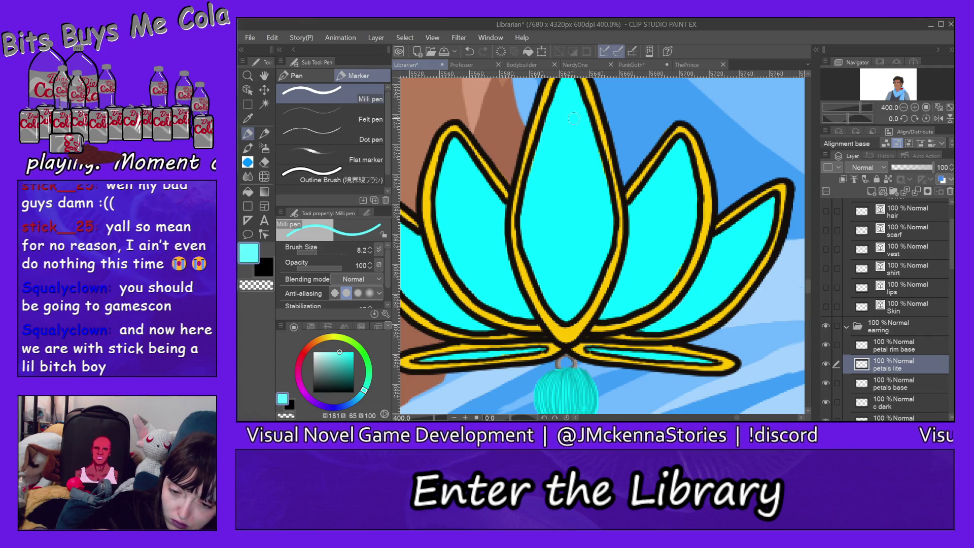
drag(562, 128, 590, 197)
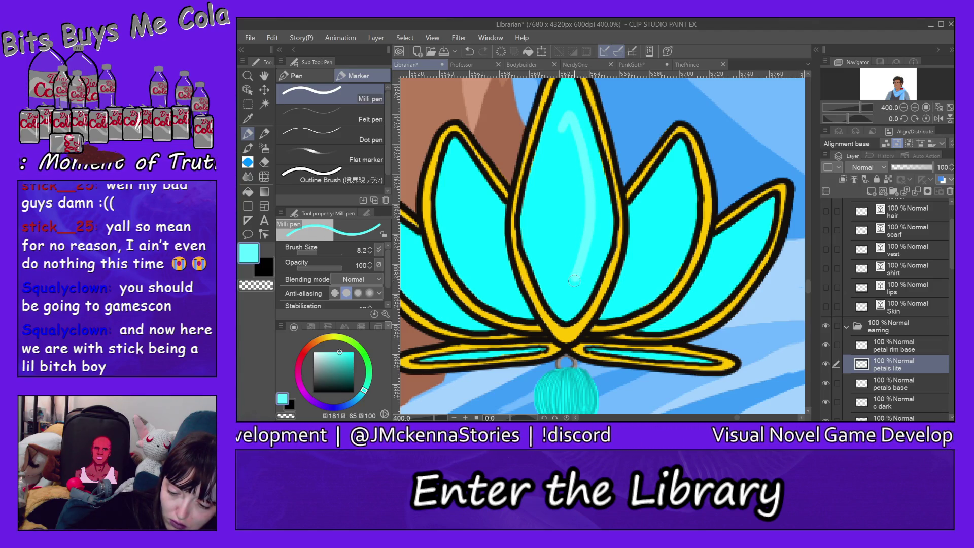
drag(576, 278, 563, 300)
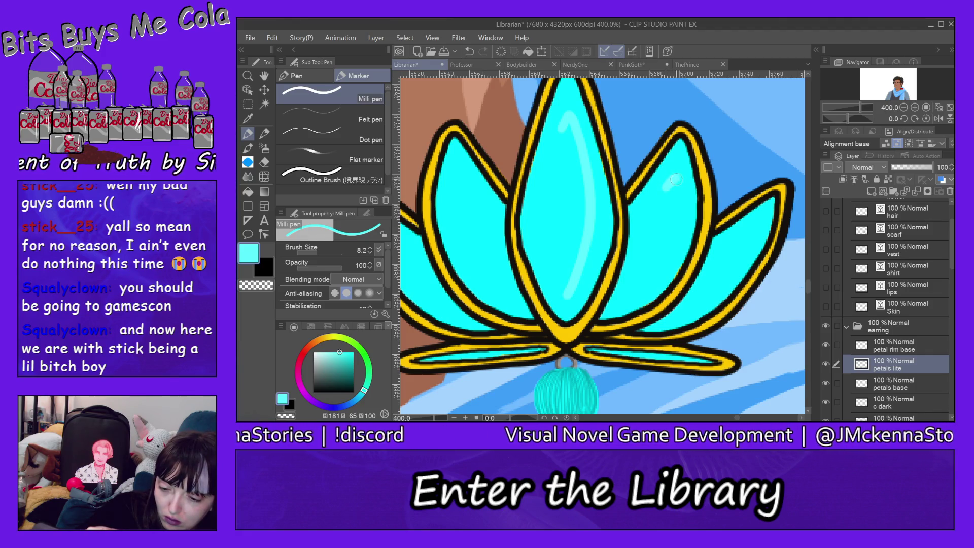
drag(679, 209, 627, 299)
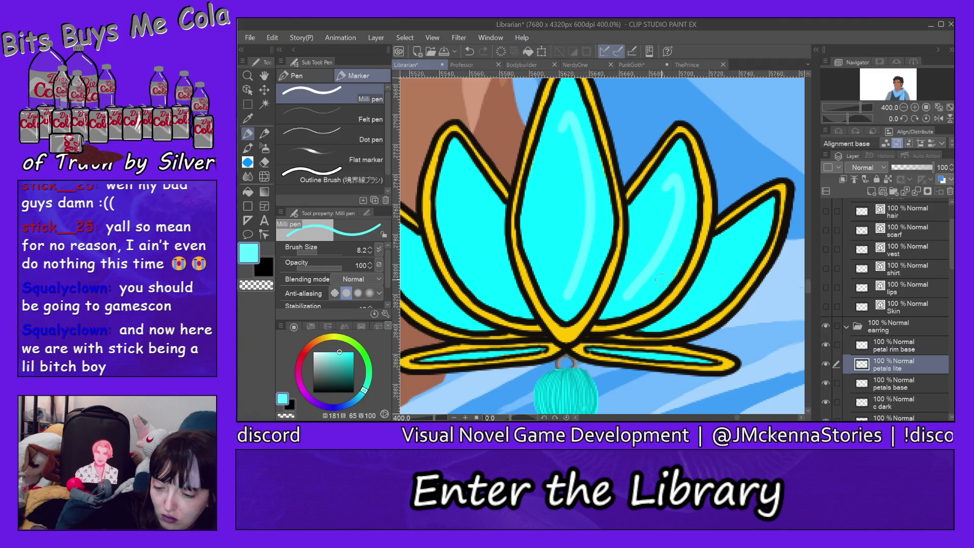
Undo the right petal's streak, then add highlights on the left petal and down the central petal.
click(273, 37)
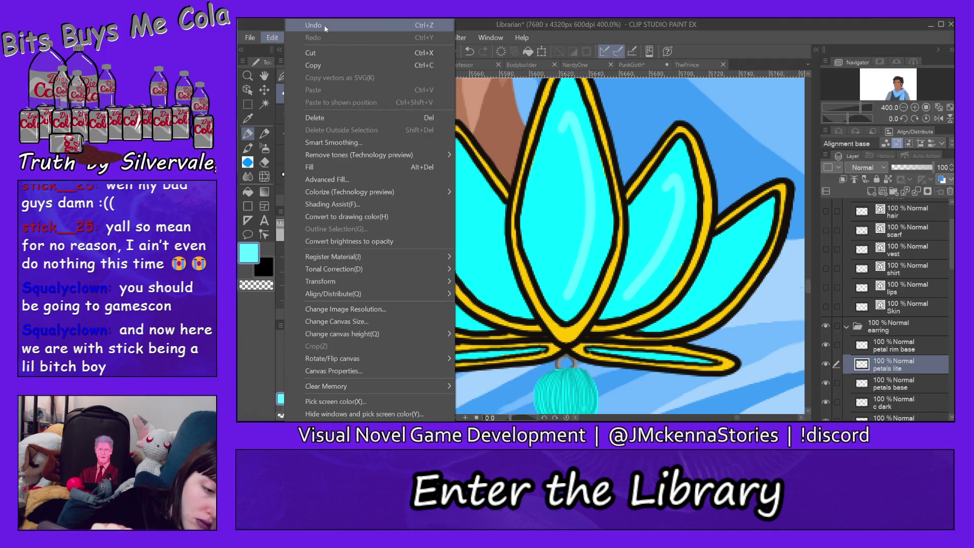
click(304, 25)
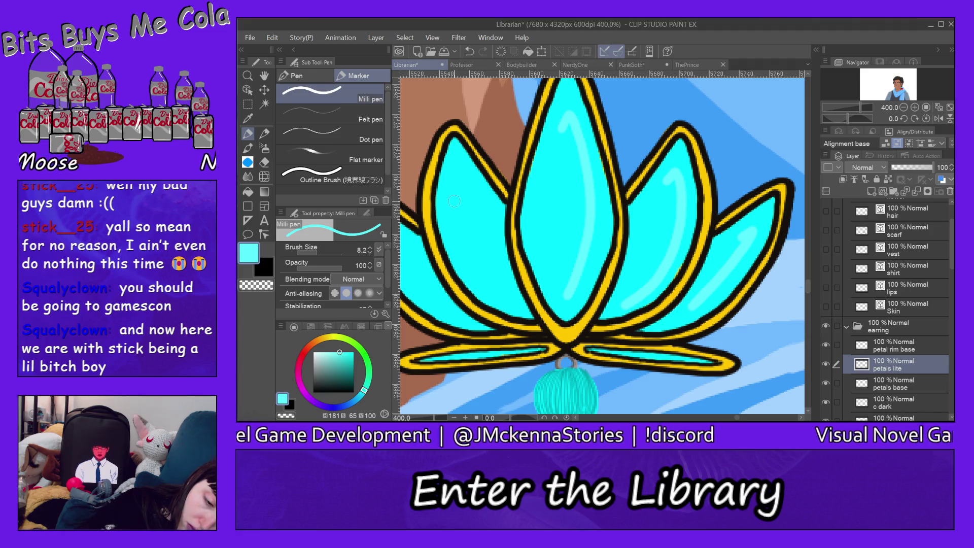
drag(454, 202, 484, 221)
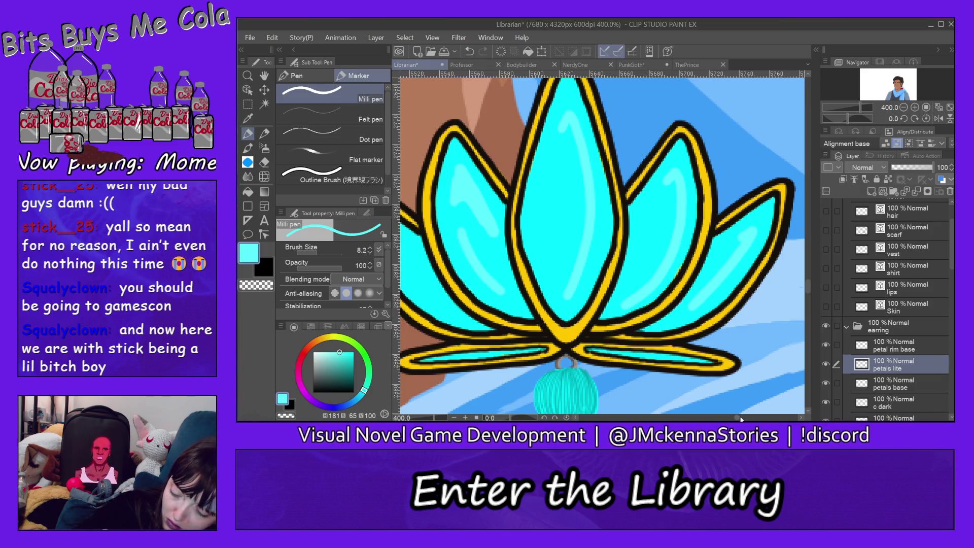
drag(750, 417, 737, 418)
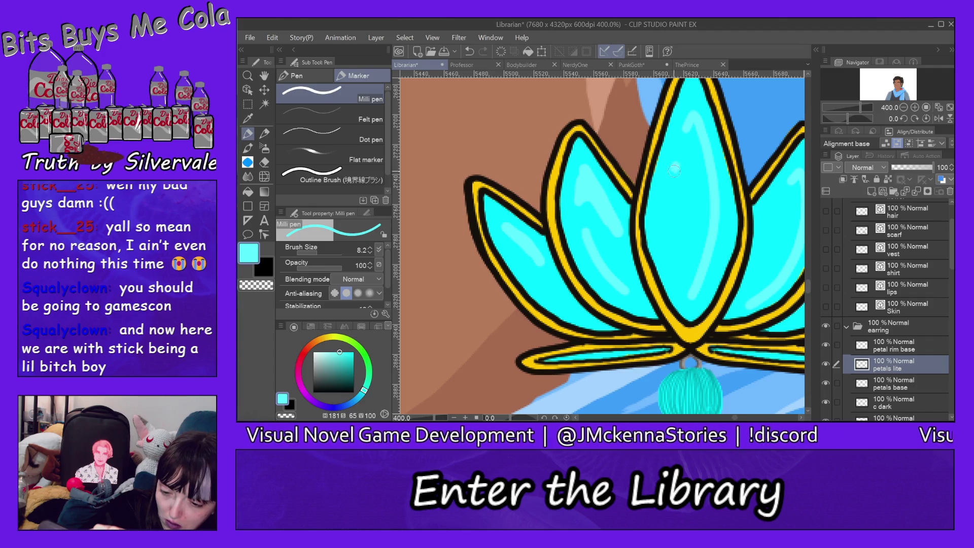
drag(674, 169, 678, 266)
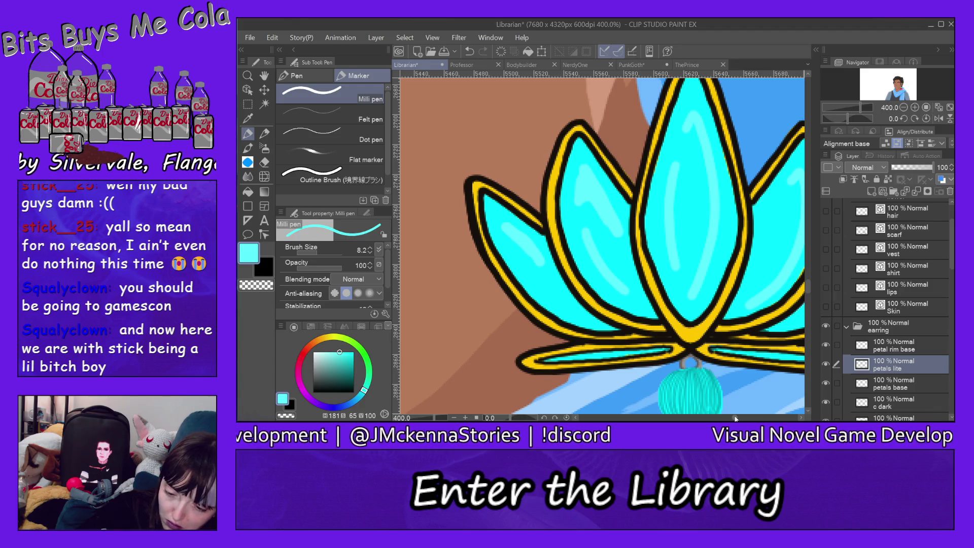
drag(735, 419, 737, 419)
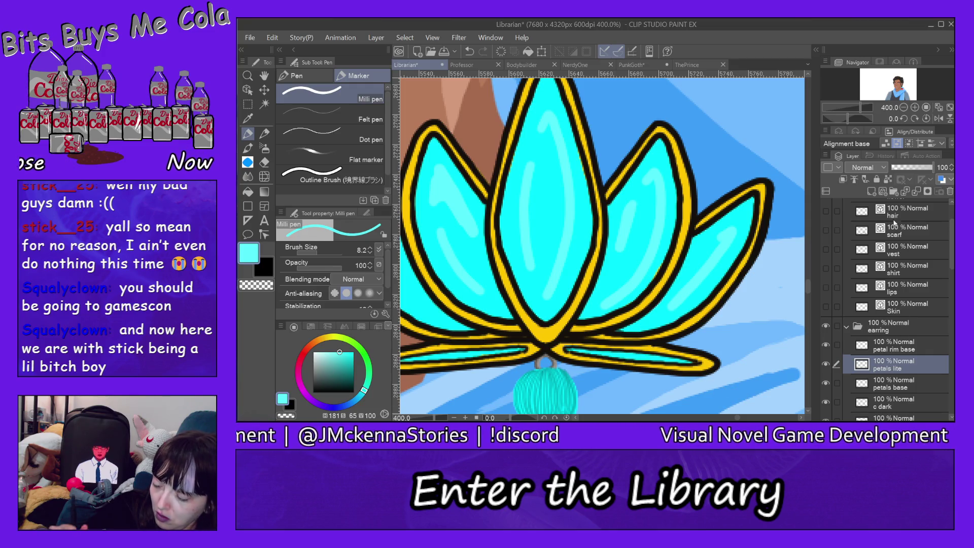
Add a 'petals dark' layer above petals lite, choose a darker teal, and set brush size 1.4.
key(ctrl+shift+n)
double_click(893, 369)
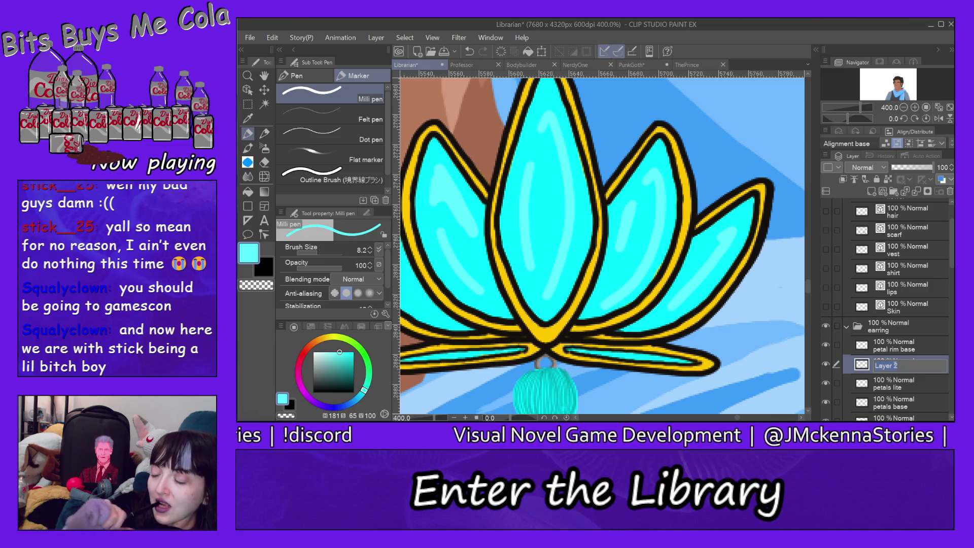
text(pe)
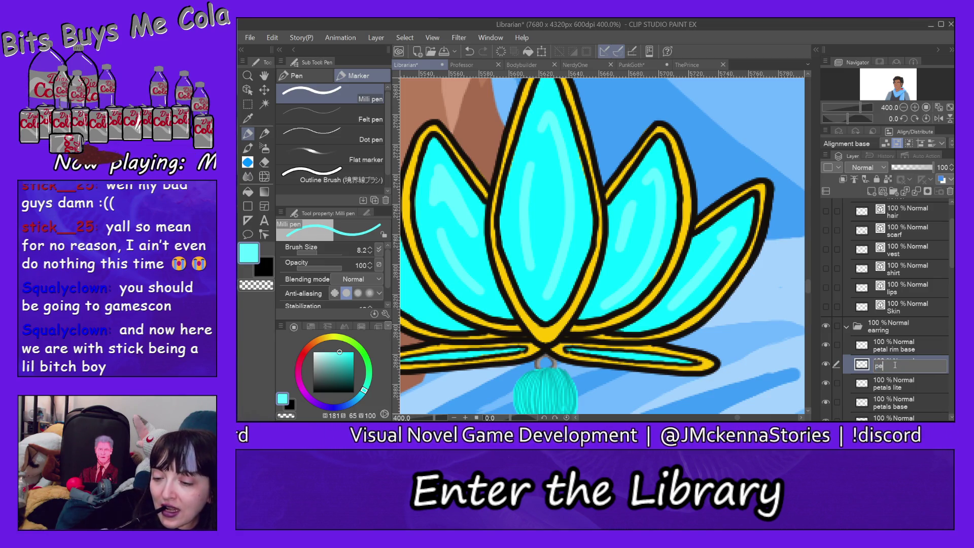
text(tals dark)
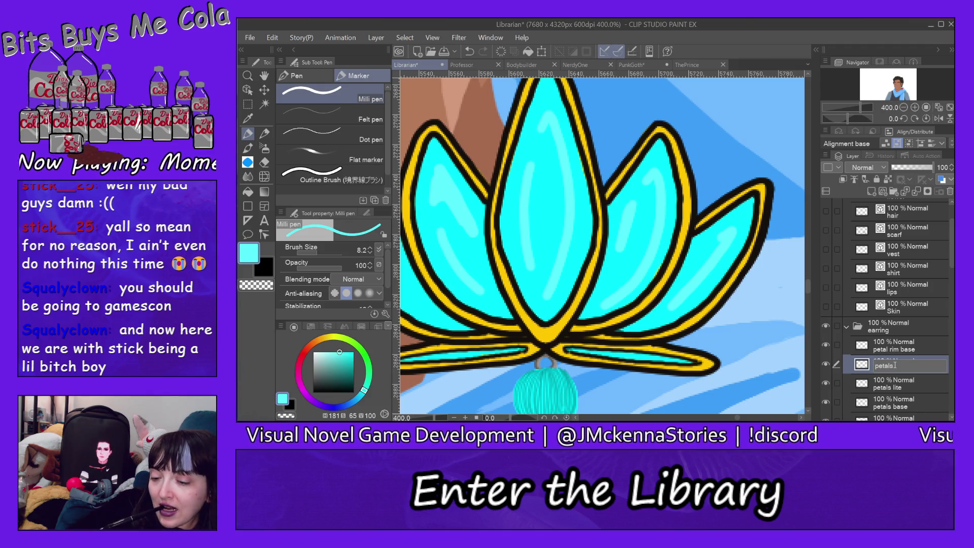
key(Return)
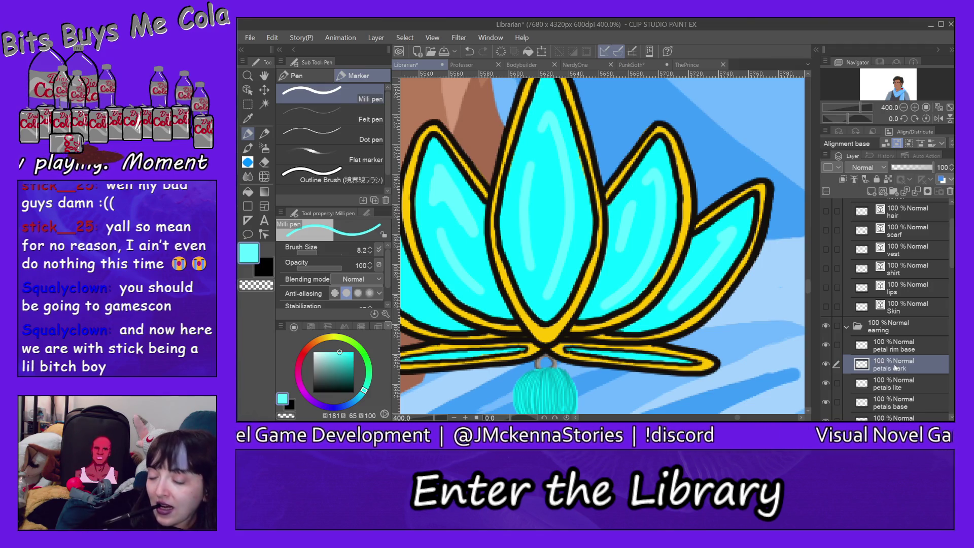
click(355, 367)
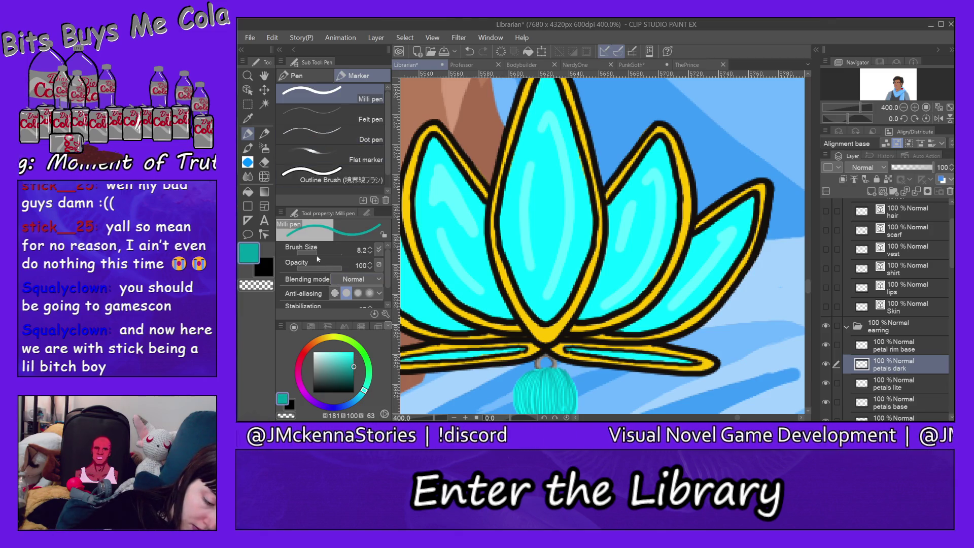
drag(313, 250, 309, 251)
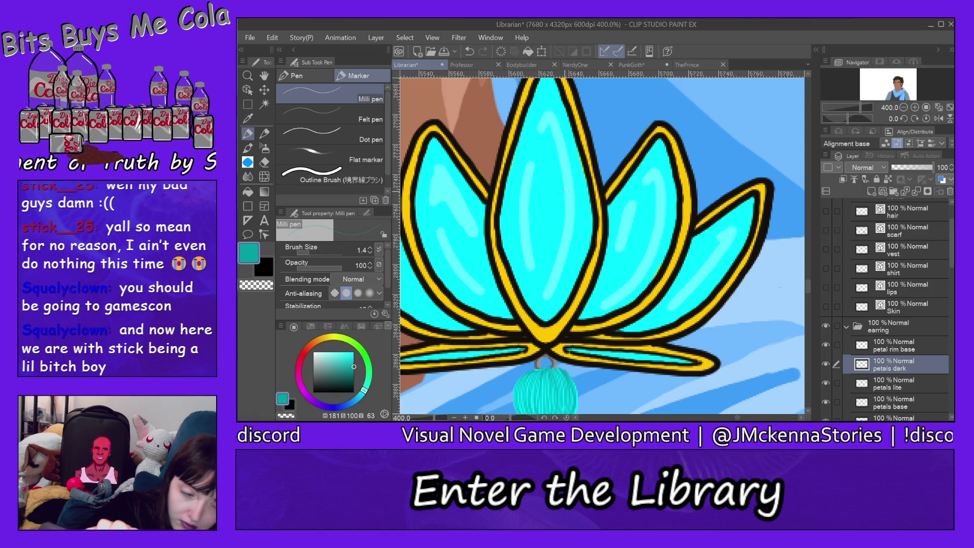
click(247, 76)
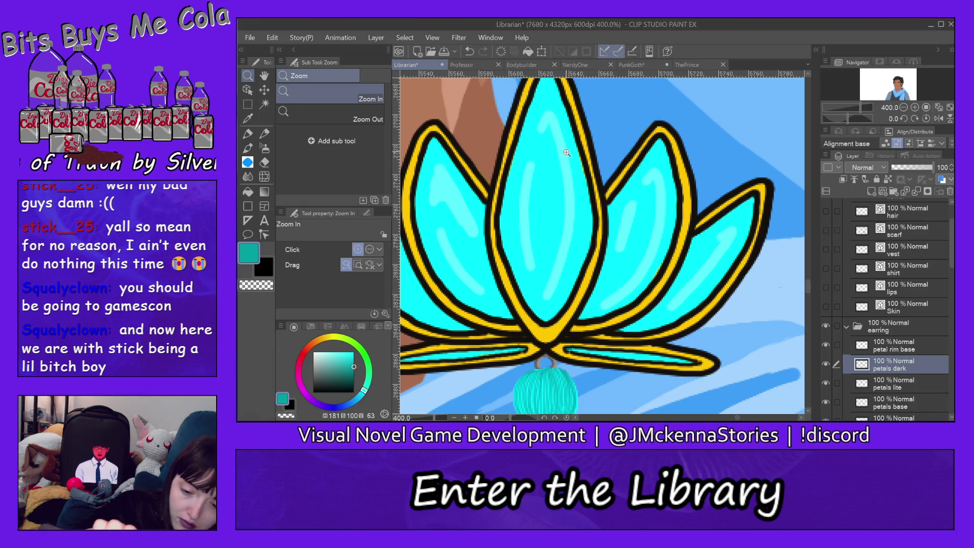
Zoom to 800% on the upper petals and set the Milli pen's brush size to 2.2.
click(583, 127)
click(249, 134)
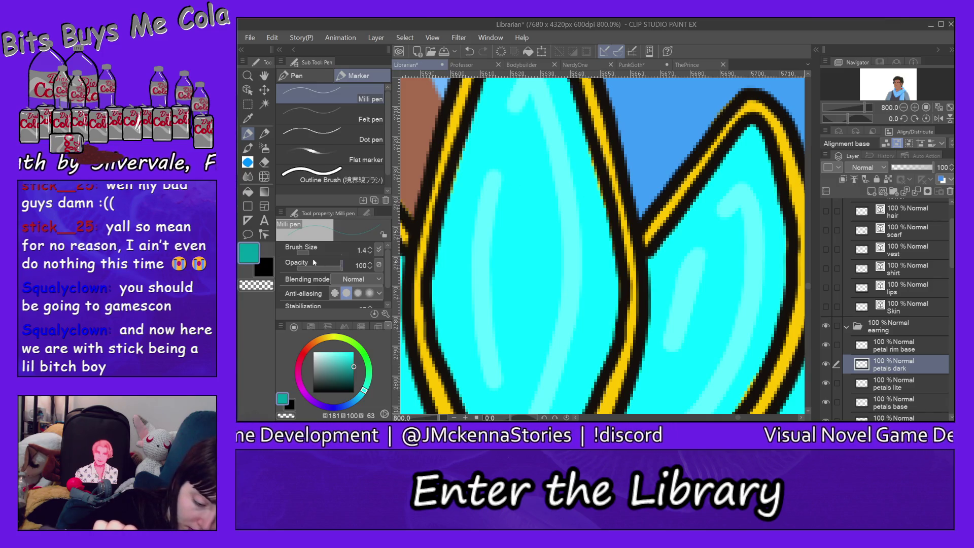
key(bracketright)
key(bracketright)
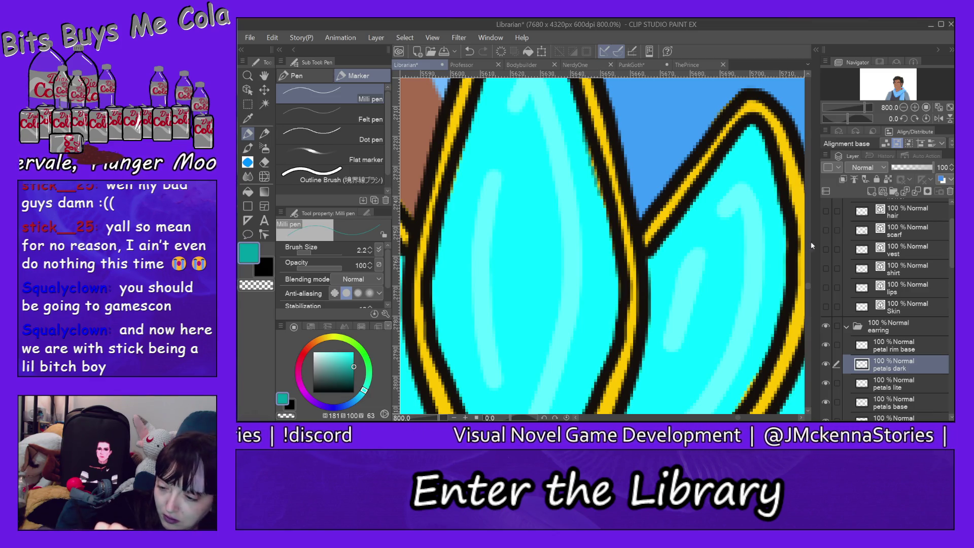
scroll(528, 98, up, 3)
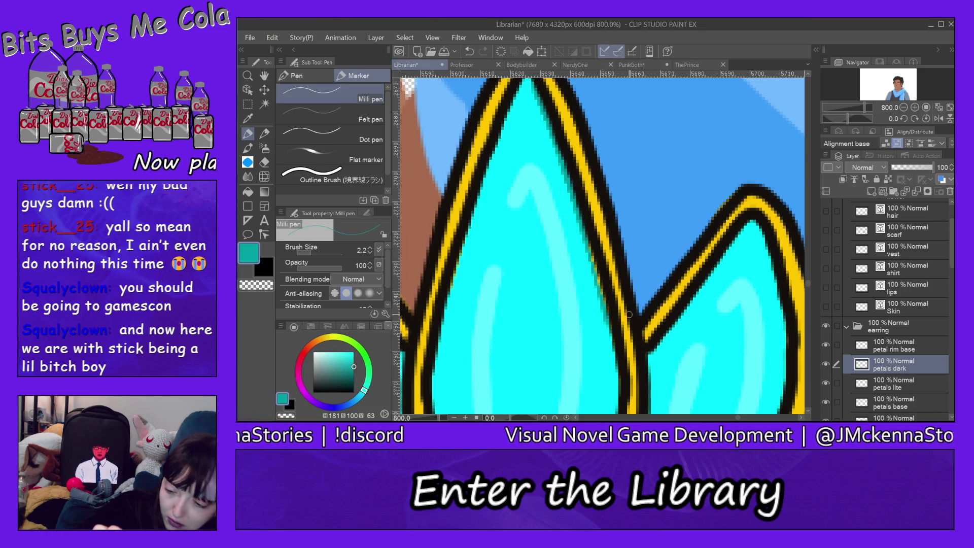
Save the illustration with Ctrl+S.
key(ctrl+s)
drag(810, 281, 811, 265)
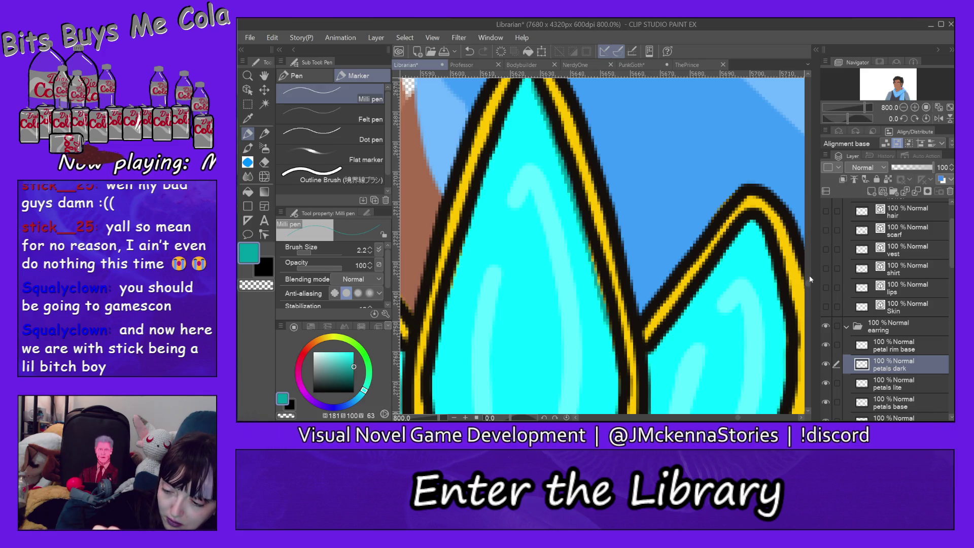
drag(808, 282, 809, 280)
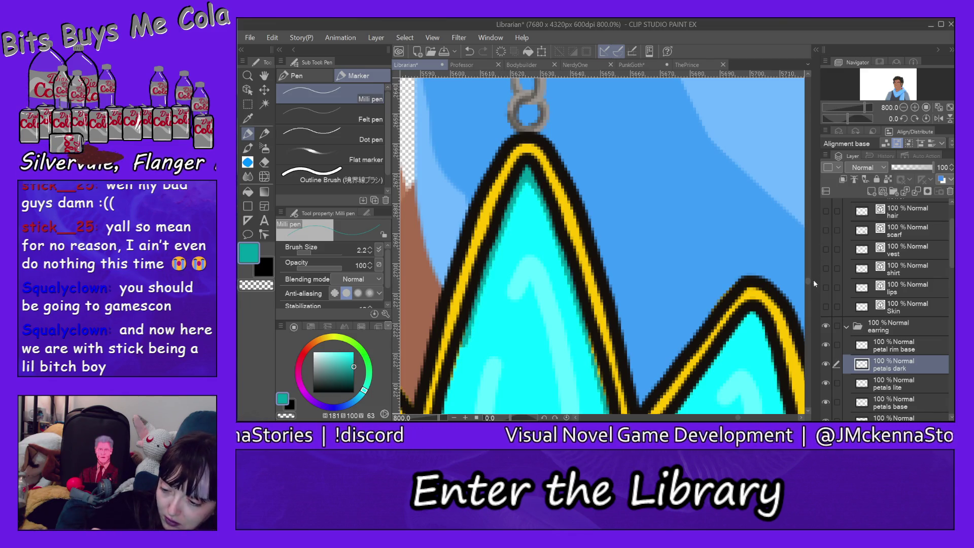
scroll(814, 283, down, 3)
scroll(815, 284, down, 2)
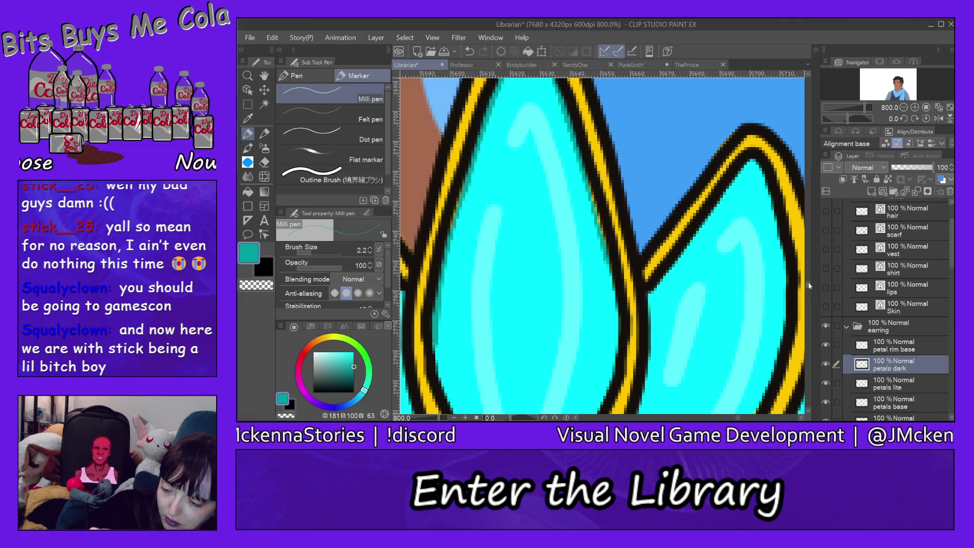
scroll(808, 282, down, 3)
scroll(809, 288, down, 2)
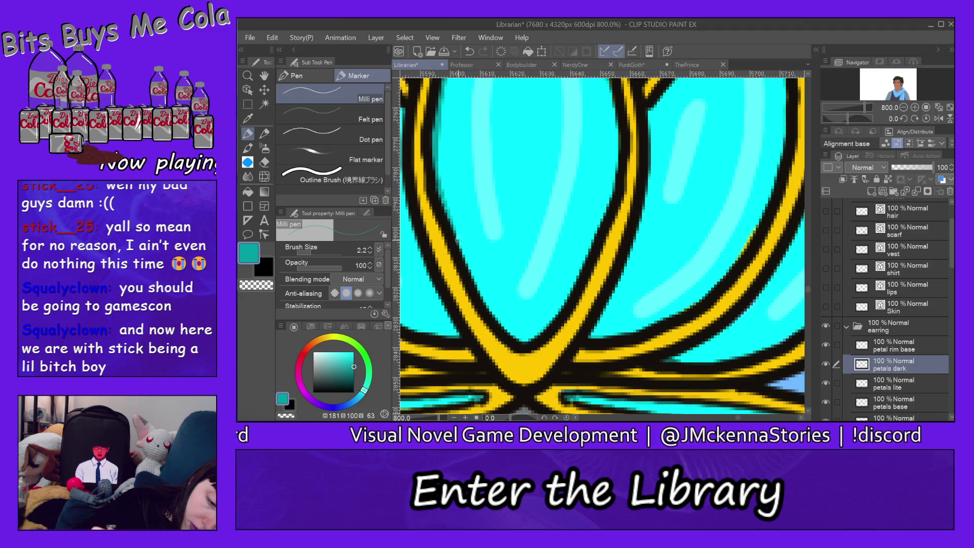
Paint dark teal shading strokes along the petals' inner edges and outlines on petals dark.
drag(449, 216, 493, 315)
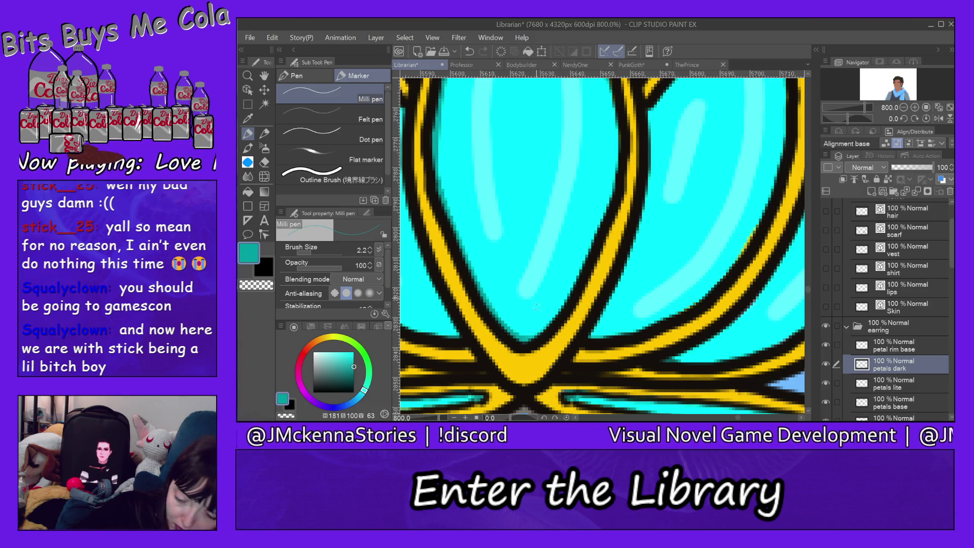
drag(551, 316, 530, 331)
click(301, 38)
click(320, 29)
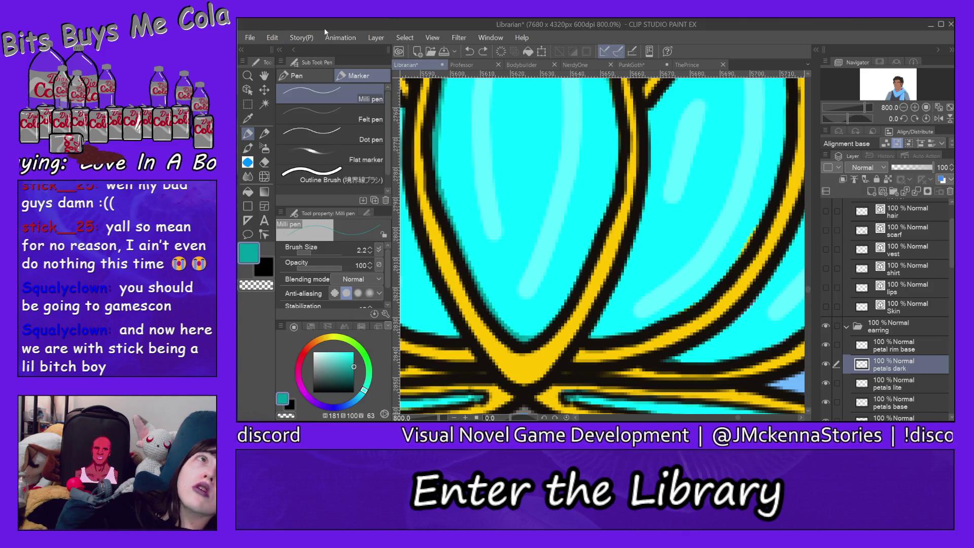
drag(536, 333, 554, 308)
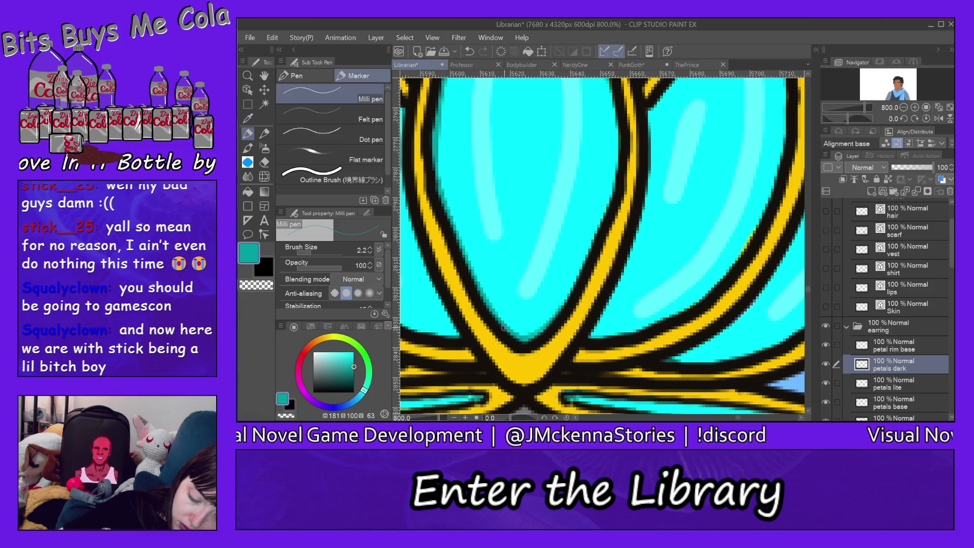
mouse_move(532, 331)
mouse_down()
mouse_move(572, 289)
mouse_move(591, 238)
mouse_up()
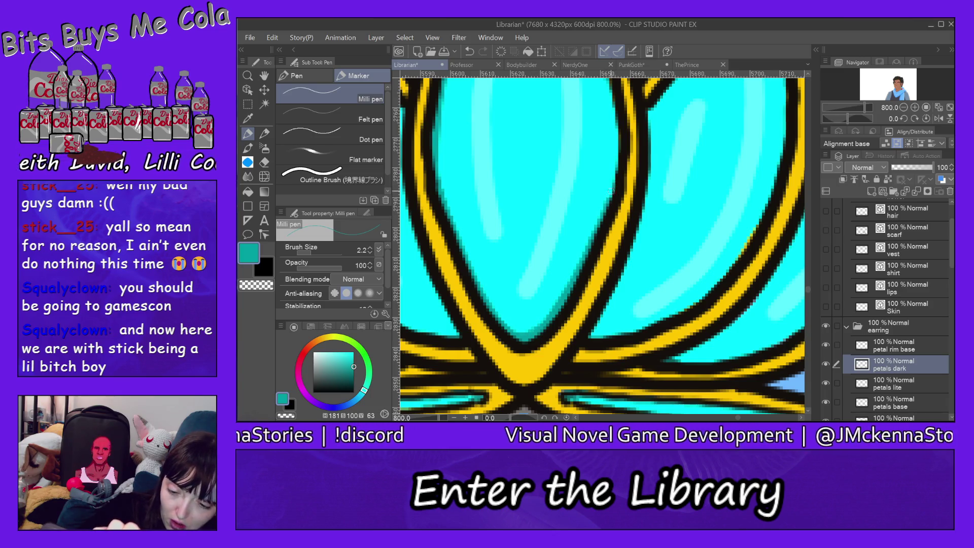
drag(618, 125, 613, 171)
drag(616, 128, 613, 180)
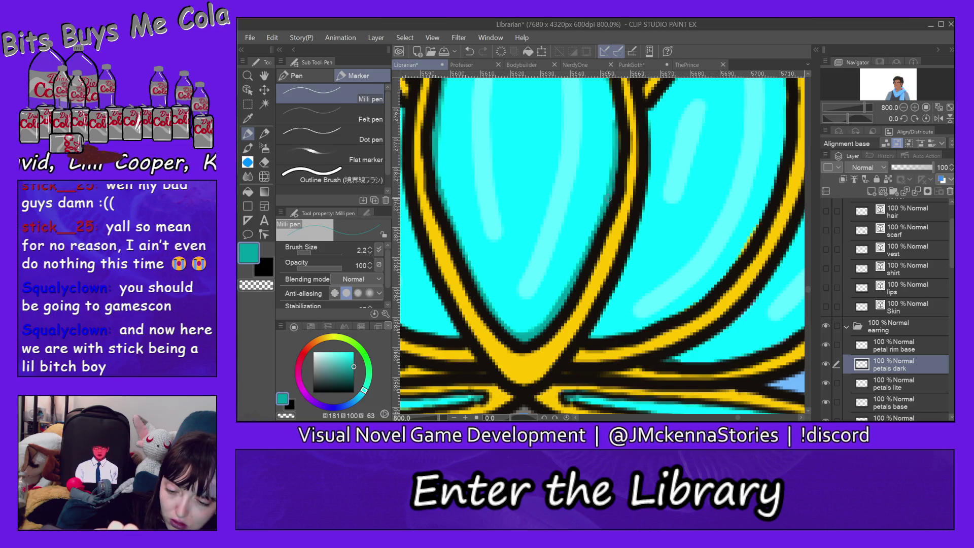
Shade the central and lower petals' edges and the right petal's upper-left edge in dark teal.
scroll(604, 326, up, 5)
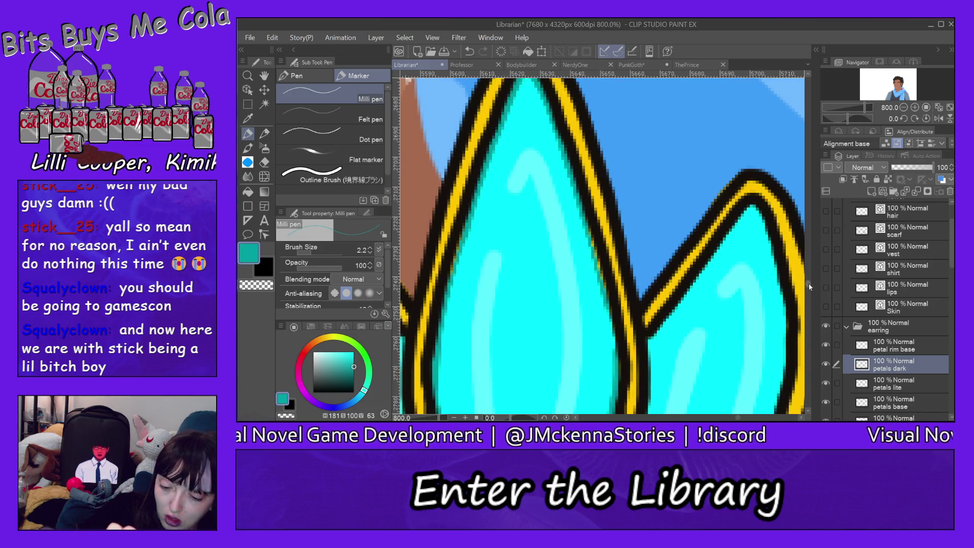
drag(604, 307, 612, 355)
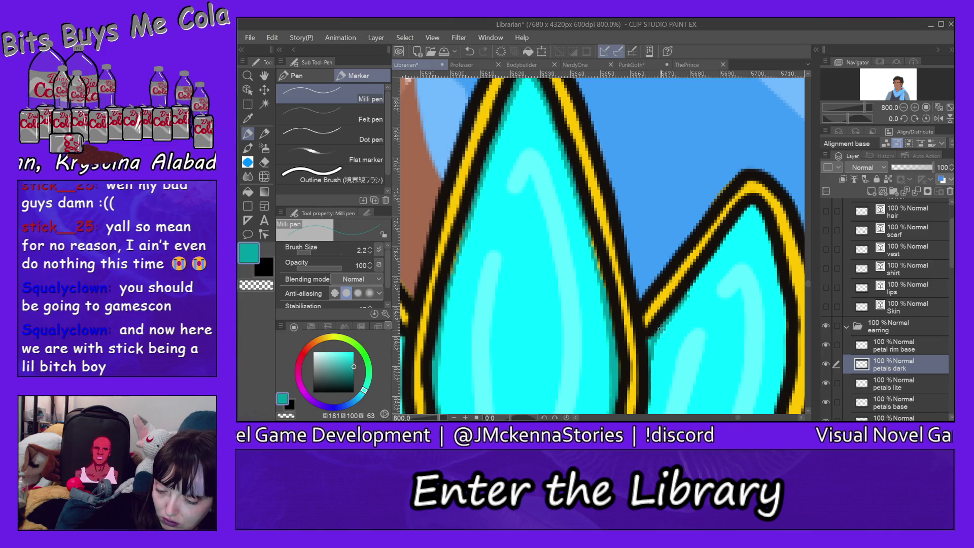
drag(710, 262, 752, 205)
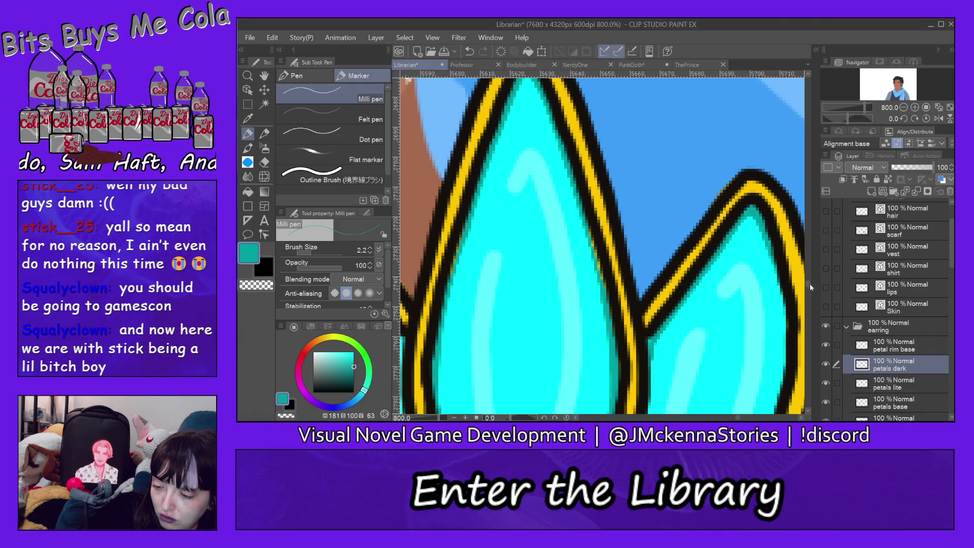
scroll(809, 287, down, 5)
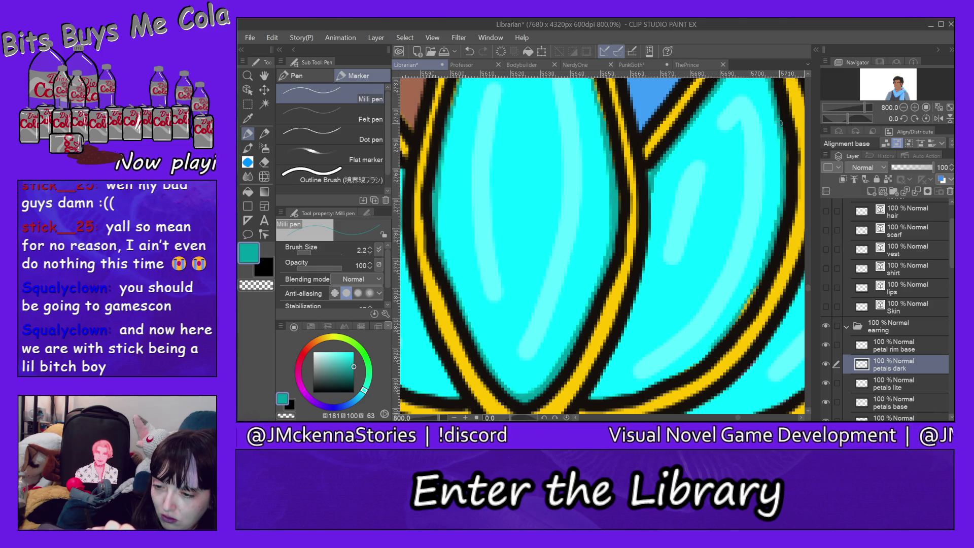
drag(664, 374, 705, 353)
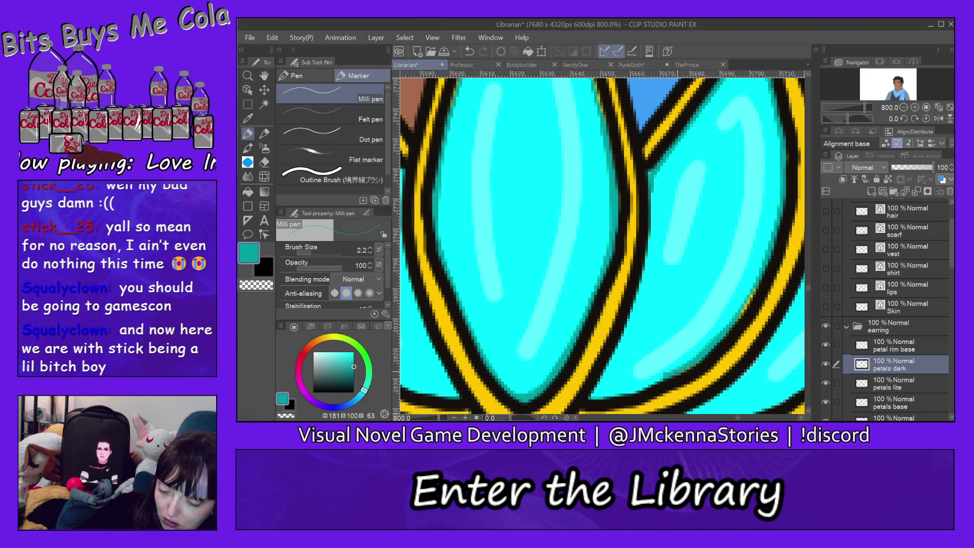
drag(609, 393, 635, 387)
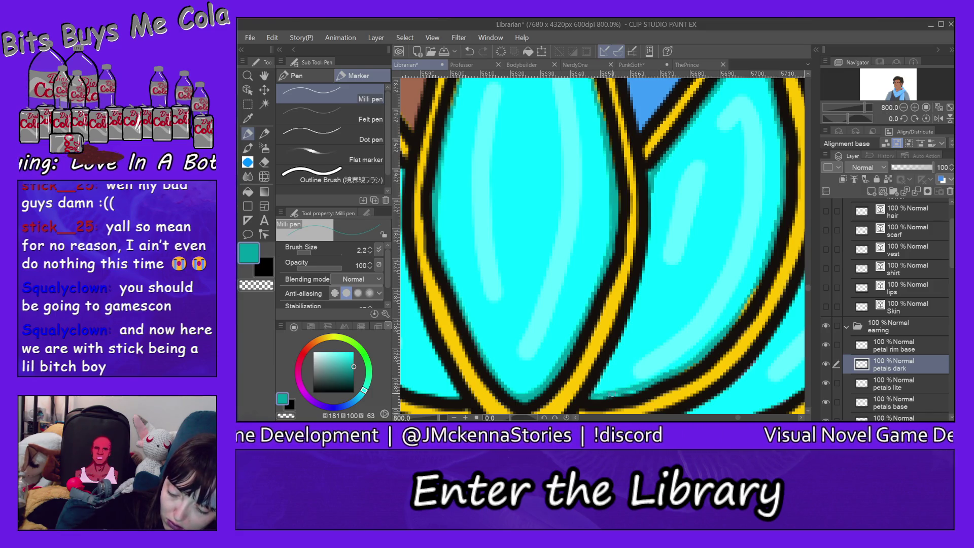
drag(620, 395, 595, 397)
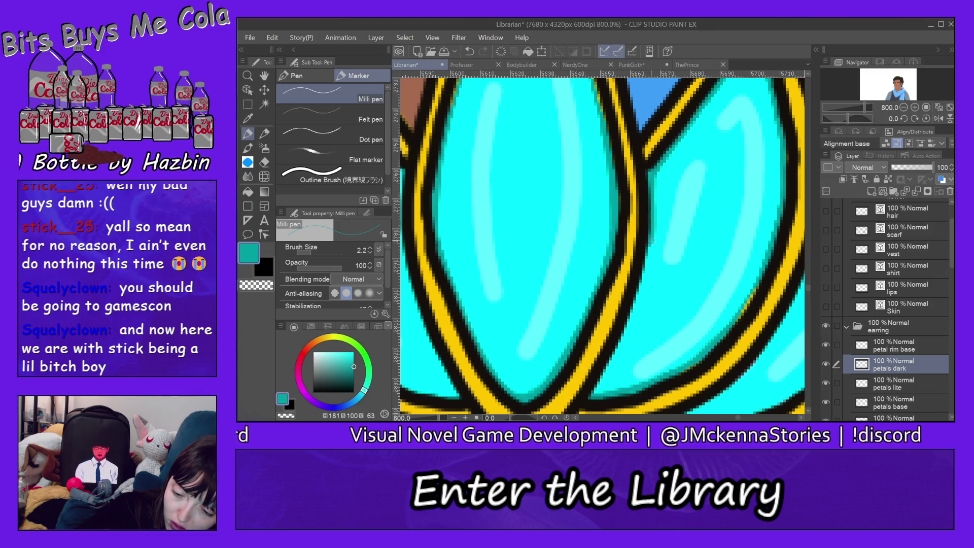
drag(649, 249, 634, 316)
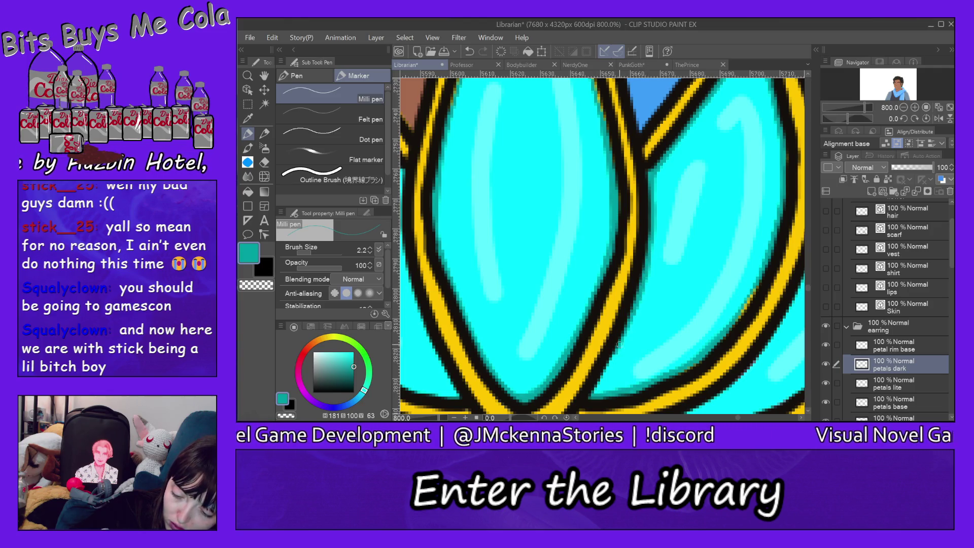
drag(618, 353, 591, 398)
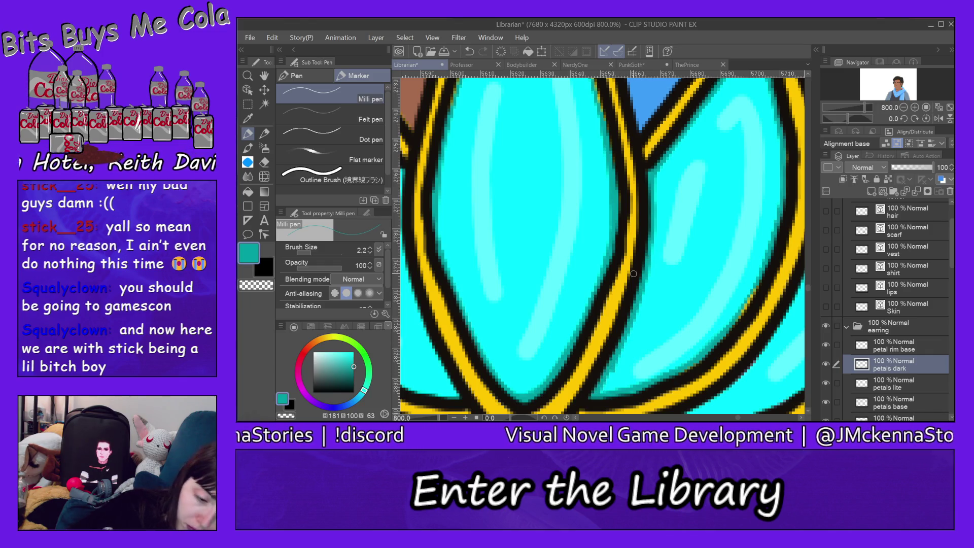
Shade the right petal's tip and inner outline in dark teal with the fine pen.
key(e)
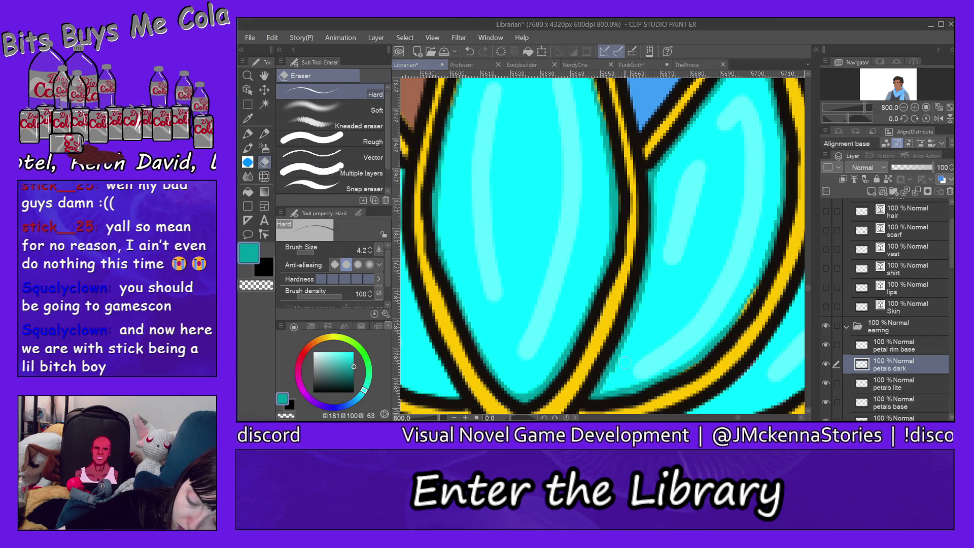
click(249, 134)
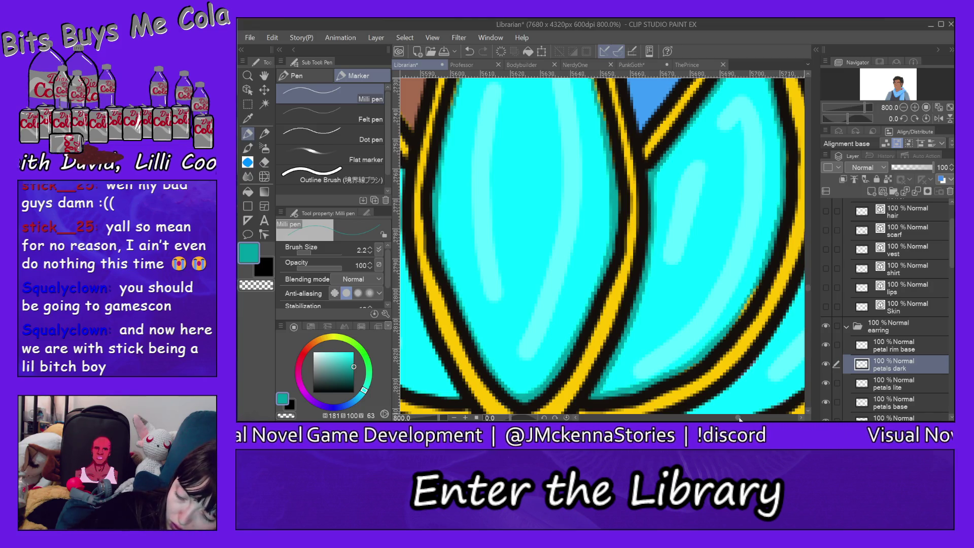
drag(739, 420, 742, 419)
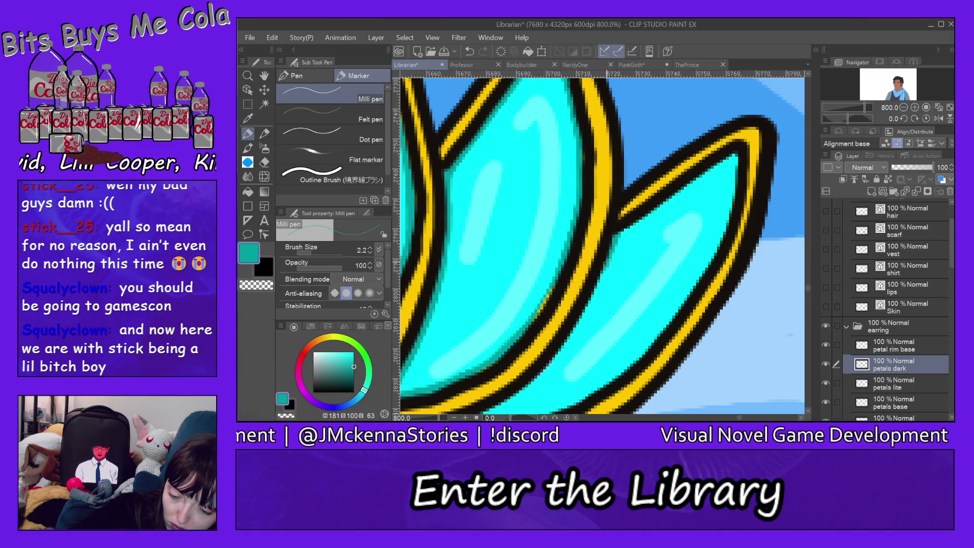
drag(620, 231, 722, 164)
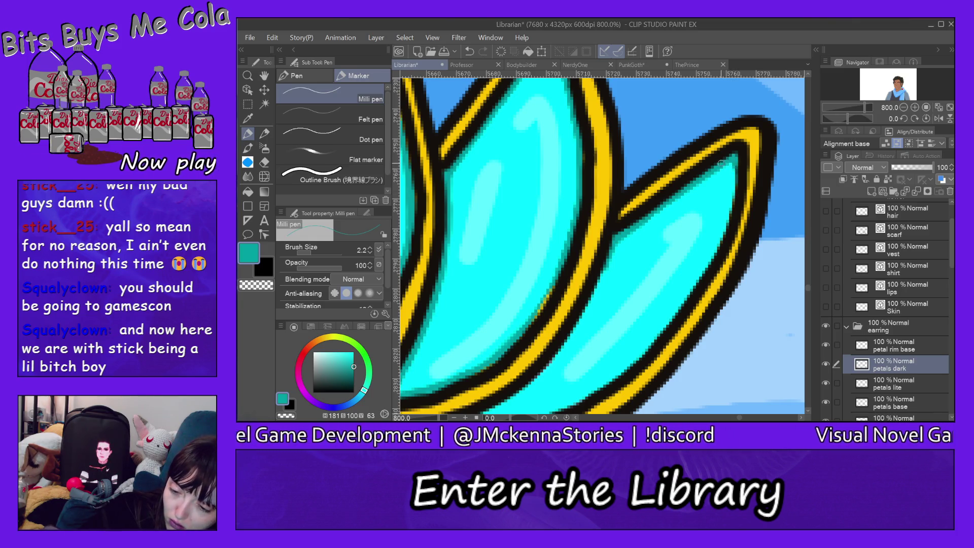
drag(735, 170, 723, 229)
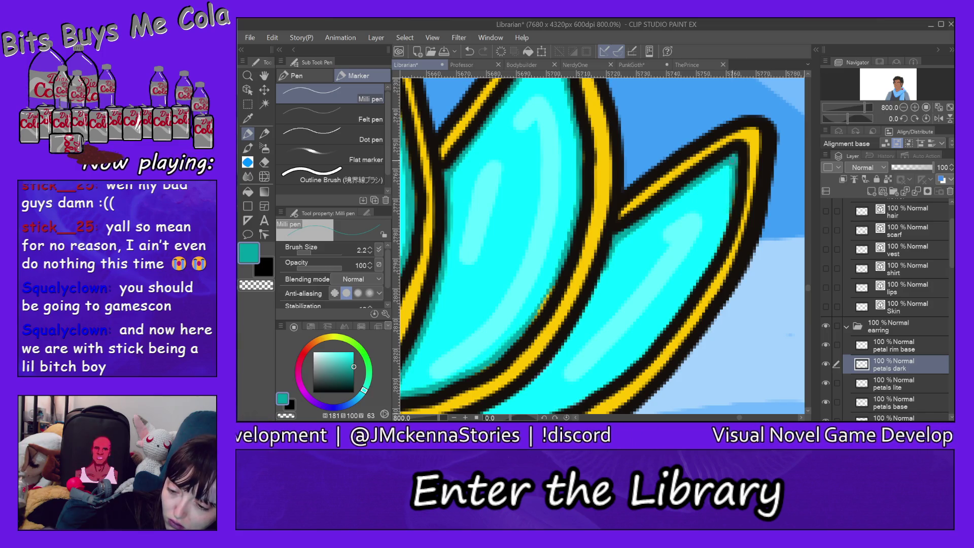
drag(736, 191, 710, 253)
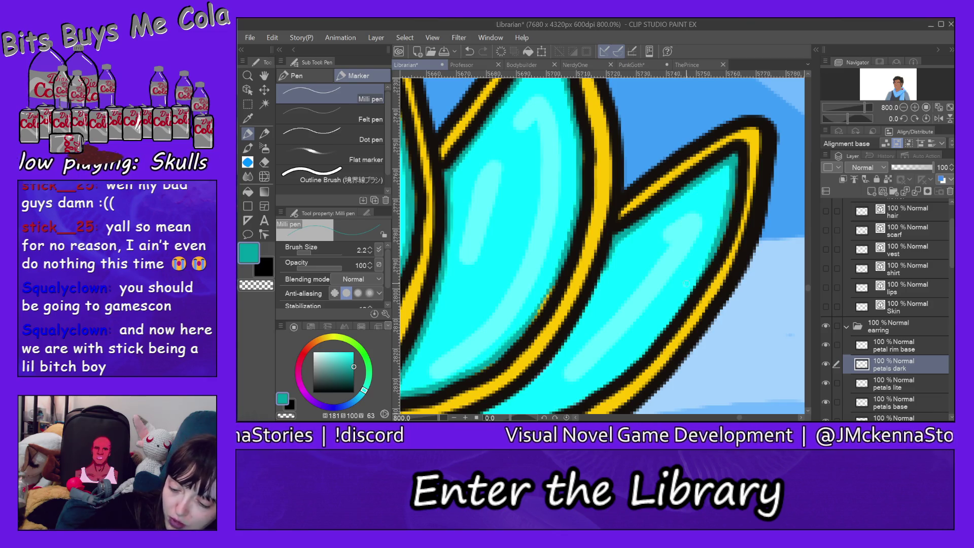
drag(696, 278, 653, 341)
drag(709, 248, 640, 358)
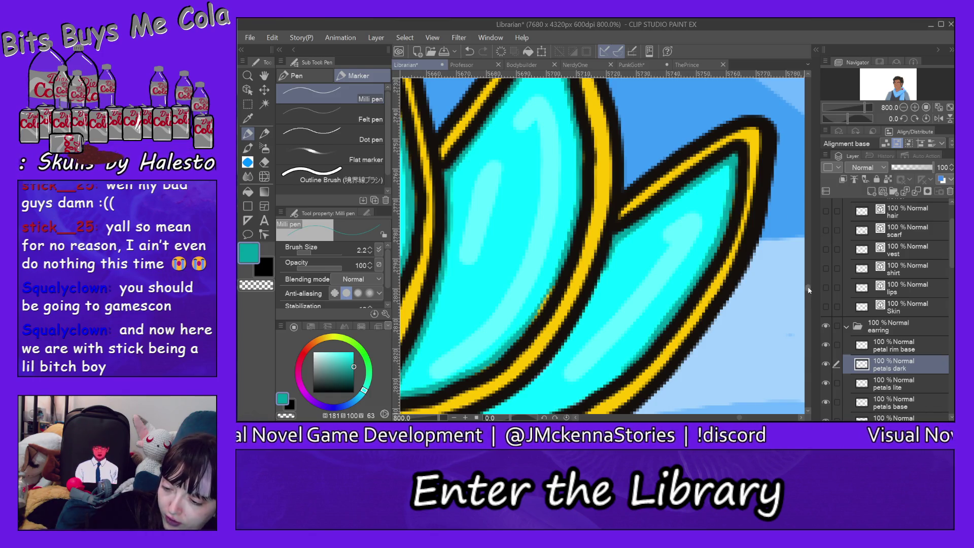
scroll(809, 290, down, 2)
scroll(809, 290, down, 2)
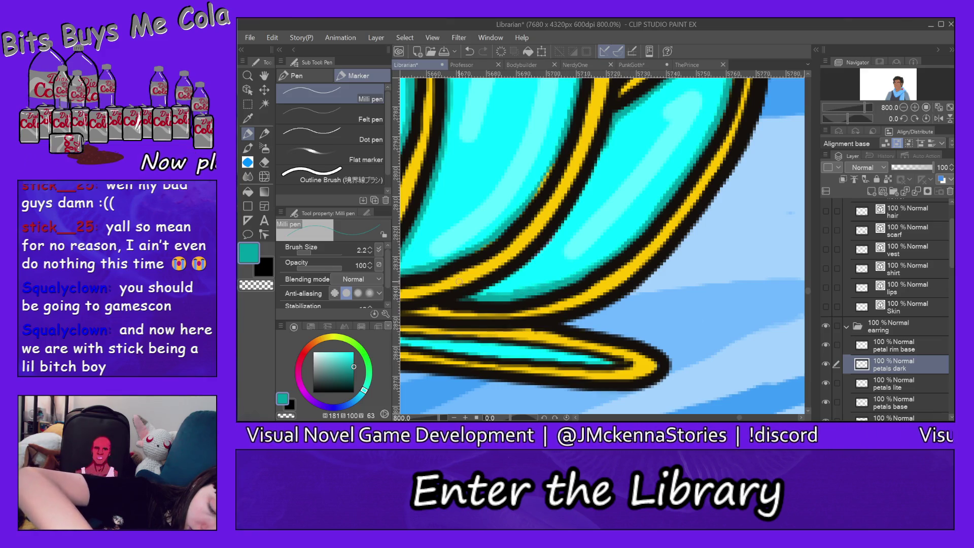
click(264, 162)
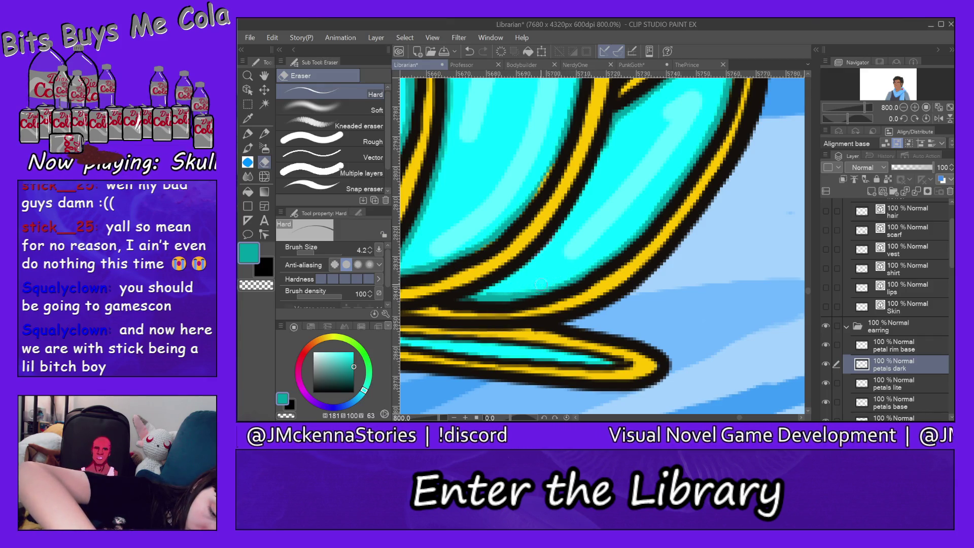
click(247, 133)
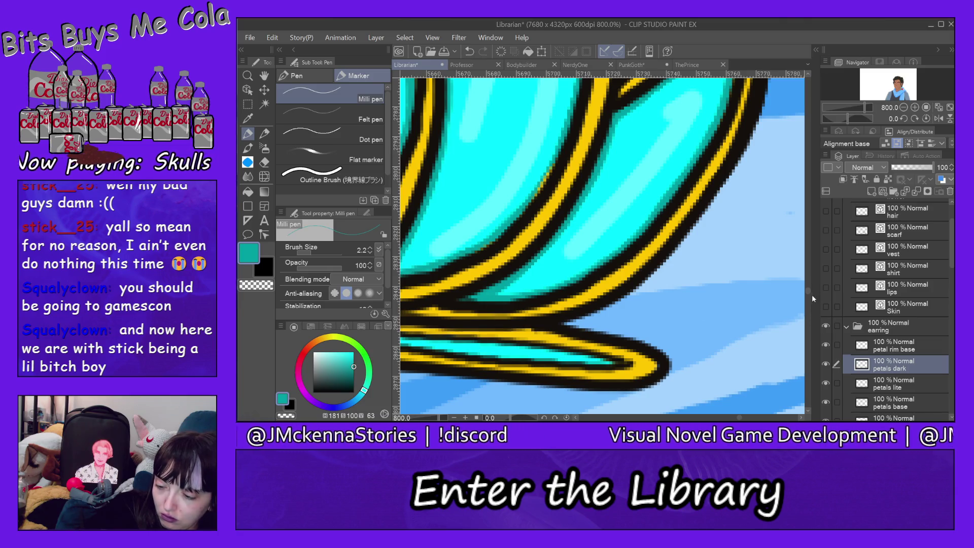
scroll(810, 294, up, 5)
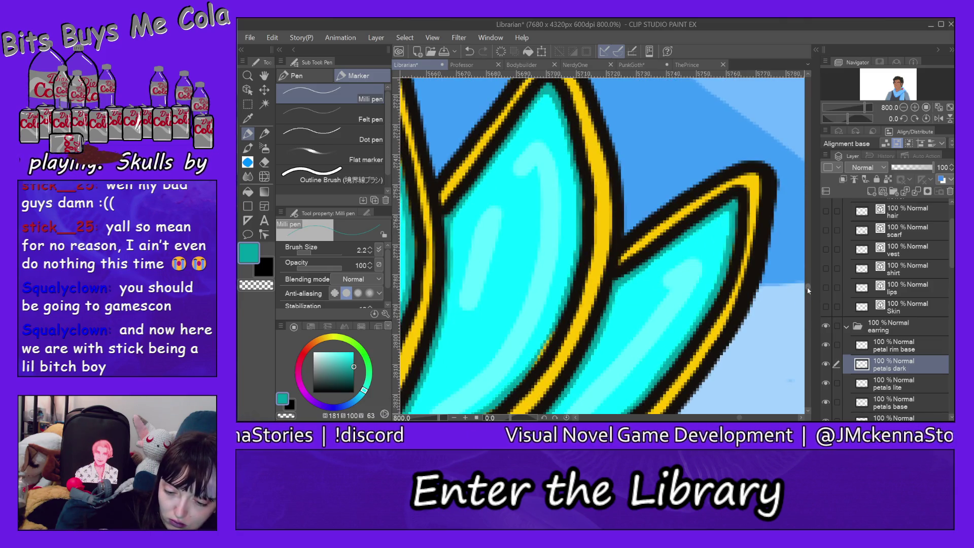
drag(739, 418, 734, 416)
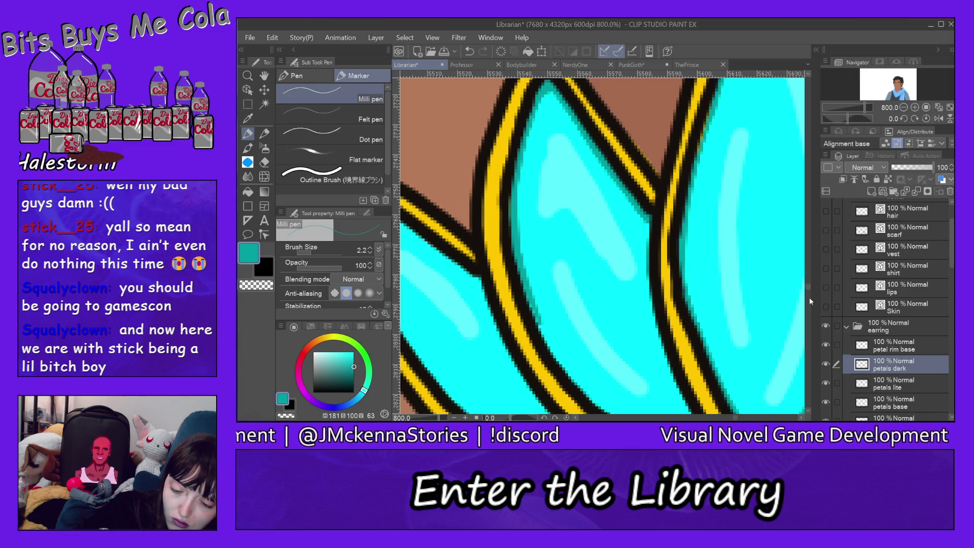
Paint dark teal shading along the petals' inner and lower edges down to their bottoms.
scroll(809, 294, down, 5)
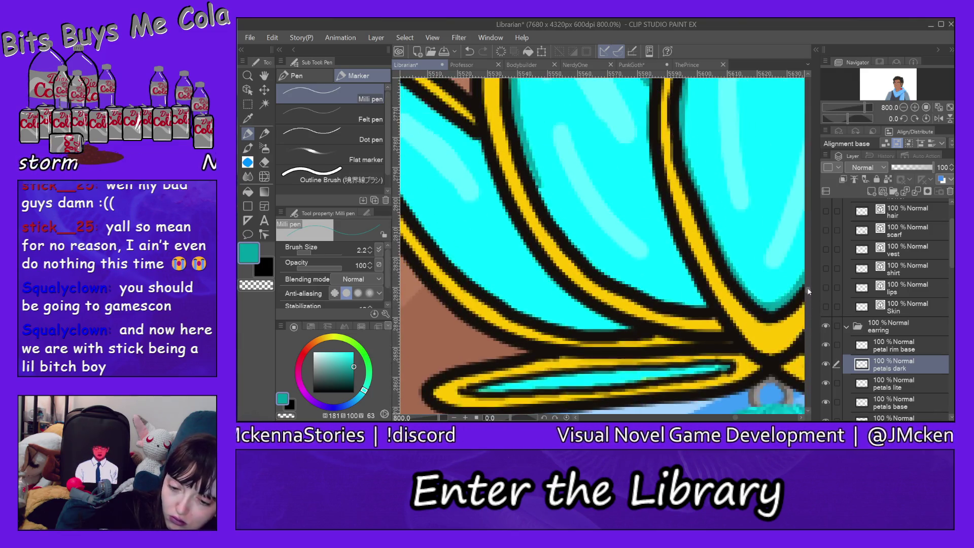
scroll(808, 292, up, 1)
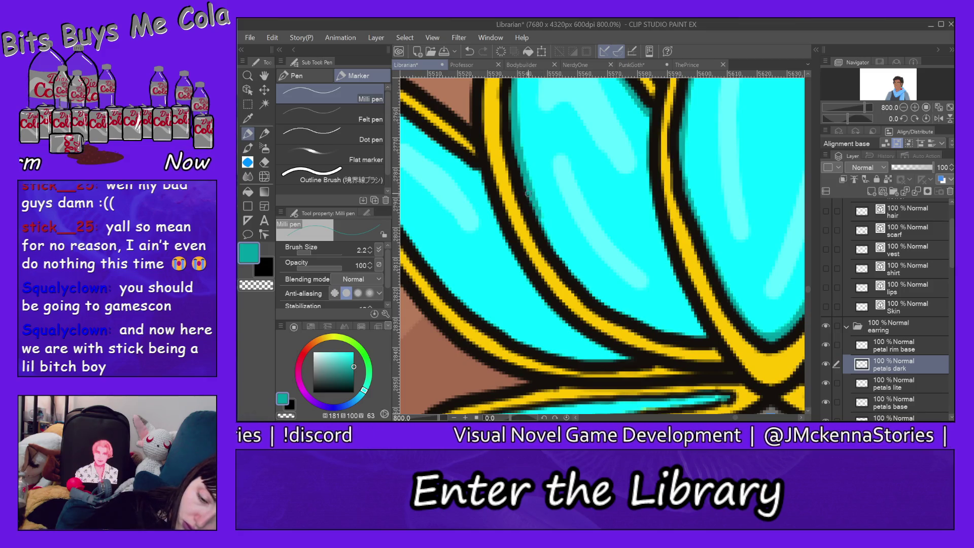
drag(534, 202, 616, 307)
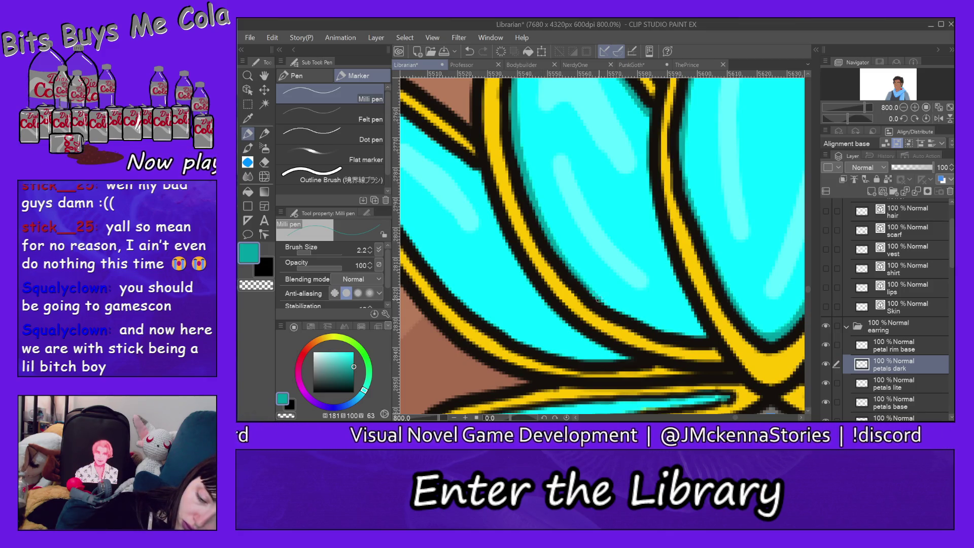
drag(623, 312, 711, 336)
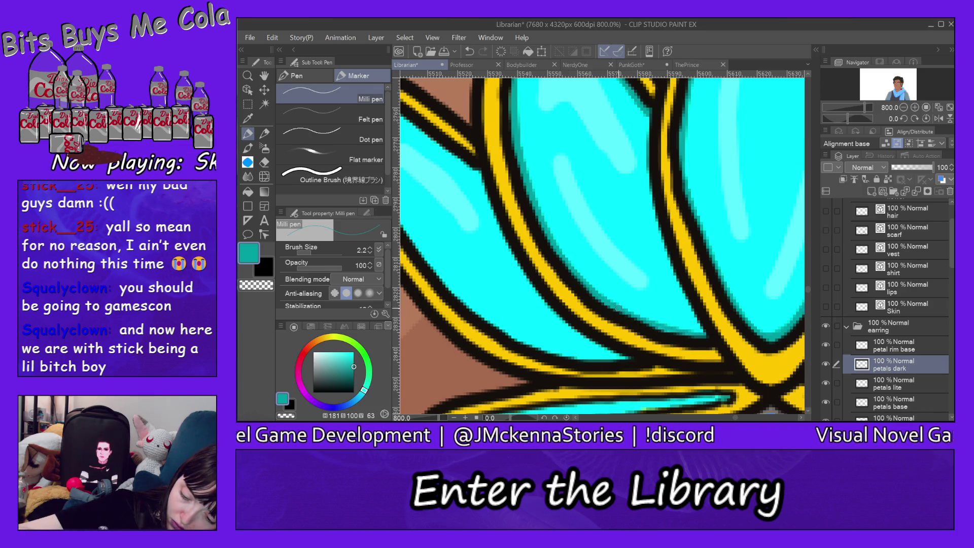
drag(648, 125, 655, 231)
drag(642, 170, 670, 274)
drag(660, 236, 678, 292)
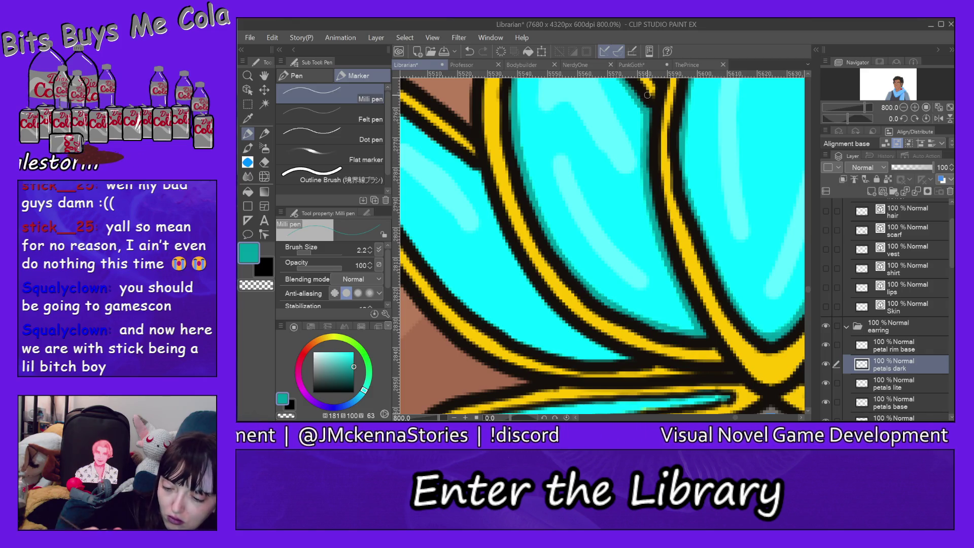
Thicken the left petal's black outline and add dark teal along its upper inner edge.
drag(462, 156, 475, 176)
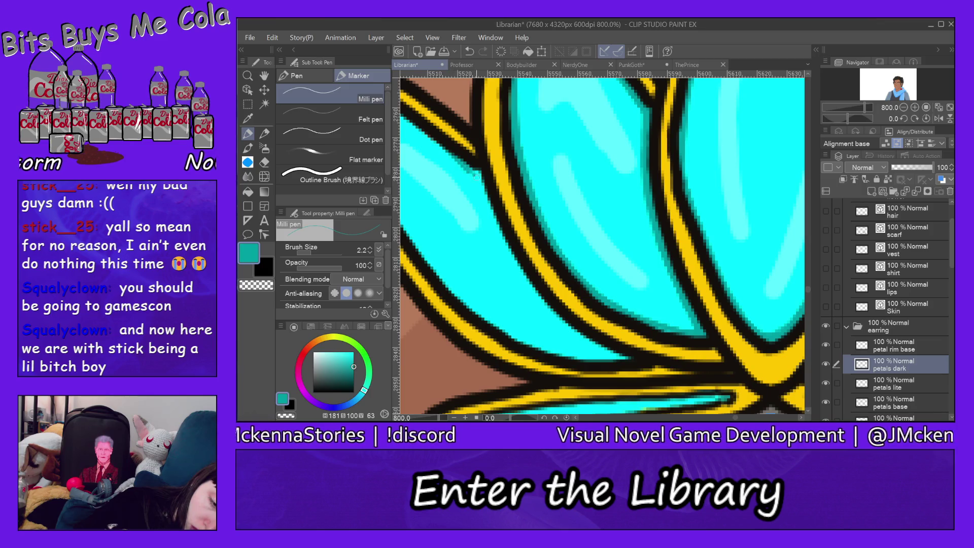
drag(494, 215, 478, 185)
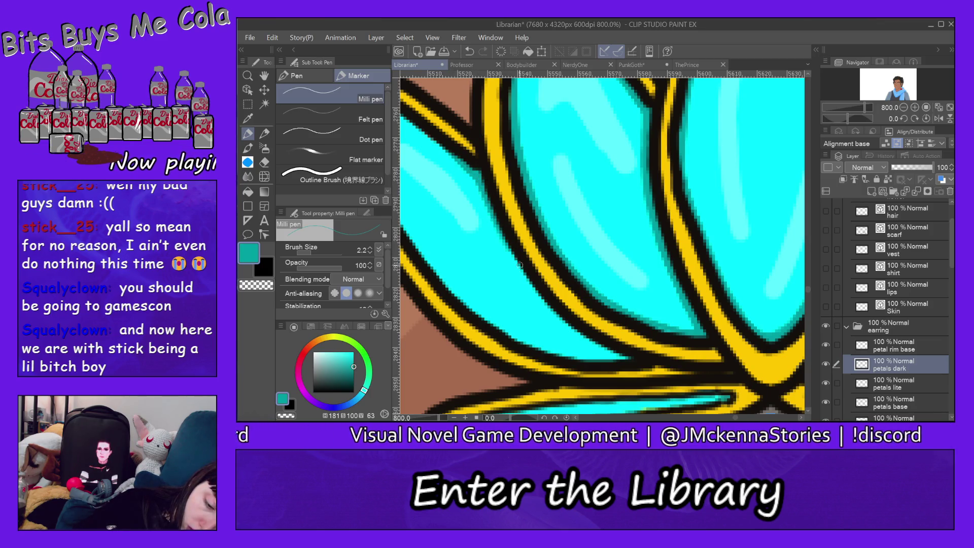
drag(507, 253, 540, 300)
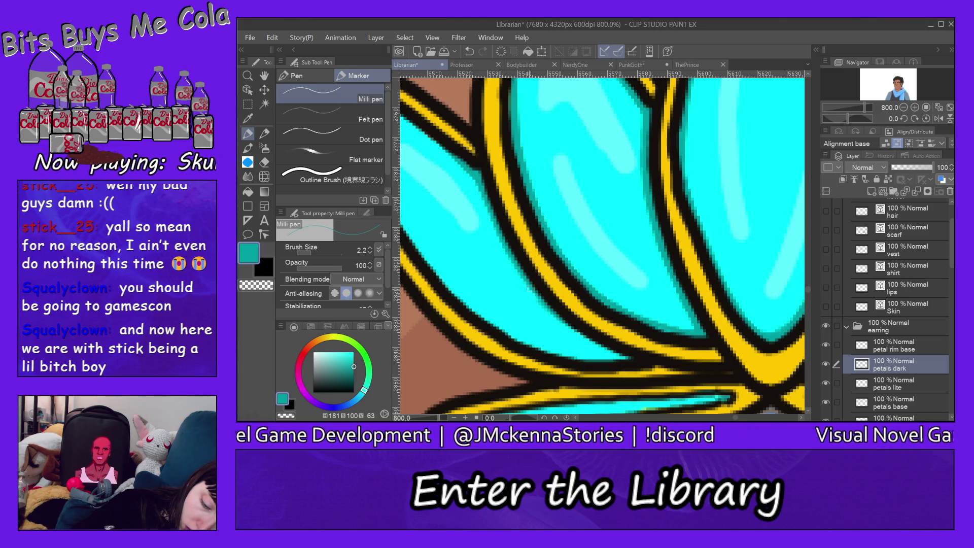
drag(549, 313, 593, 343)
drag(552, 316, 612, 358)
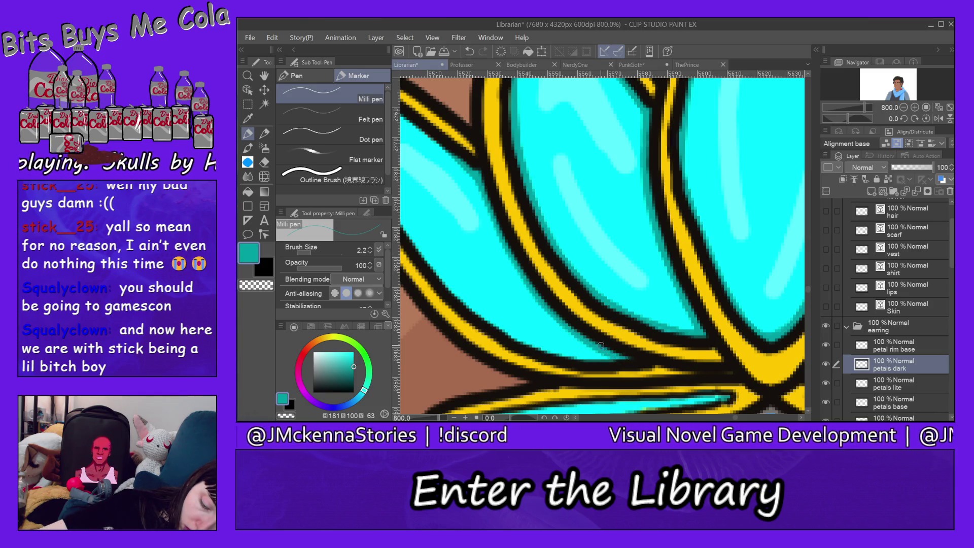
mouse_move(457, 294)
mouse_down()
mouse_move(561, 353)
mouse_move(603, 358)
mouse_up()
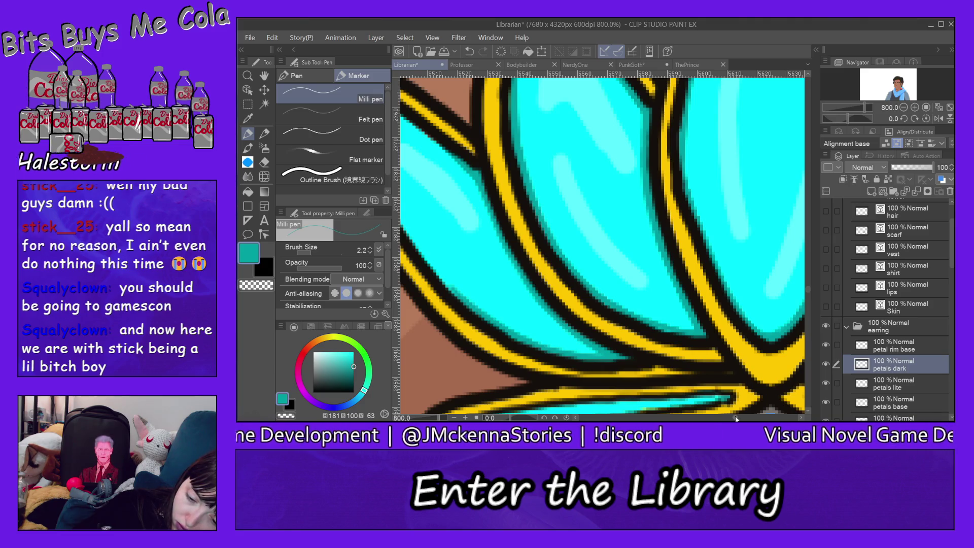
drag(737, 419, 731, 411)
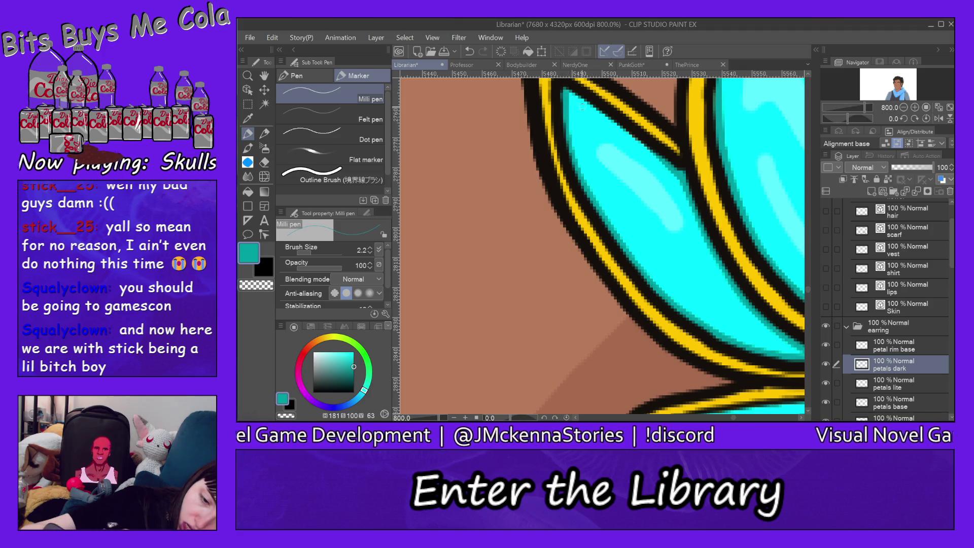
drag(570, 93, 645, 147)
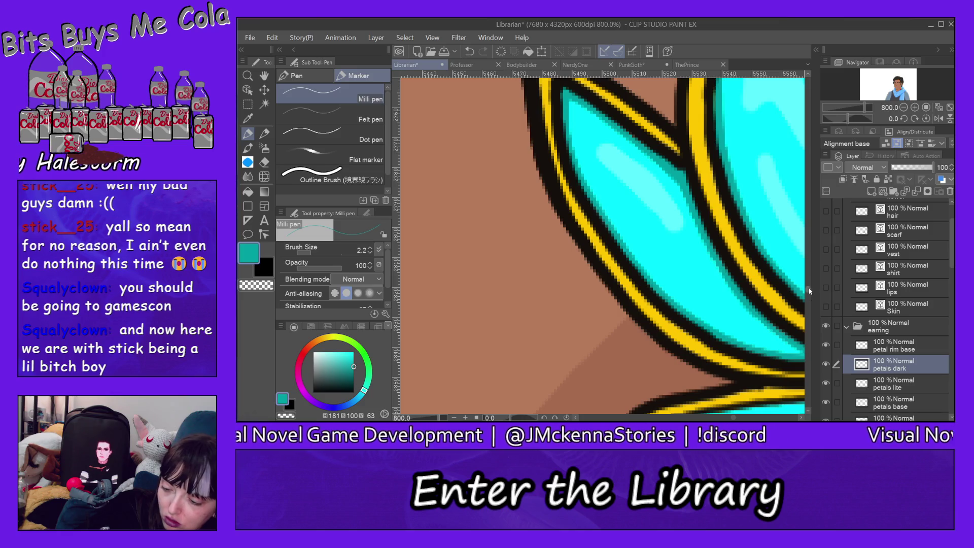
Darken the right cyan band of the lower petals with teal, then undo that stroke.
scroll(810, 290, down, 5)
scroll(811, 291, up, 3)
scroll(810, 290, up, 1)
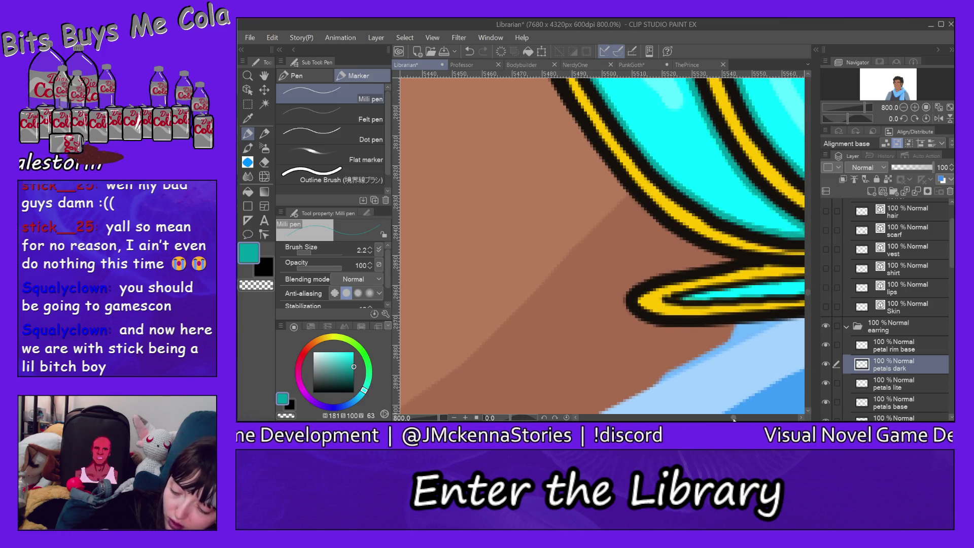
scroll(740, 419, right, 6)
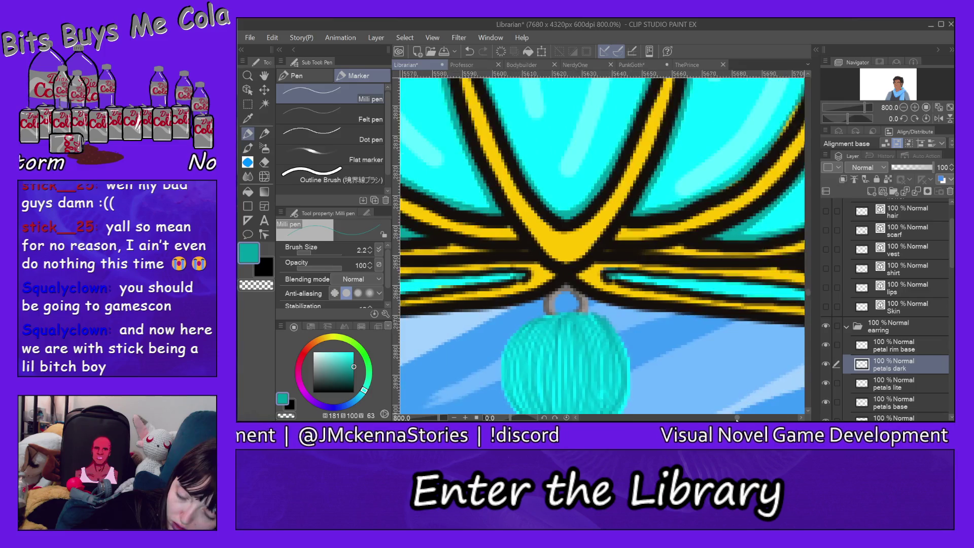
scroll(737, 418, left, 3)
scroll(736, 418, left, 2)
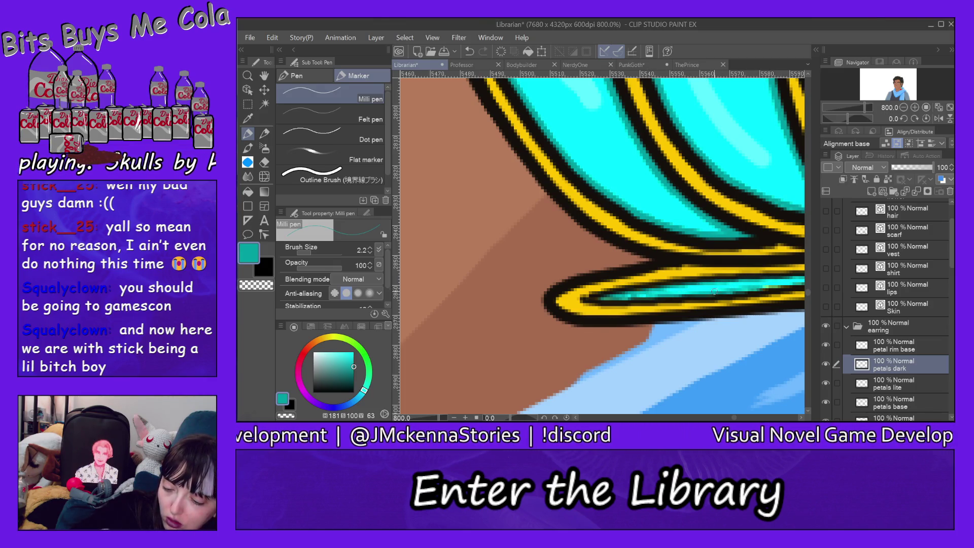
drag(669, 290, 772, 282)
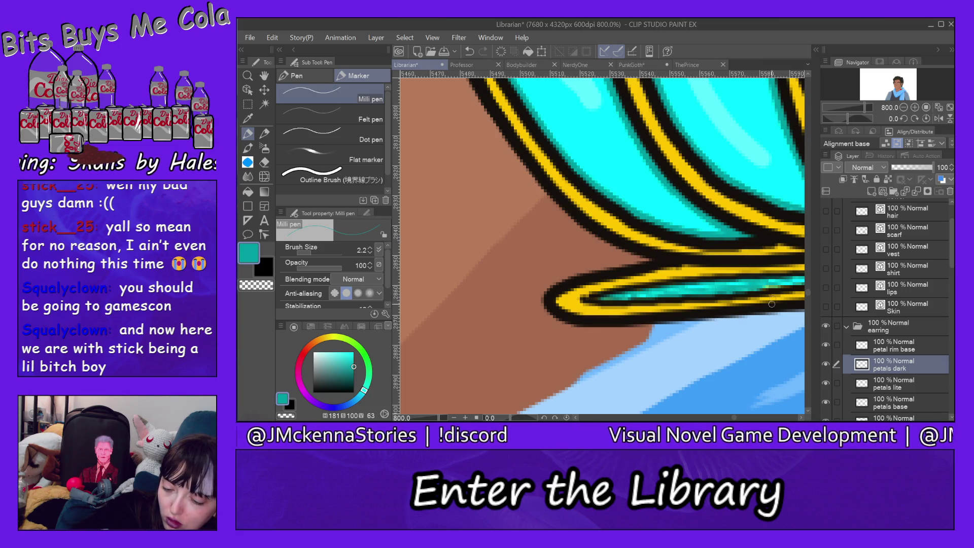
click(281, 39)
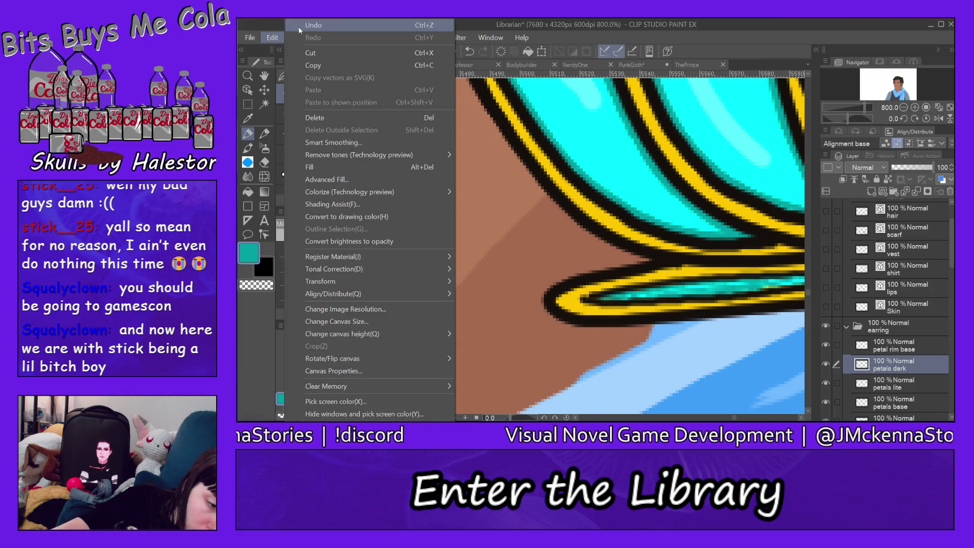
click(298, 27)
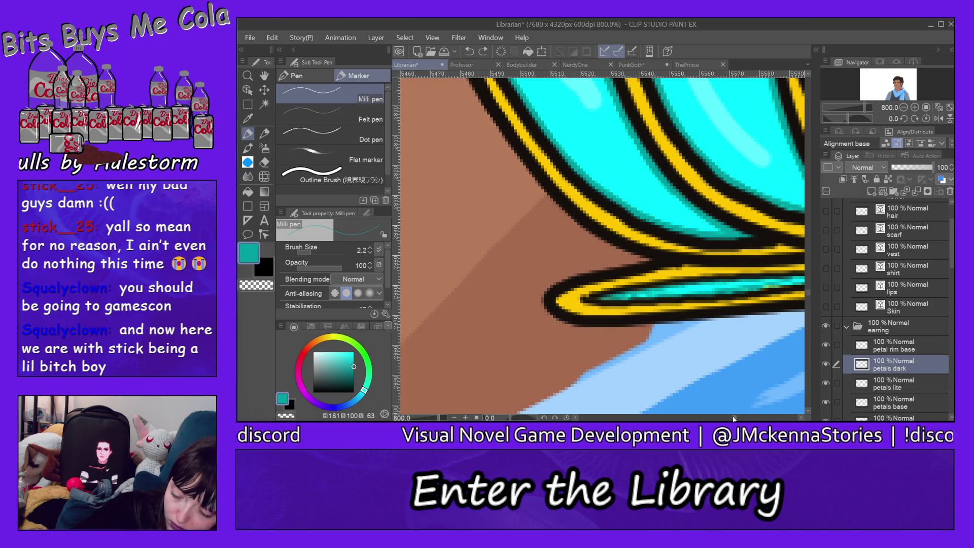
Re-shade the lower petals' left and right cyan bands with teal strokes.
drag(734, 419, 735, 417)
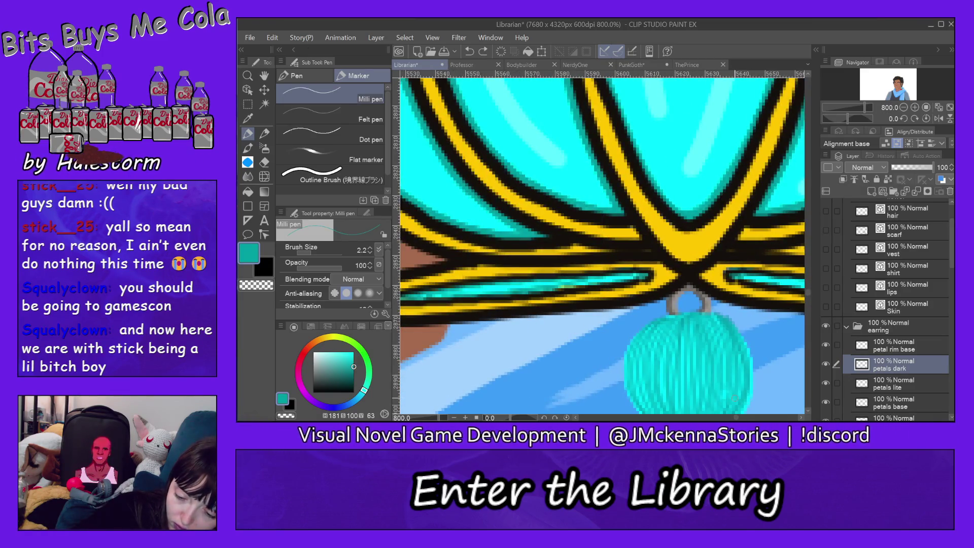
drag(562, 287, 610, 277)
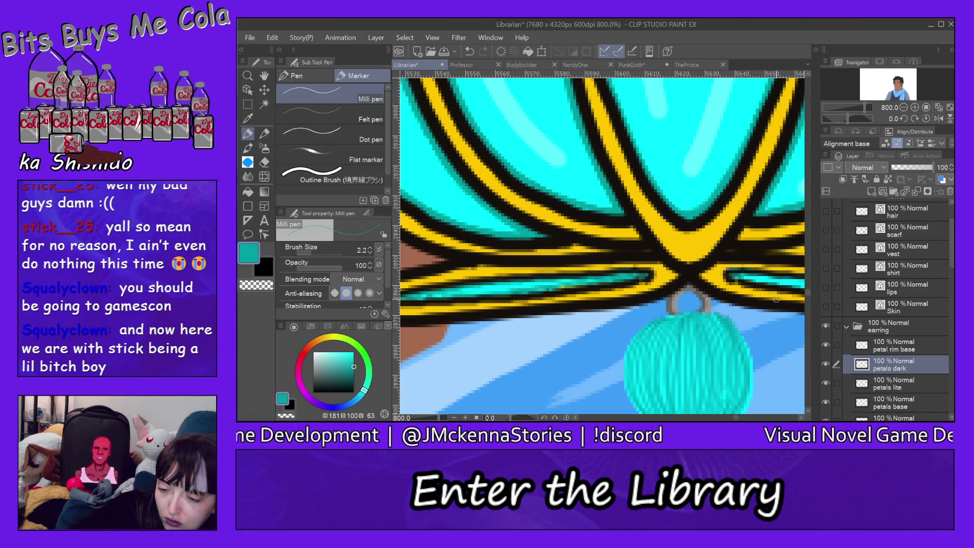
drag(736, 278, 782, 278)
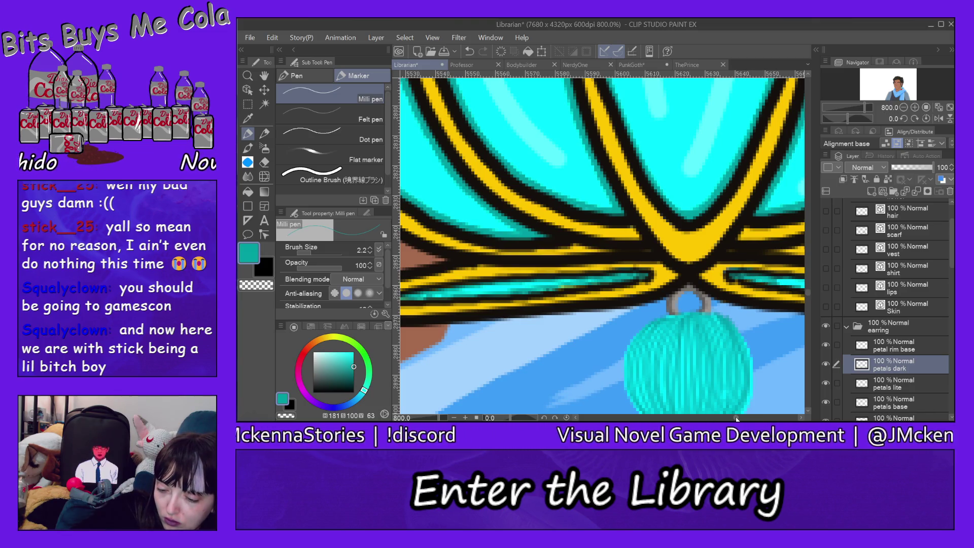
drag(737, 419, 740, 419)
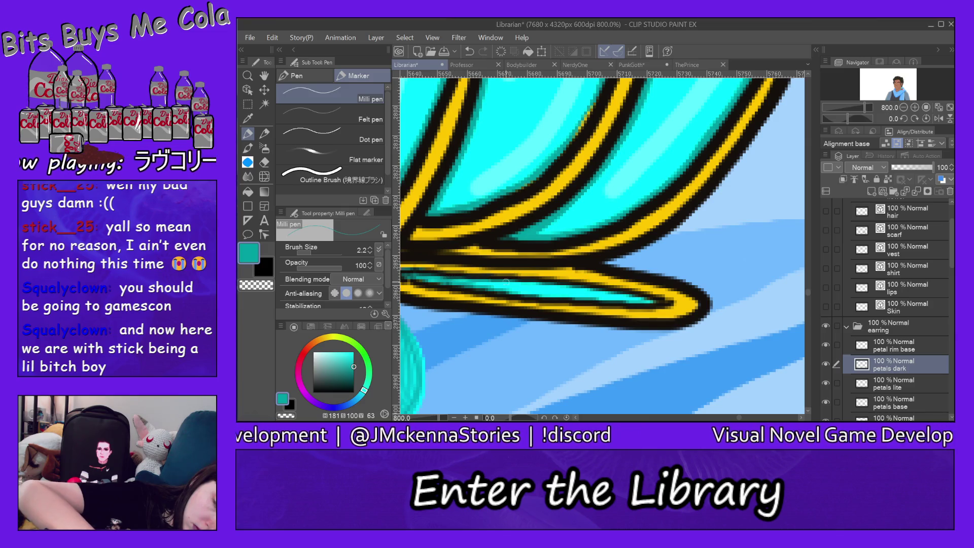
mouse_move(524, 284)
mouse_down()
mouse_move(642, 297)
mouse_move(525, 293)
mouse_move(433, 272)
mouse_up()
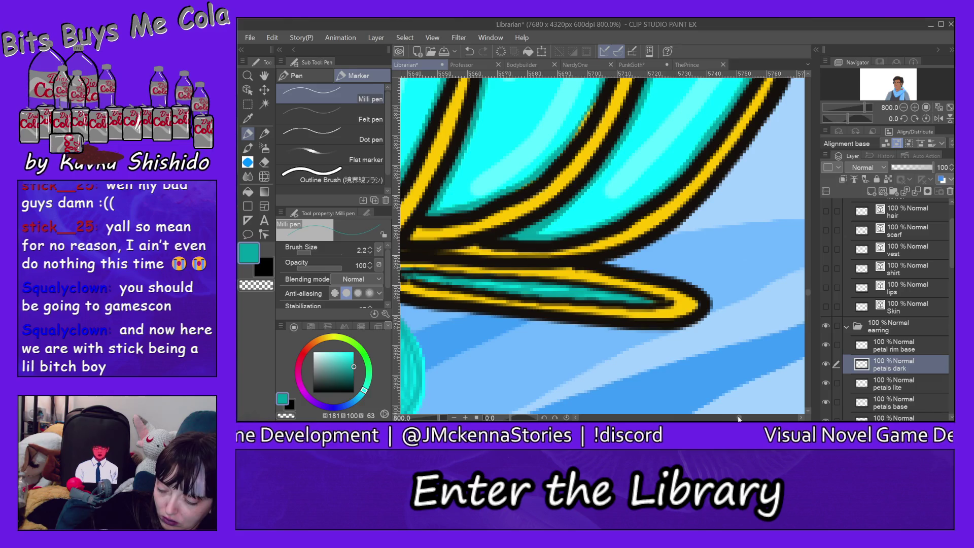
drag(739, 418, 738, 419)
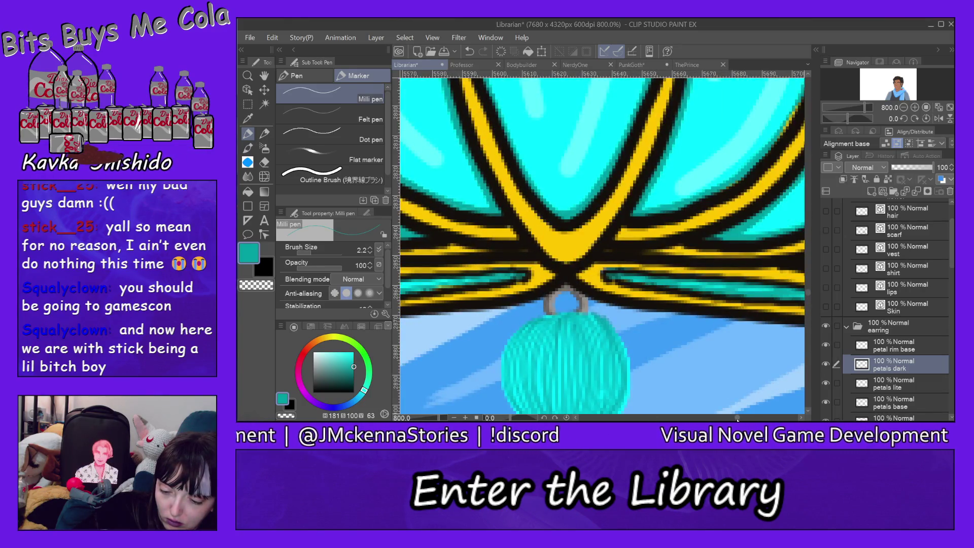
click(909, 349)
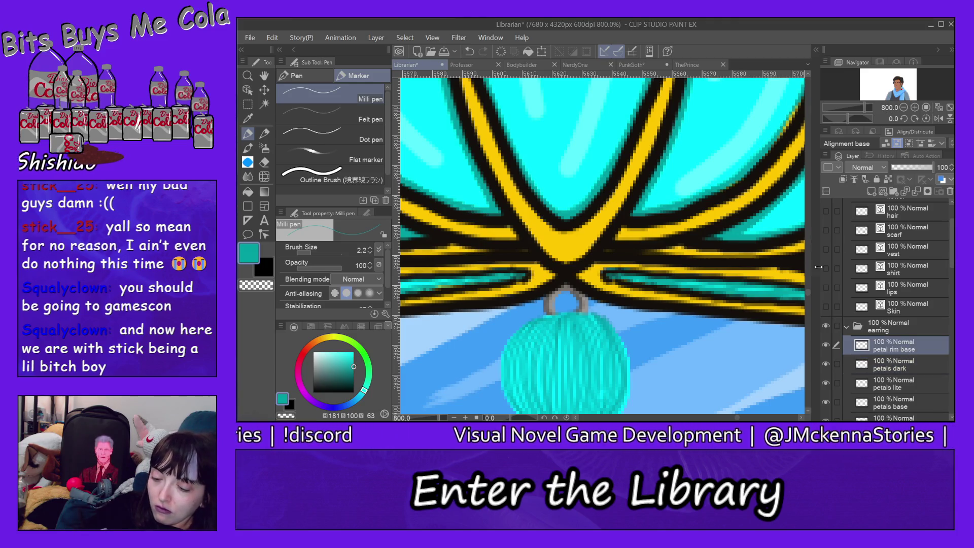
Add a 'p rim lite' layer above petal rim base and sample the gold rim colour.
click(871, 192)
double_click(888, 349)
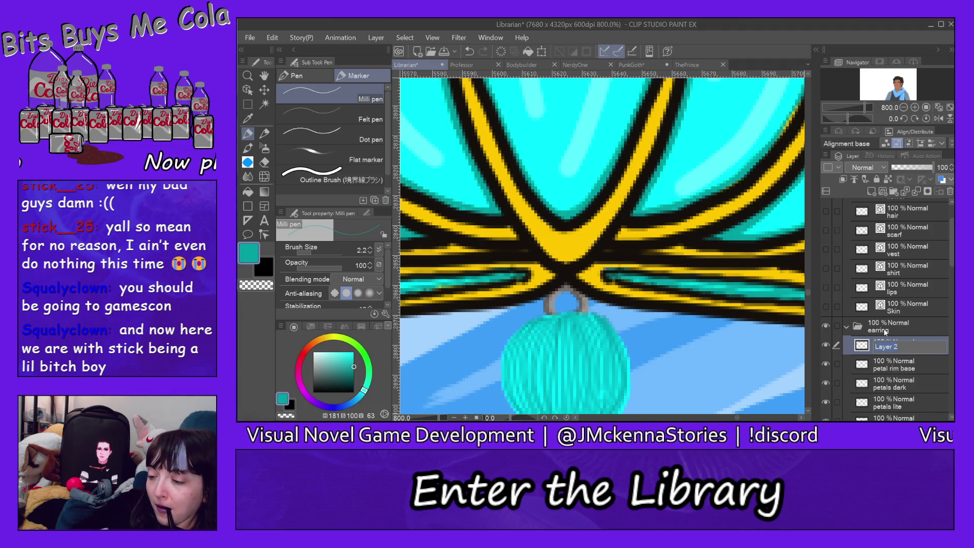
text(P)
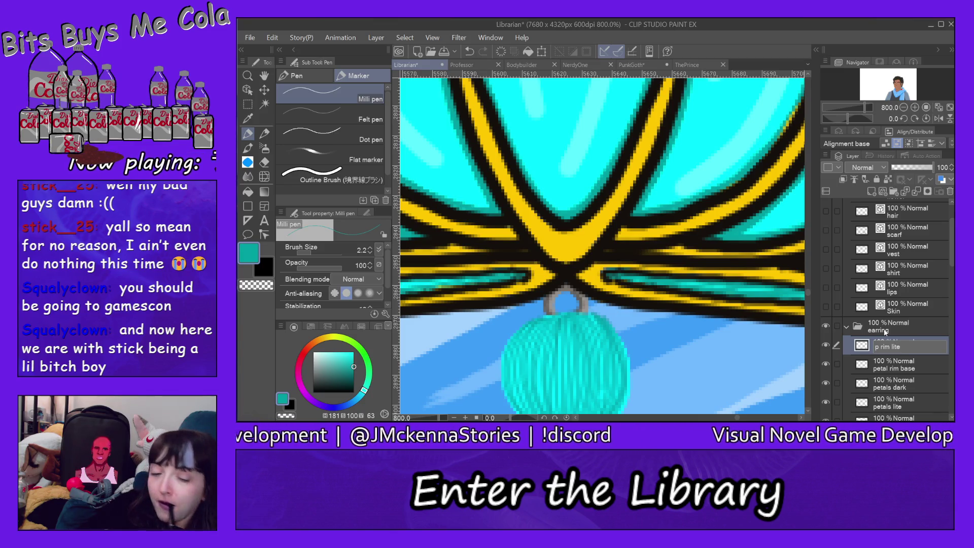
key(Return)
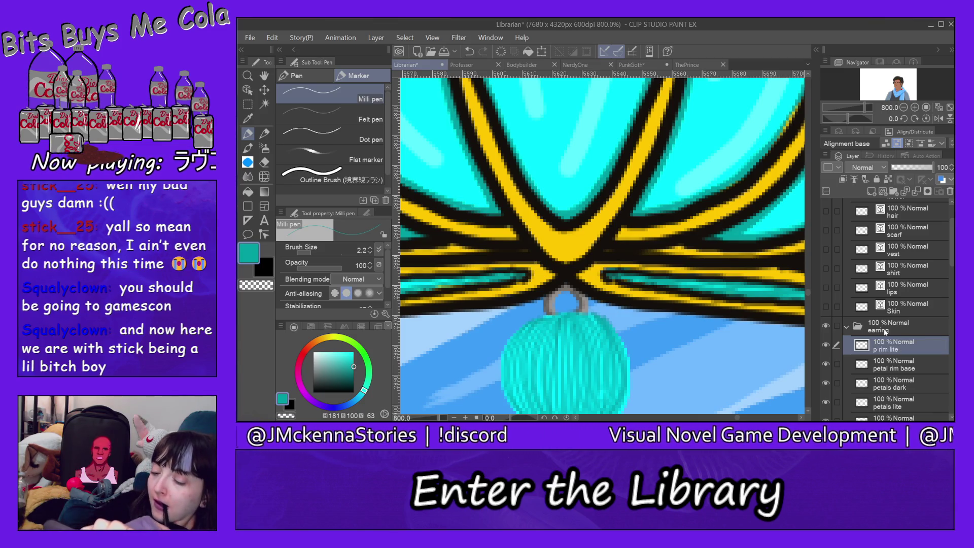
drag(808, 294, 807, 271)
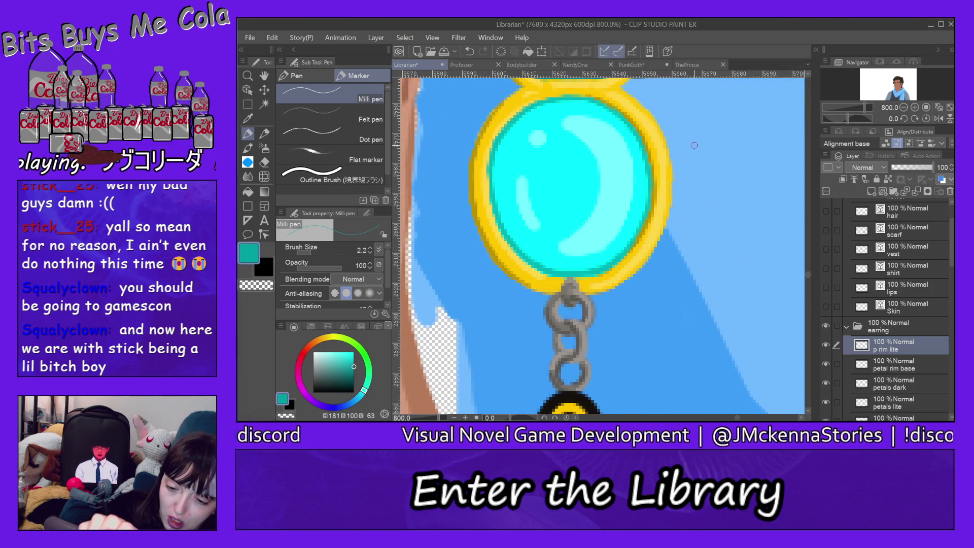
alt+click(665, 172)
drag(665, 174, 668, 165)
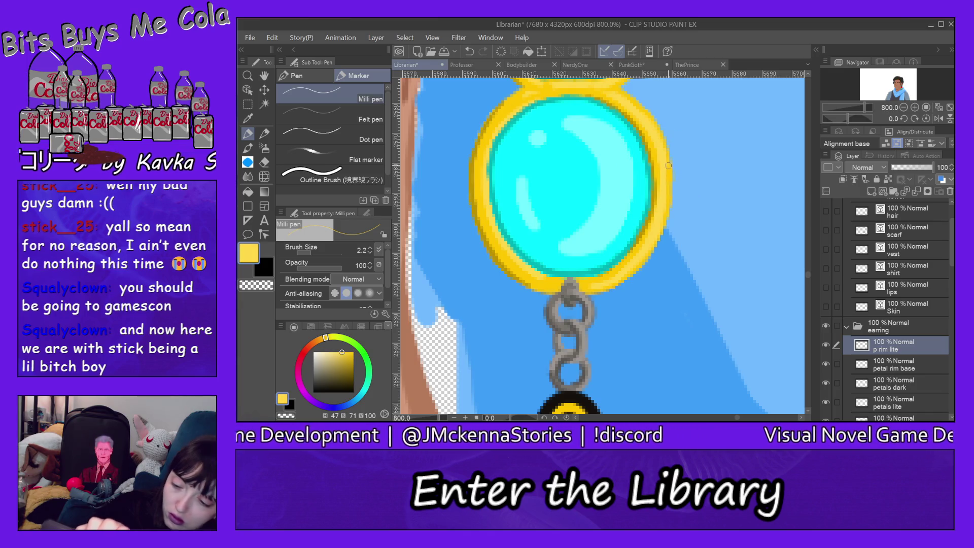
Paint light rim highlights along a lower petal rim and a petal's right edge.
scroll(809, 280, down, 5)
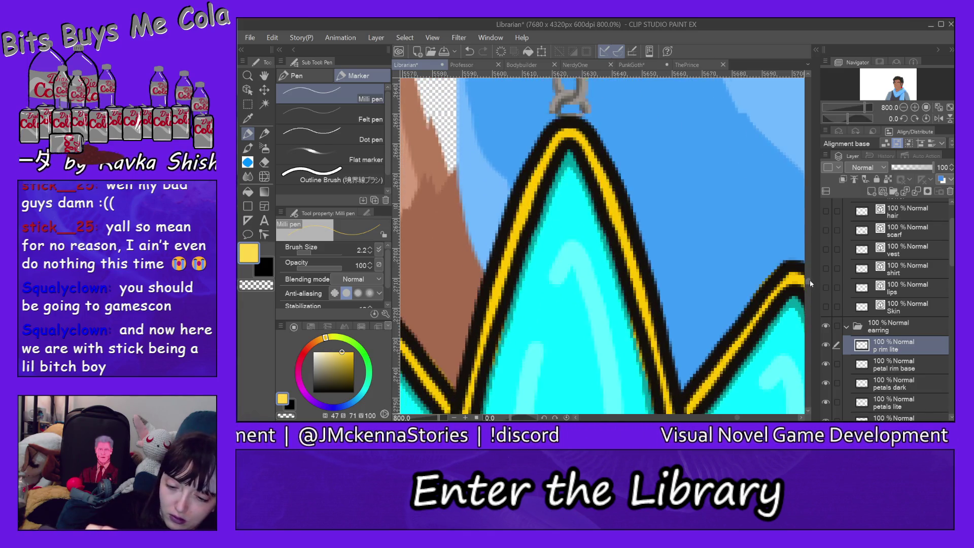
scroll(810, 279, down, 1)
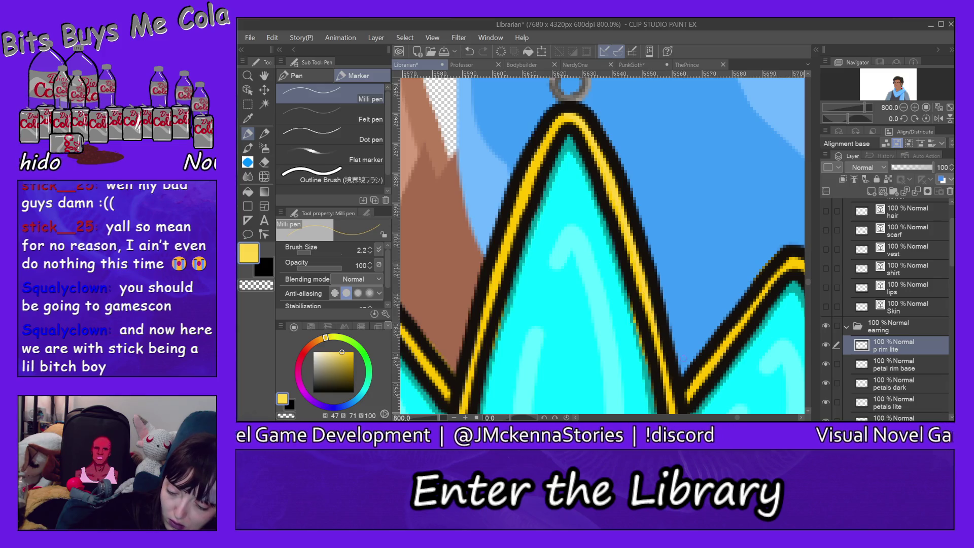
scroll(654, 178, down, 5)
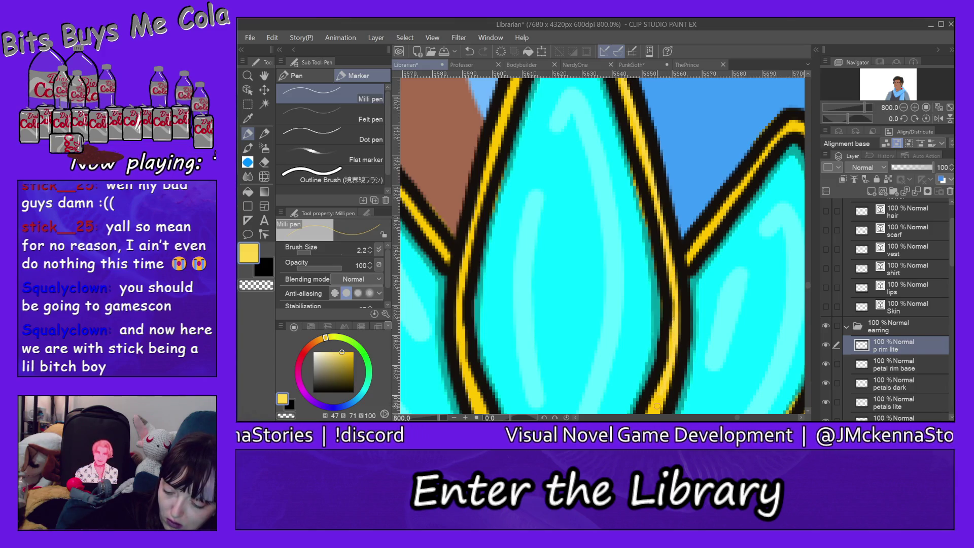
scroll(806, 287, down, 5)
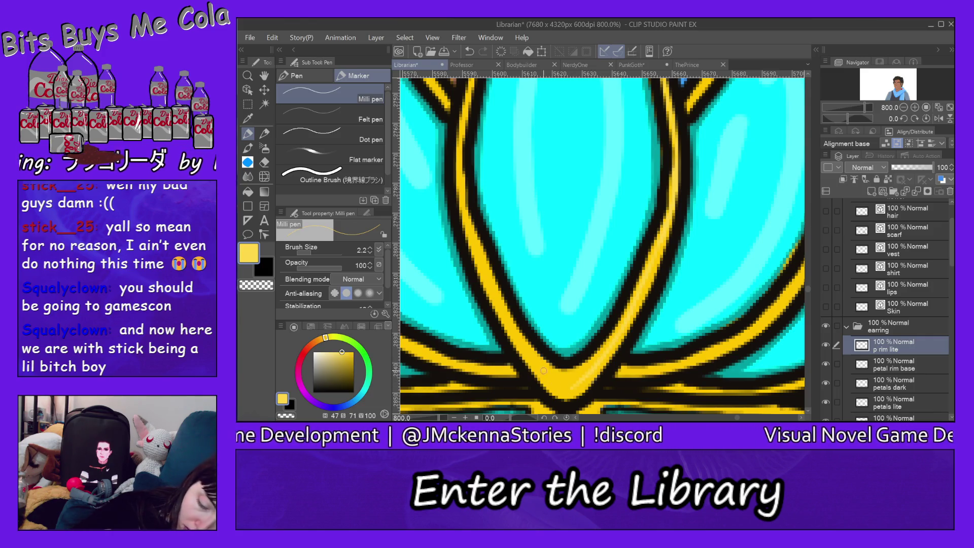
drag(542, 368, 576, 385)
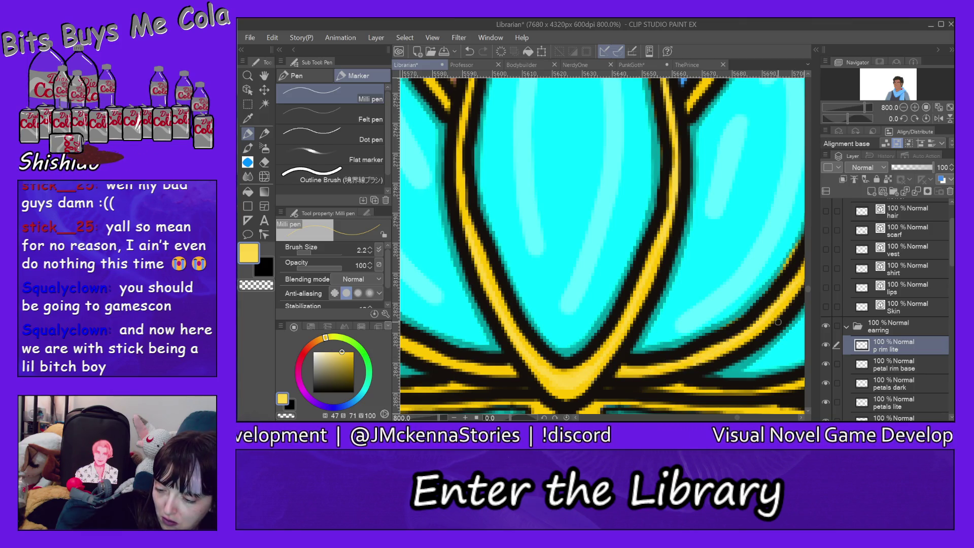
drag(737, 419, 741, 417)
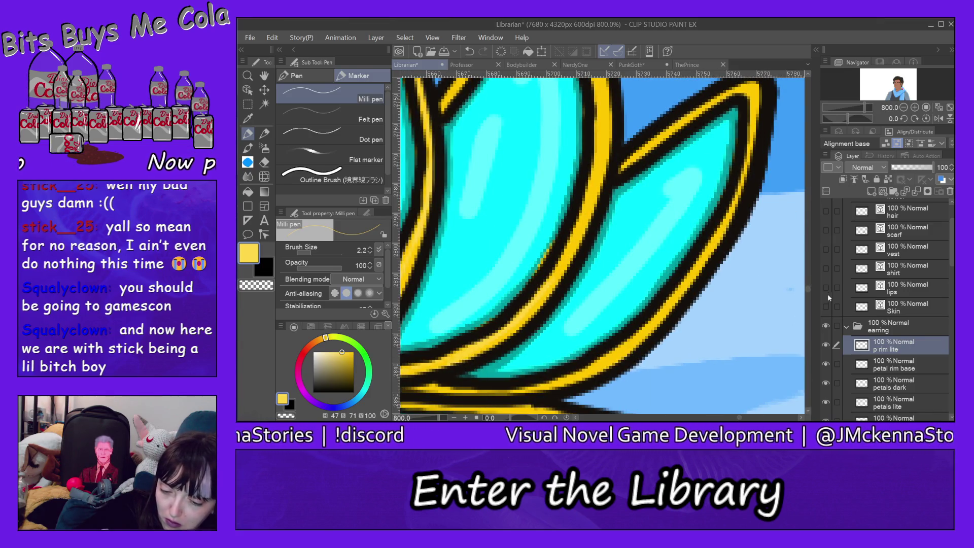
drag(806, 290, 807, 285)
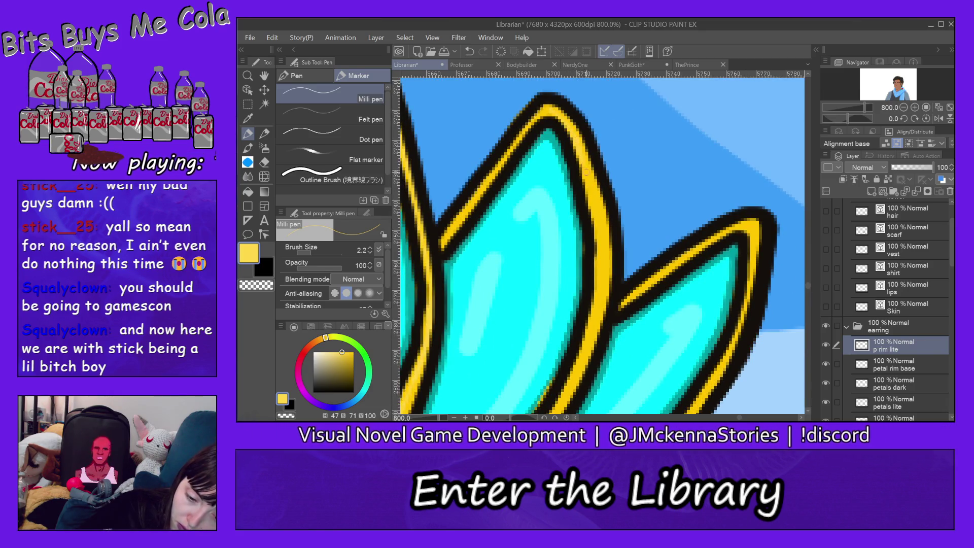
drag(599, 236, 594, 303)
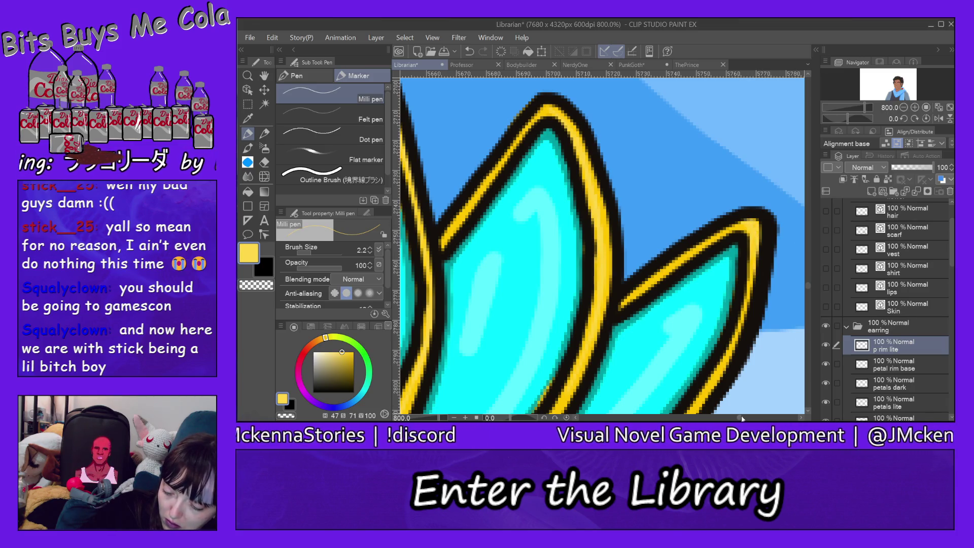
drag(740, 419, 738, 419)
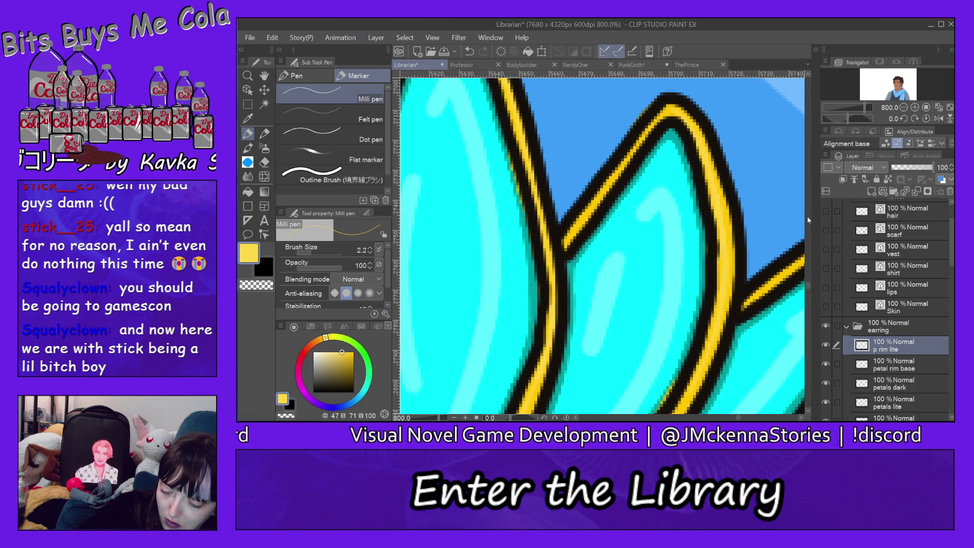
scroll(806, 288, down, 5)
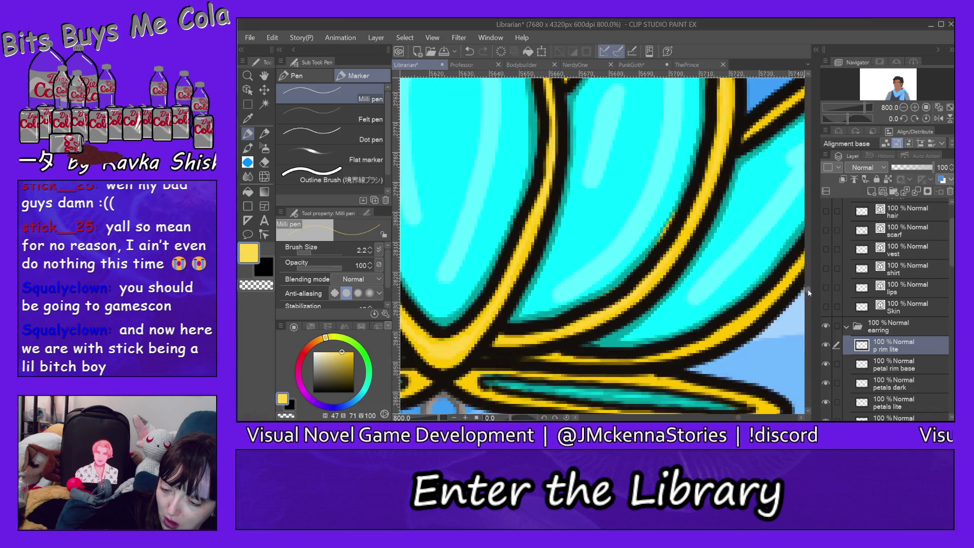
click(921, 366)
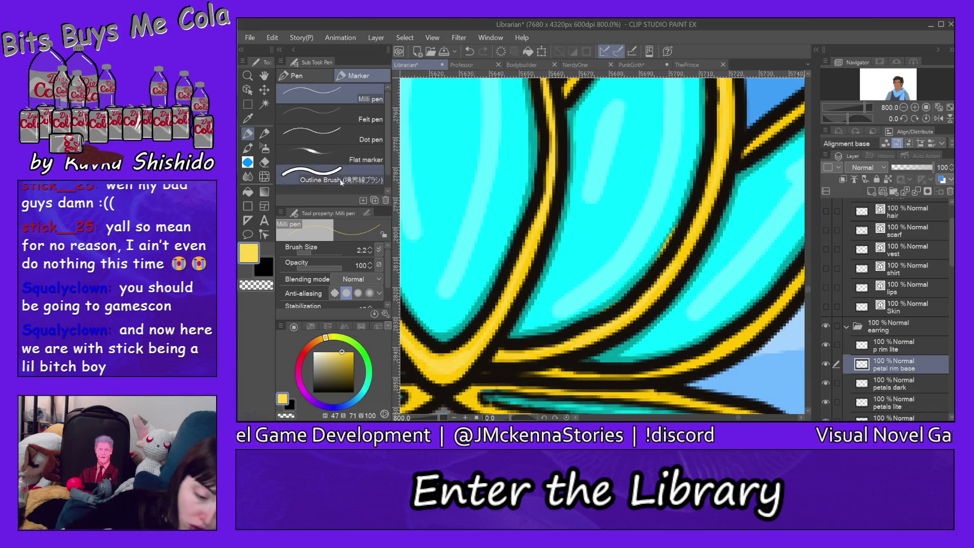
Switch to the Hard eraser sub tool and bring the petal tips into view.
click(265, 163)
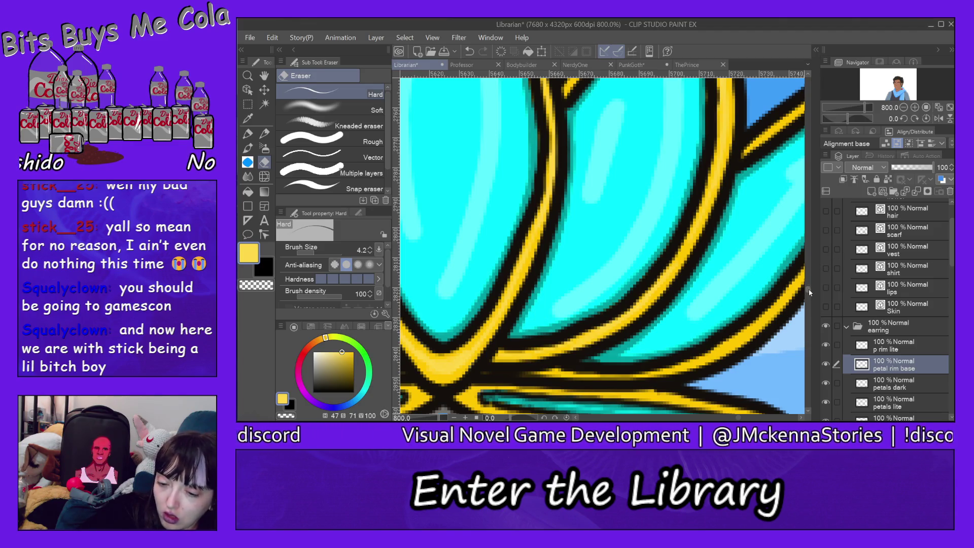
drag(810, 292, 787, 288)
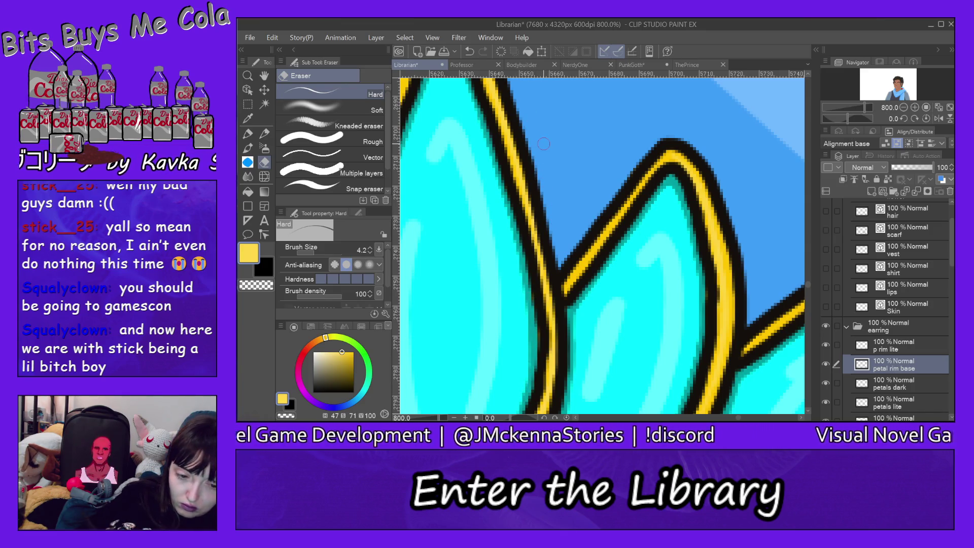
drag(808, 287, 811, 283)
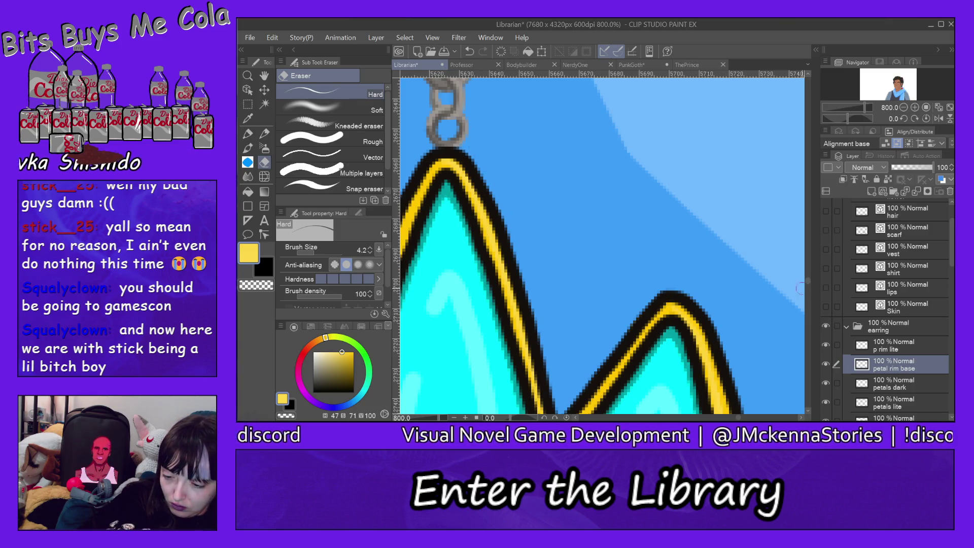
drag(740, 418, 735, 418)
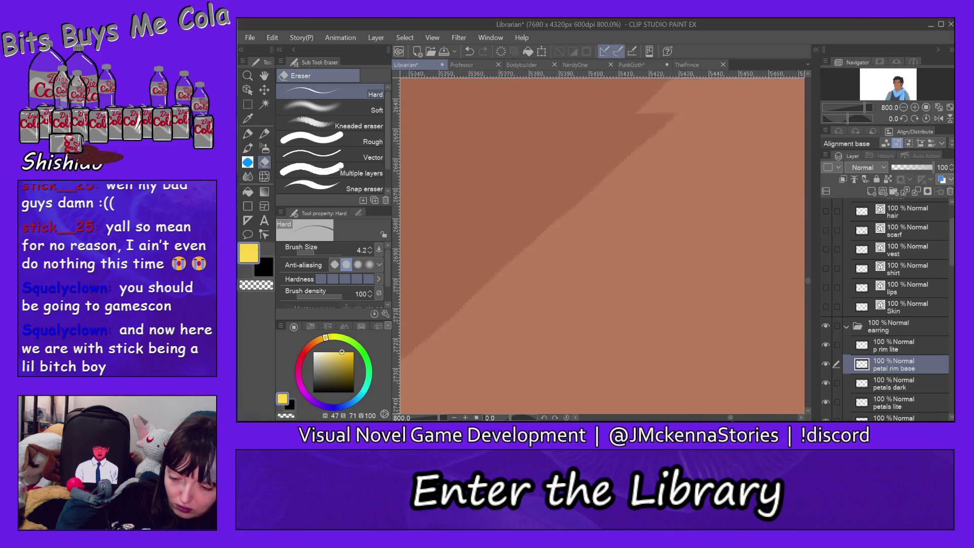
Scroll around the earring petals to inspect the gold rims inside the black outlines.
mouse_move(736, 421)
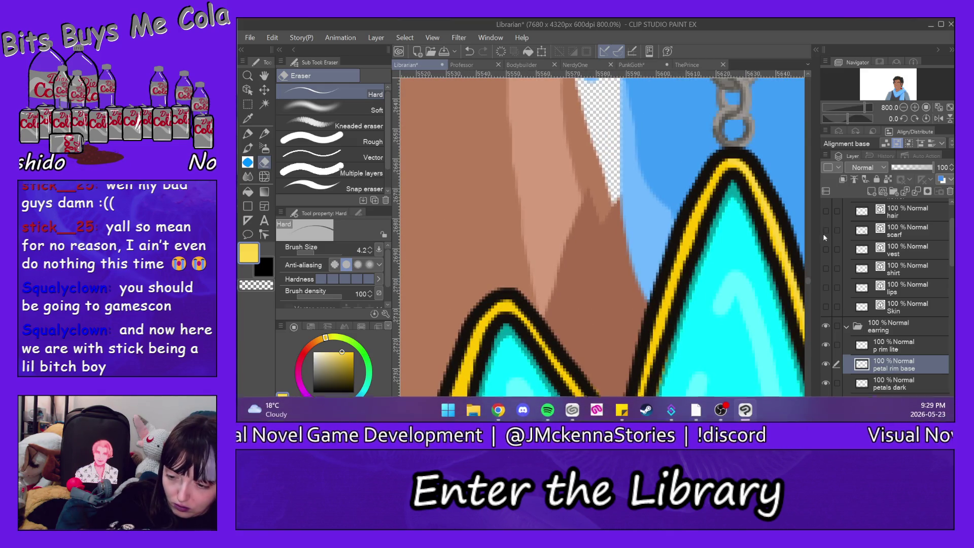
scroll(808, 279, down, 5)
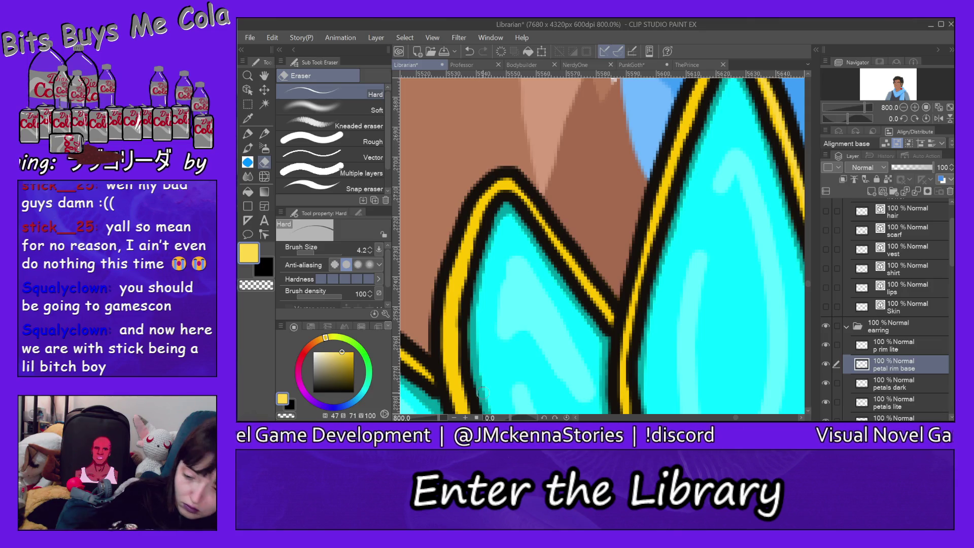
scroll(812, 279, down, 3)
scroll(812, 279, down, 3)
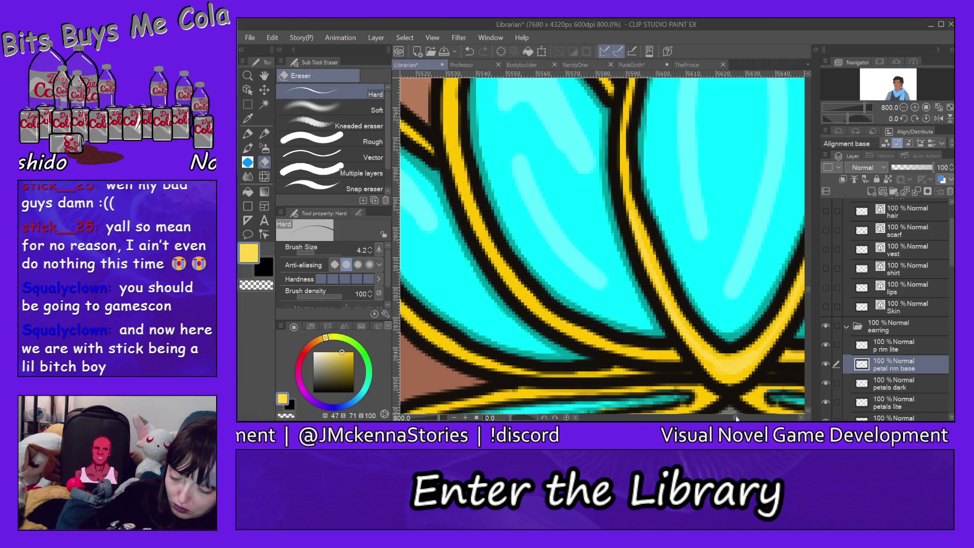
drag(737, 417, 735, 418)
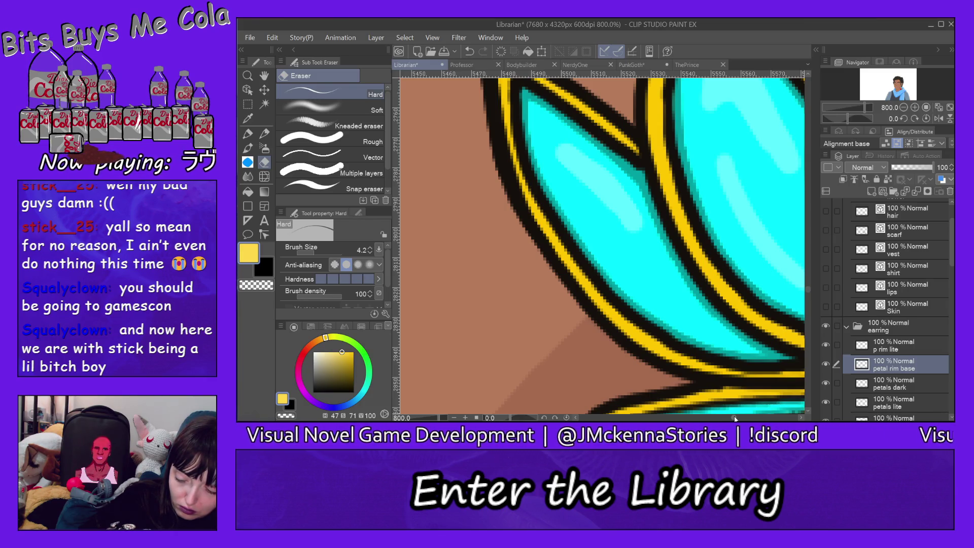
drag(735, 418, 741, 418)
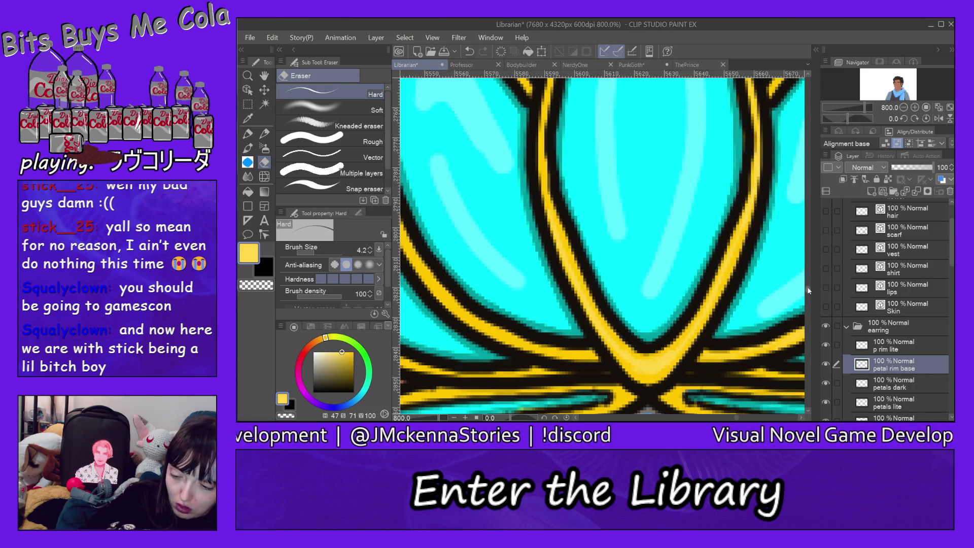
scroll(812, 289, down, 5)
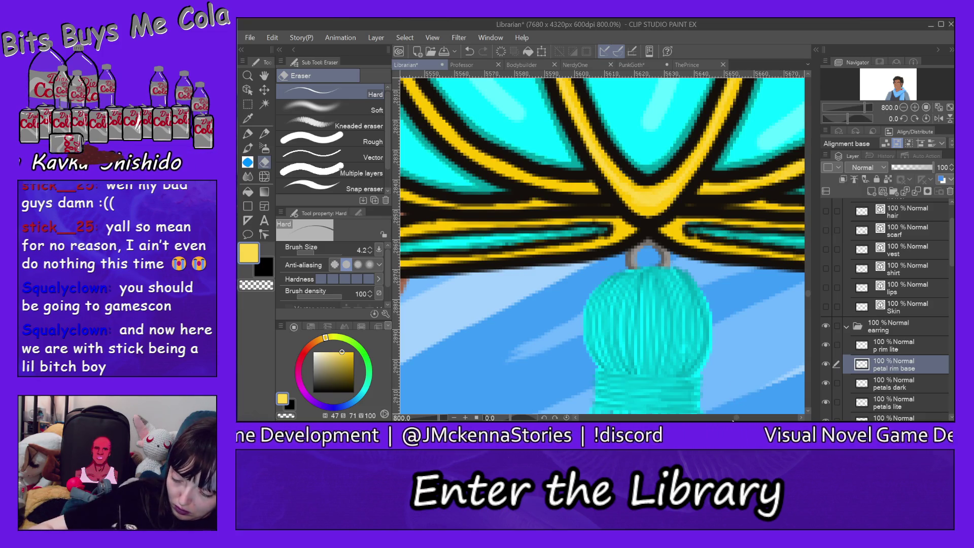
drag(736, 419, 734, 418)
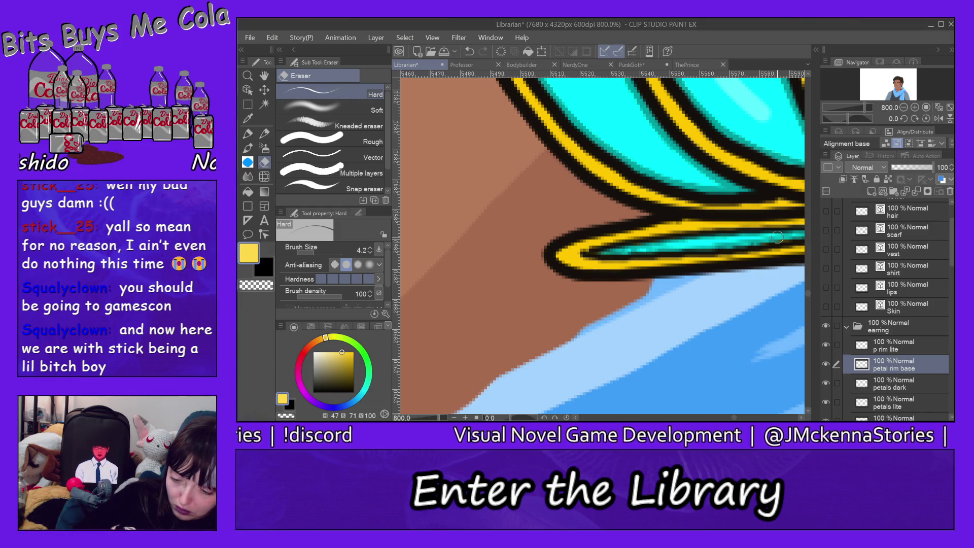
drag(735, 419, 739, 418)
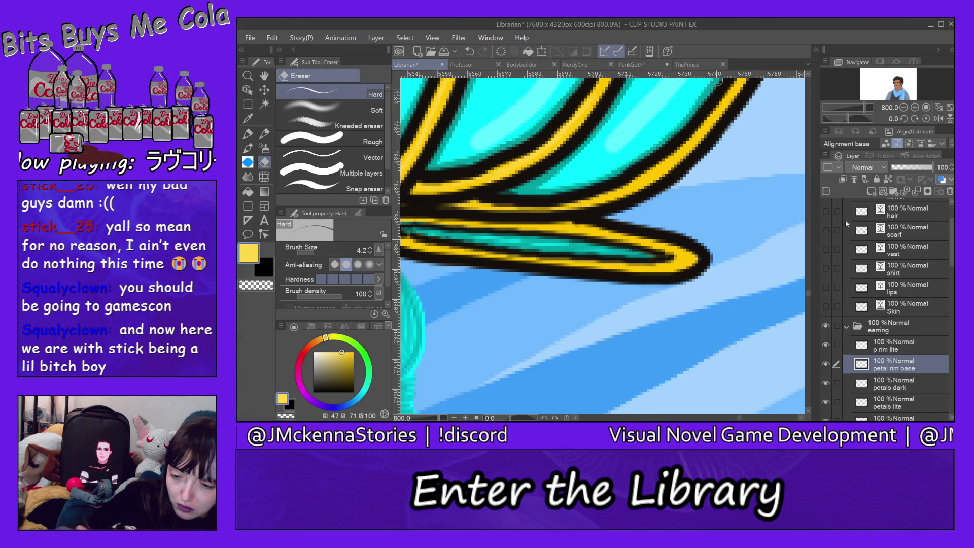
Shift the view slightly and select the Zoom tool's Zoom Out sub tool.
drag(808, 291, 808, 289)
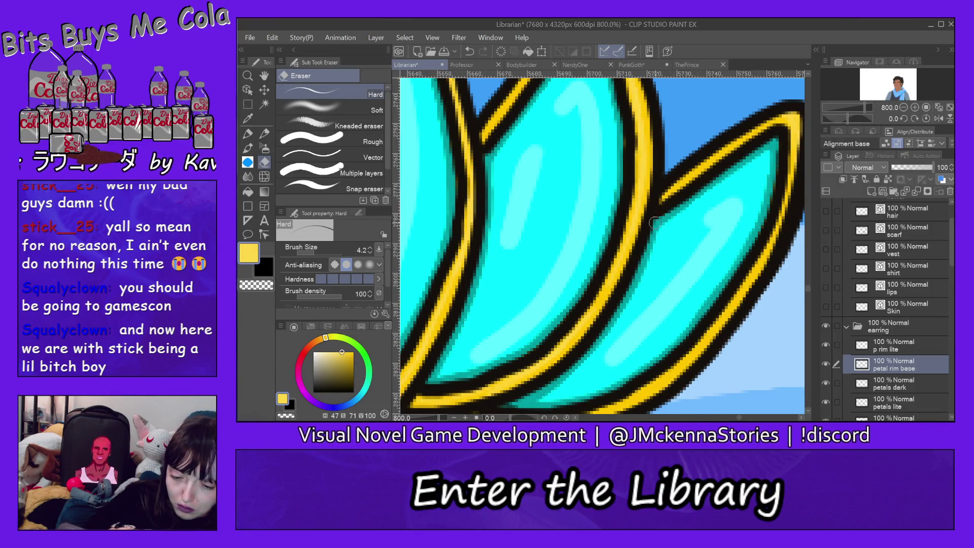
click(248, 75)
click(345, 114)
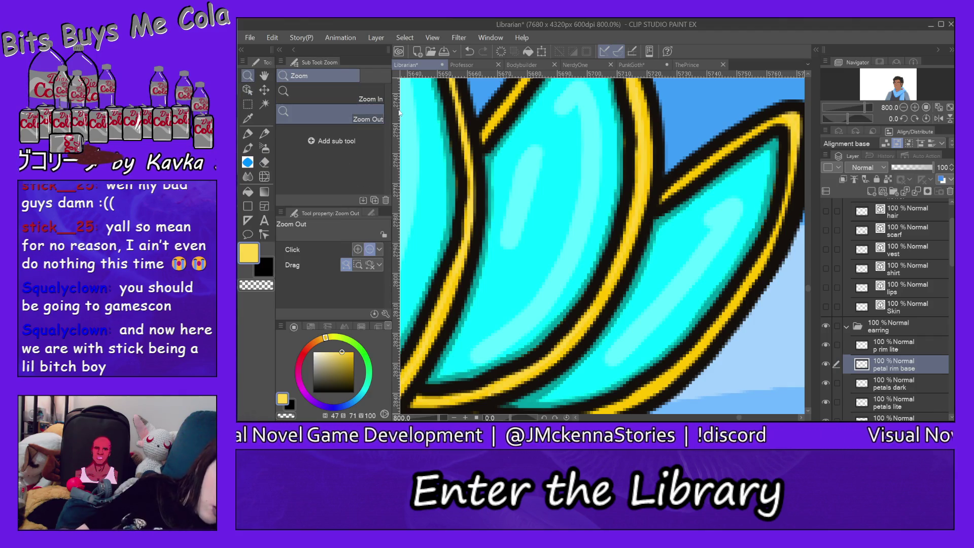
Zoom out step by step from the earring until the whole face is visible.
drag(400, 113, 770, 312)
click(776, 286)
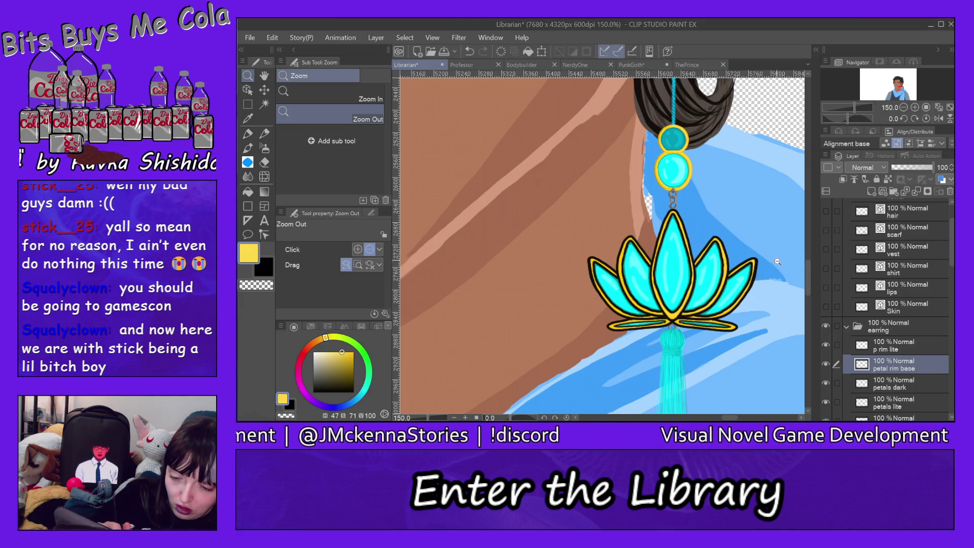
click(776, 260)
click(783, 296)
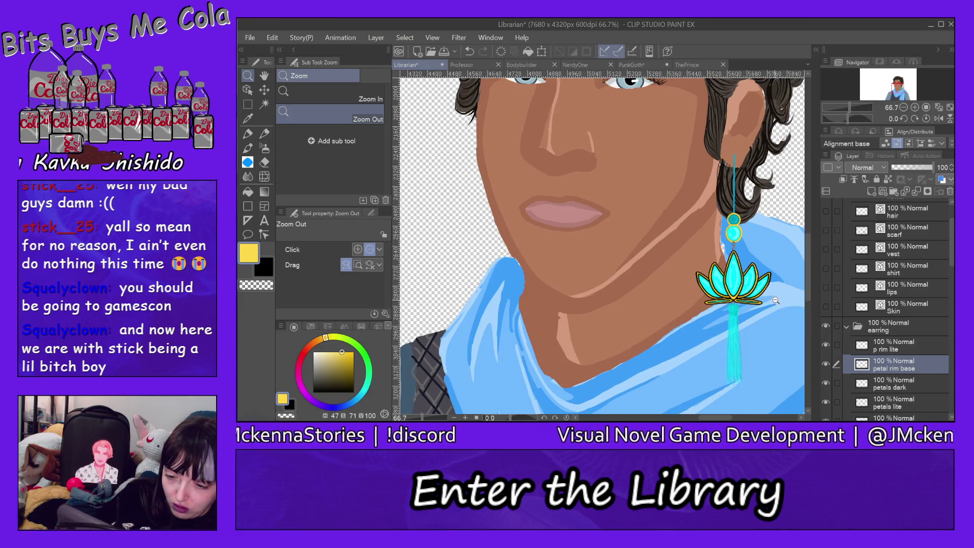
click(777, 307)
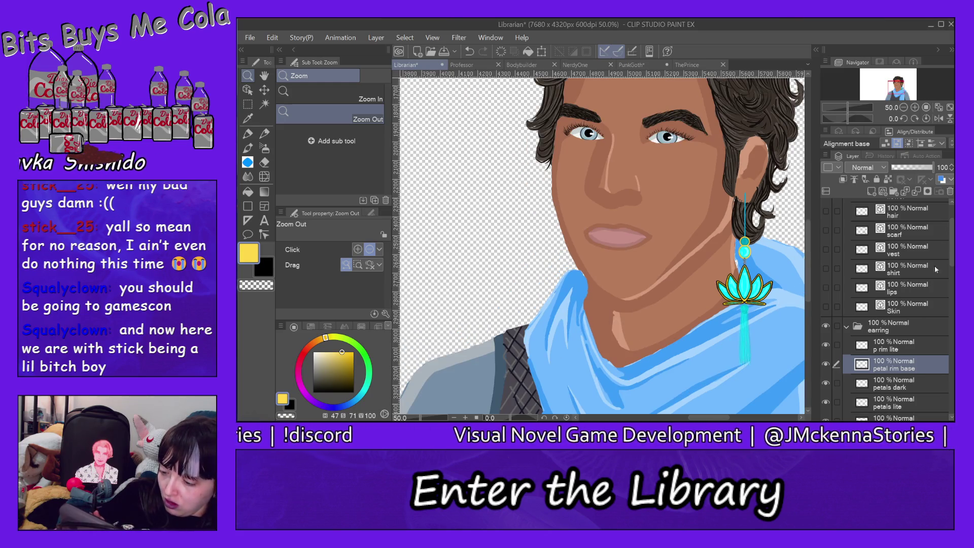
scroll(953, 212, up, 3)
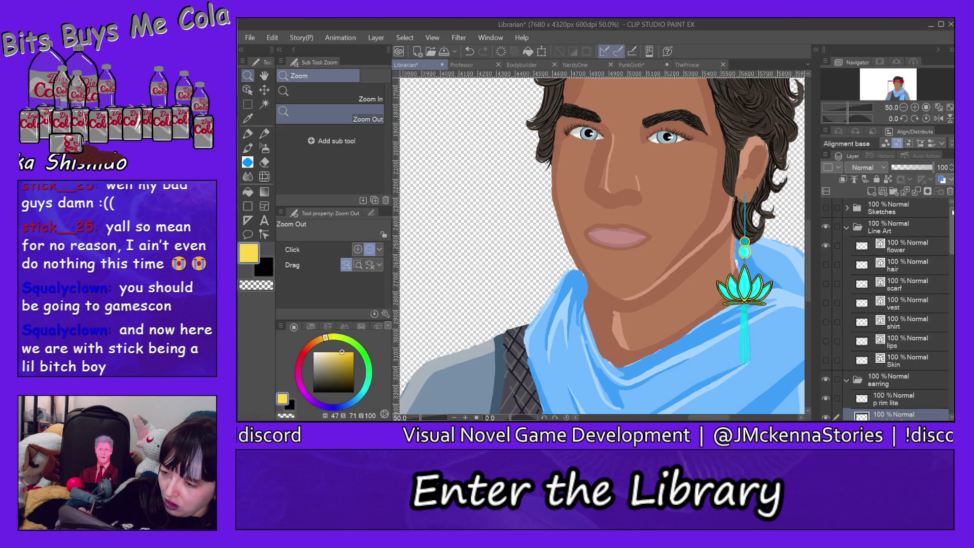
Show the hair, scarf, vest, shirt, lips and Skin line layers, then stack the earring folder above Line Art.
click(846, 228)
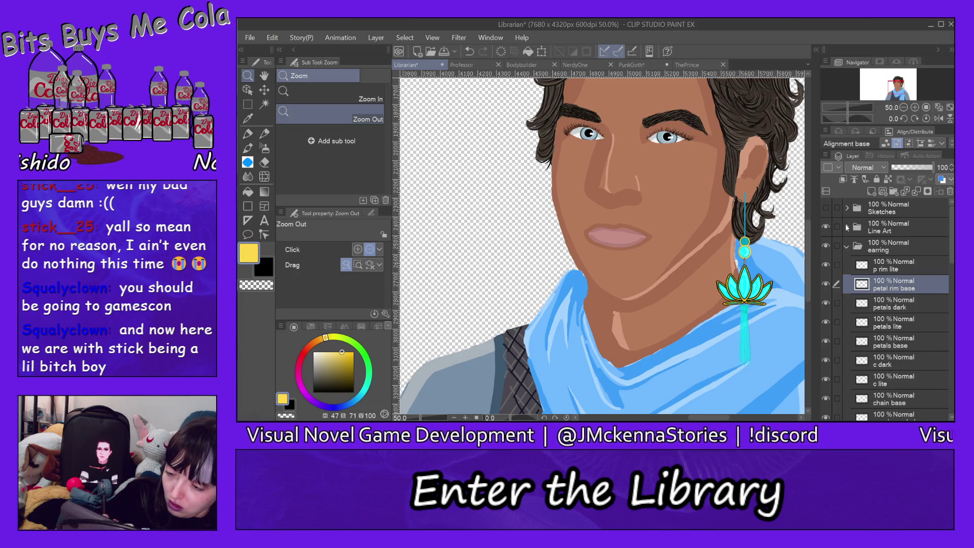
click(846, 227)
drag(826, 264, 826, 360)
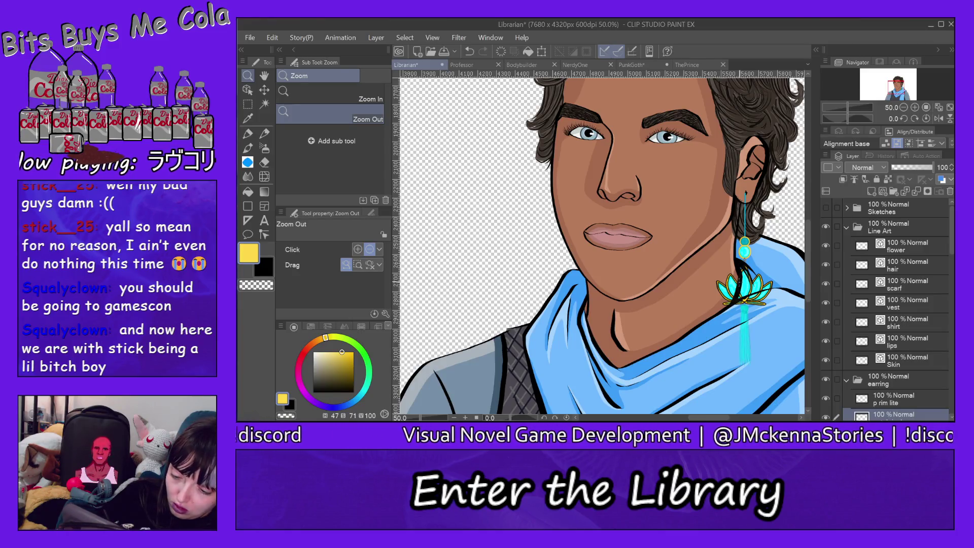
click(847, 228)
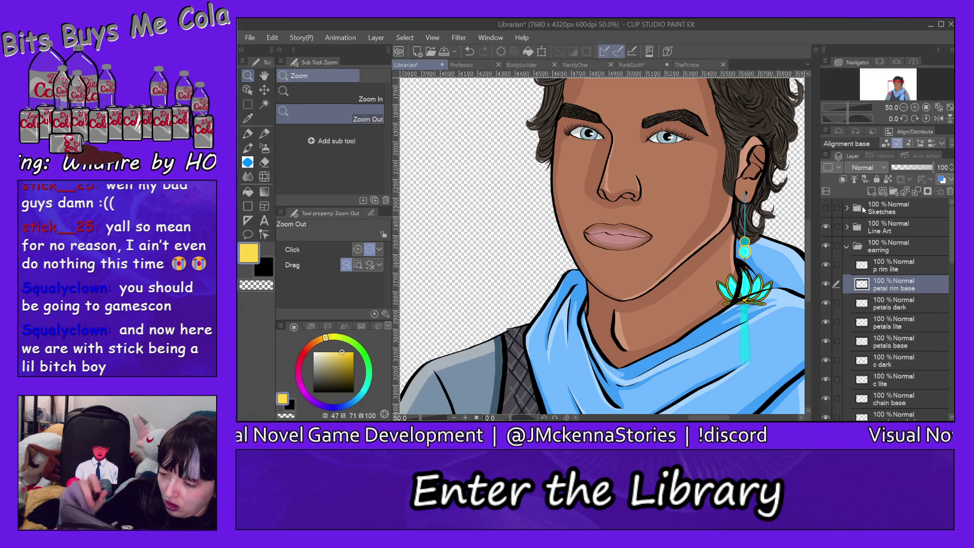
click(847, 248)
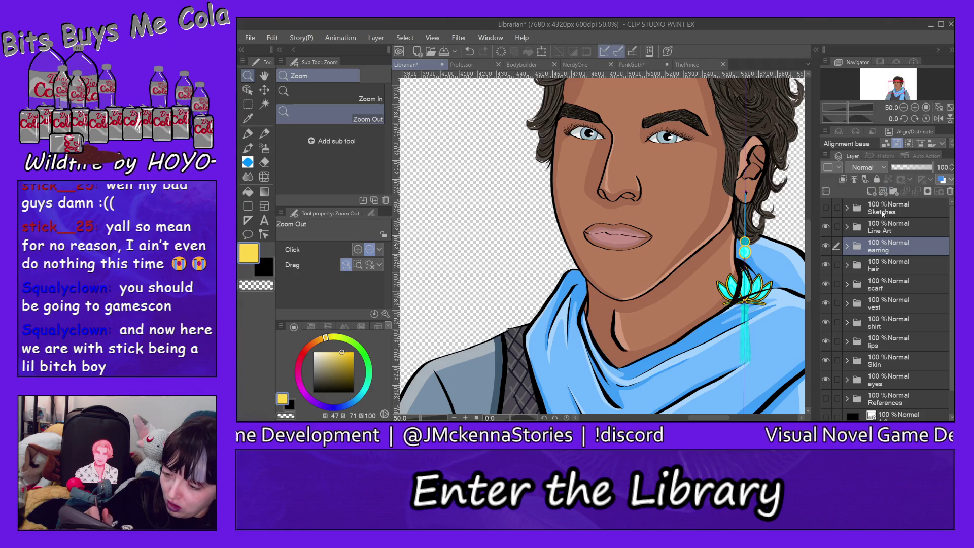
drag(888, 244, 899, 225)
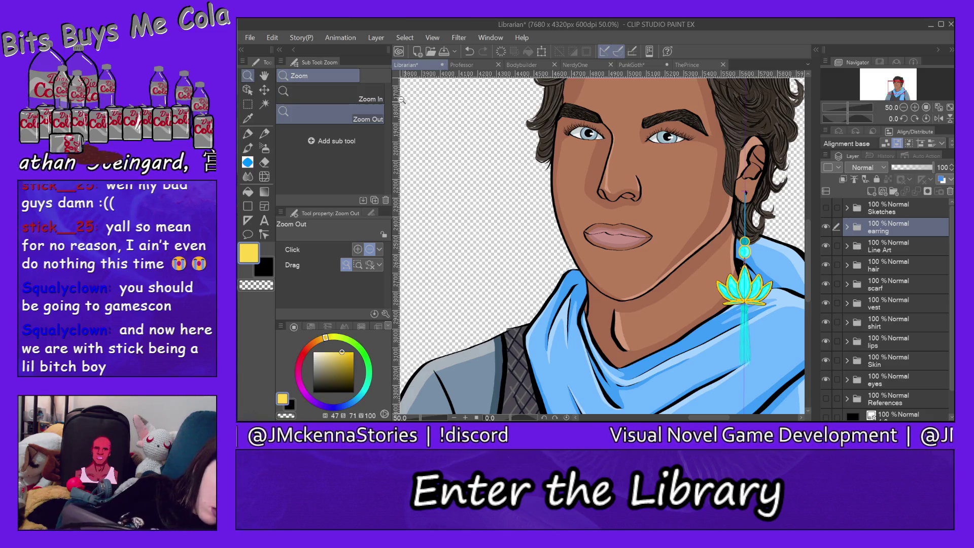
Zoom in to 150% on the earring.
click(330, 94)
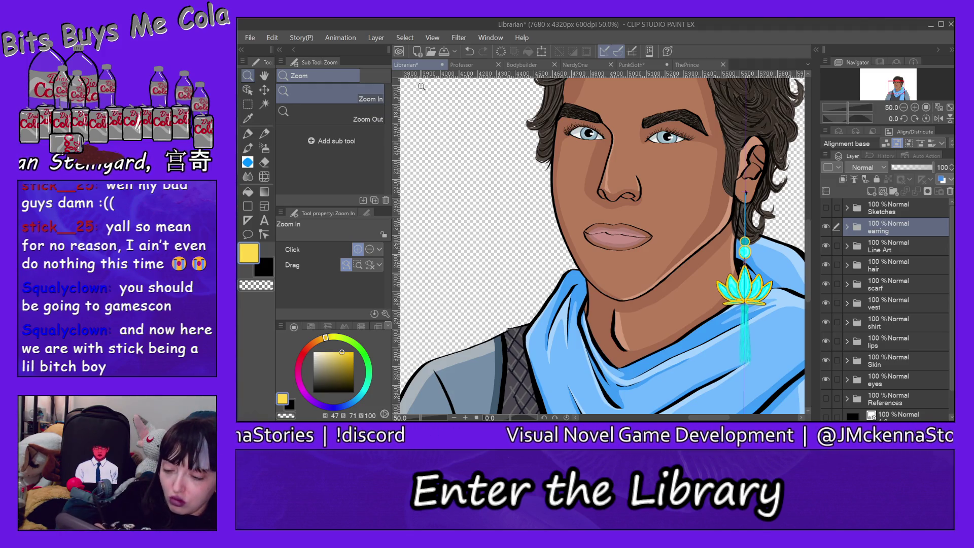
click(754, 242)
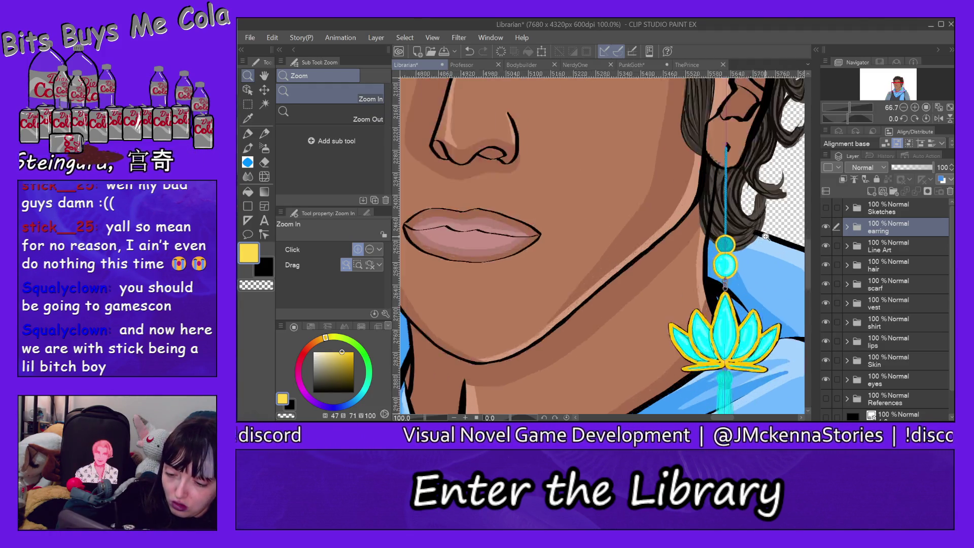
click(732, 189)
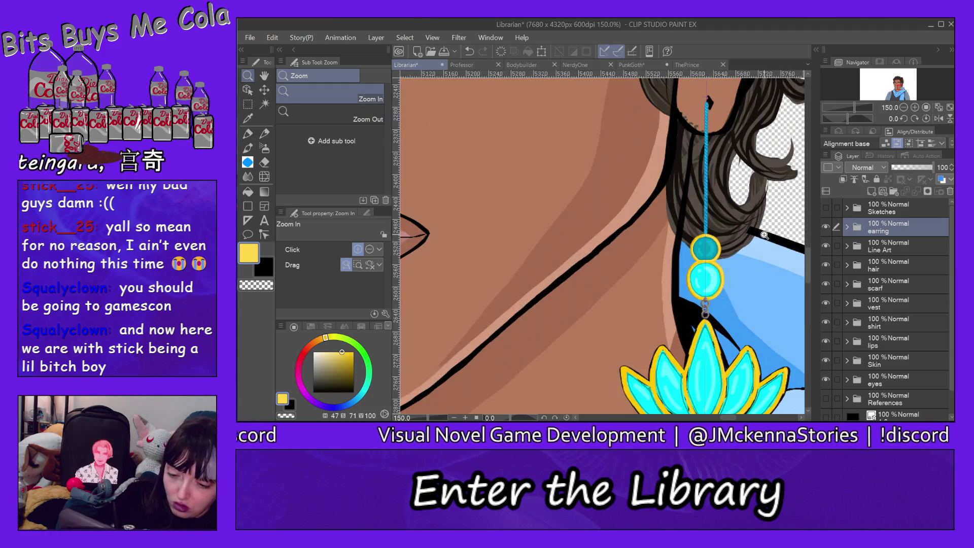
Target the Skin line art layer with the Eraser at size 18.9.
ctrl+shift+click(656, 192)
click(264, 161)
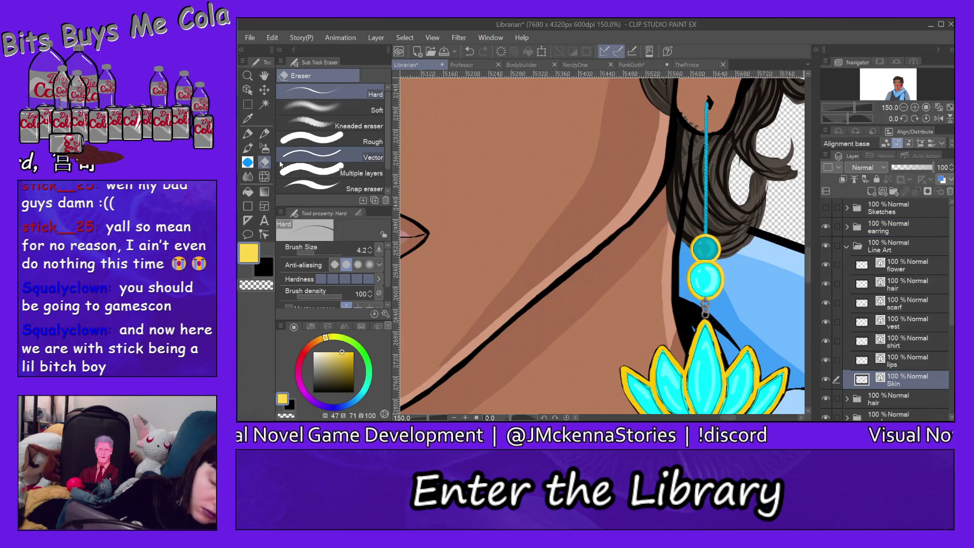
click(320, 252)
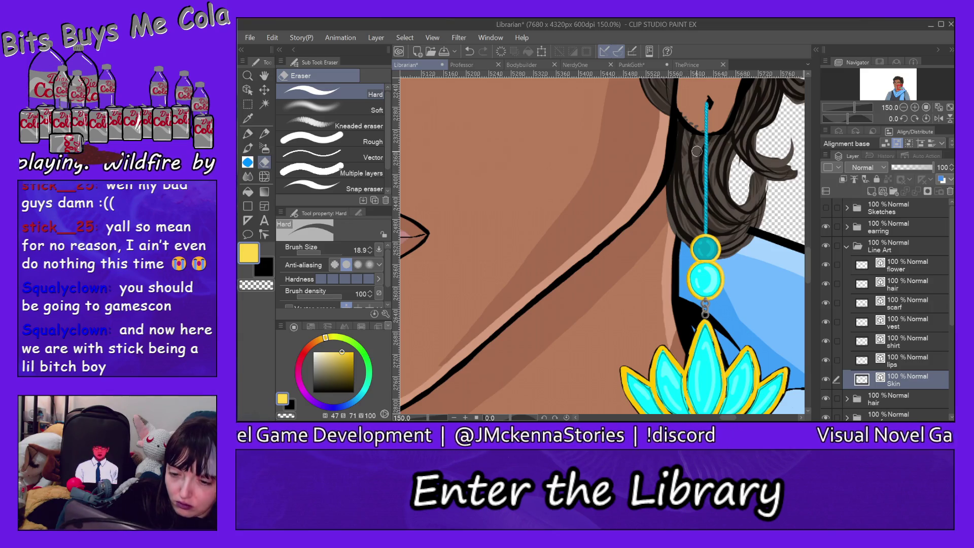
ctrl+shift+click(688, 141)
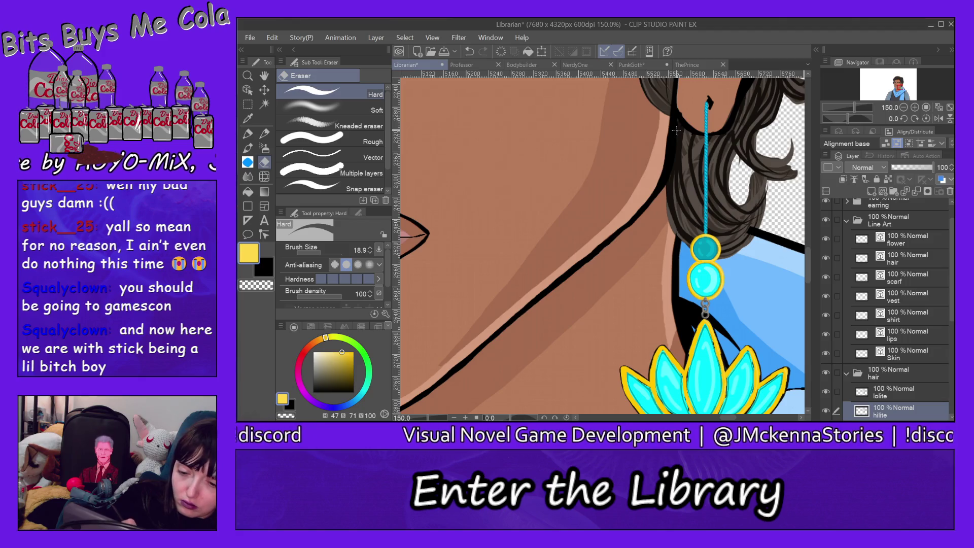
ctrl+shift+click(677, 129)
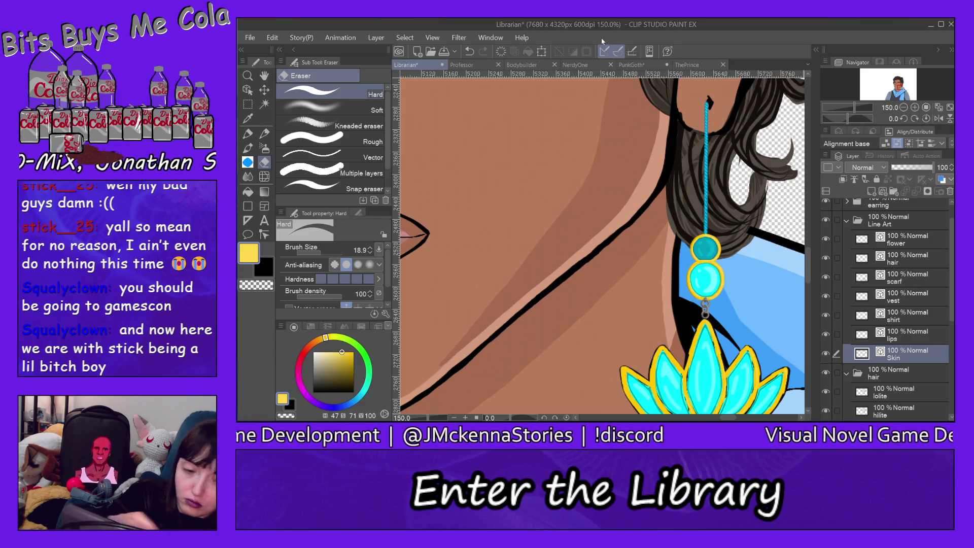
Undo the last two changes and select the hair's lolite layer.
click(273, 38)
click(315, 30)
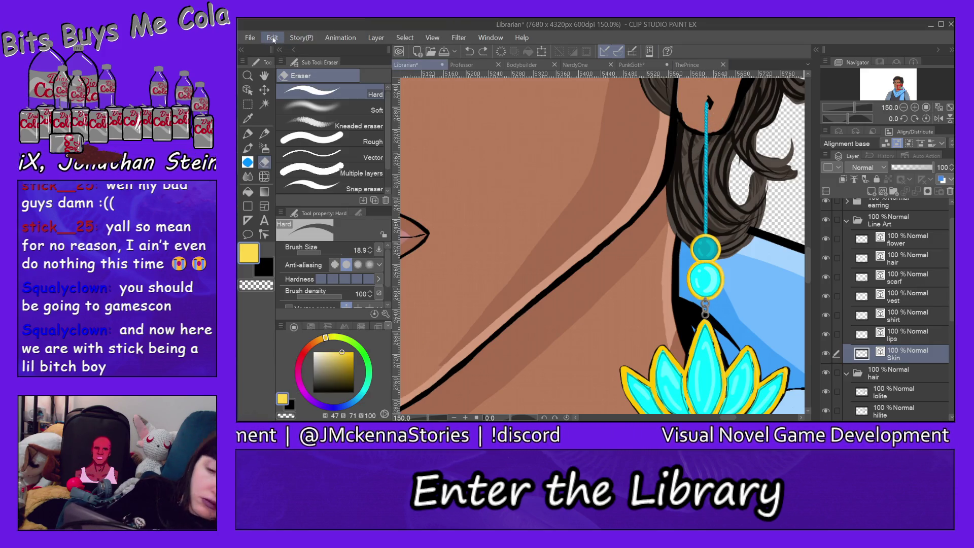
click(272, 38)
click(315, 28)
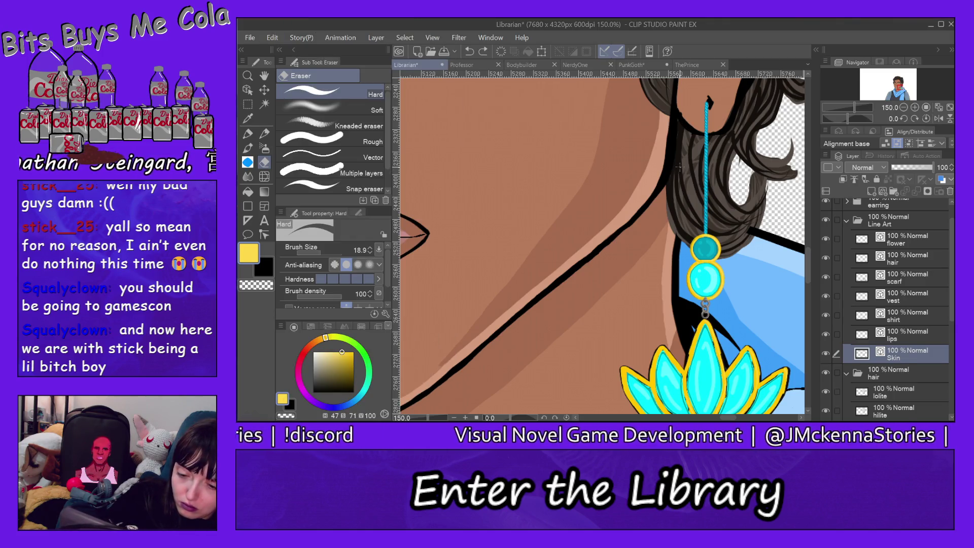
ctrl+shift+click(700, 91)
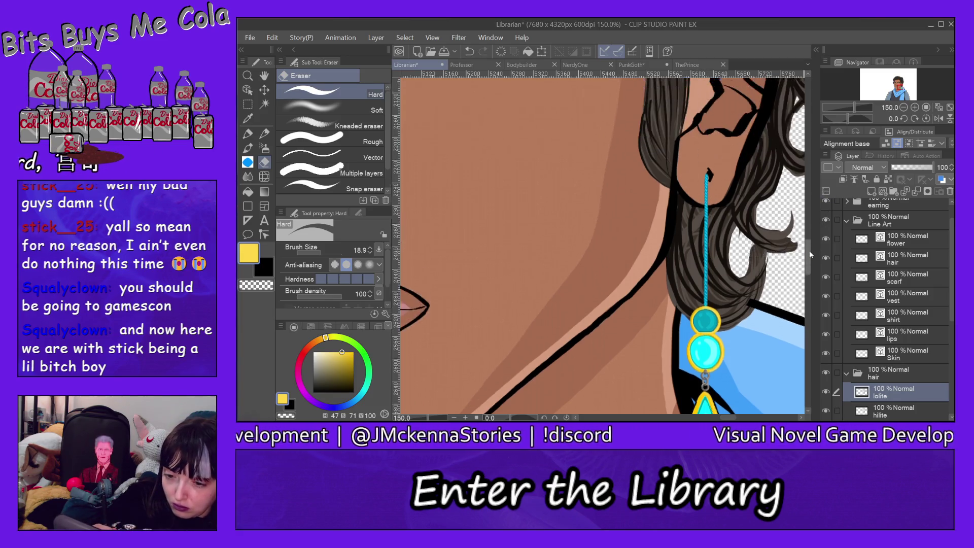
Scroll around the face, hair, scarf and vest to inspect them up close.
scroll(809, 253, up, 3)
scroll(811, 249, up, 1)
scroll(810, 247, up, 1)
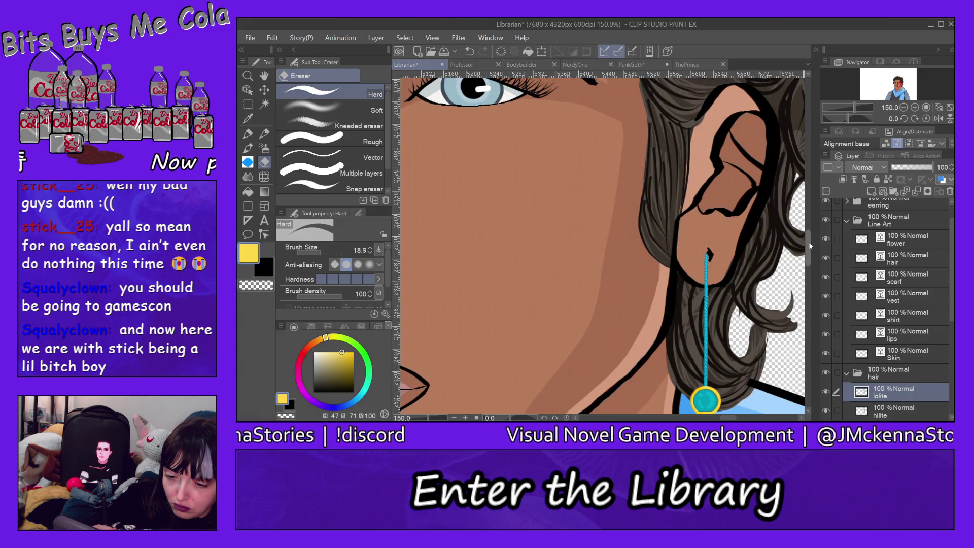
drag(808, 242, 806, 214)
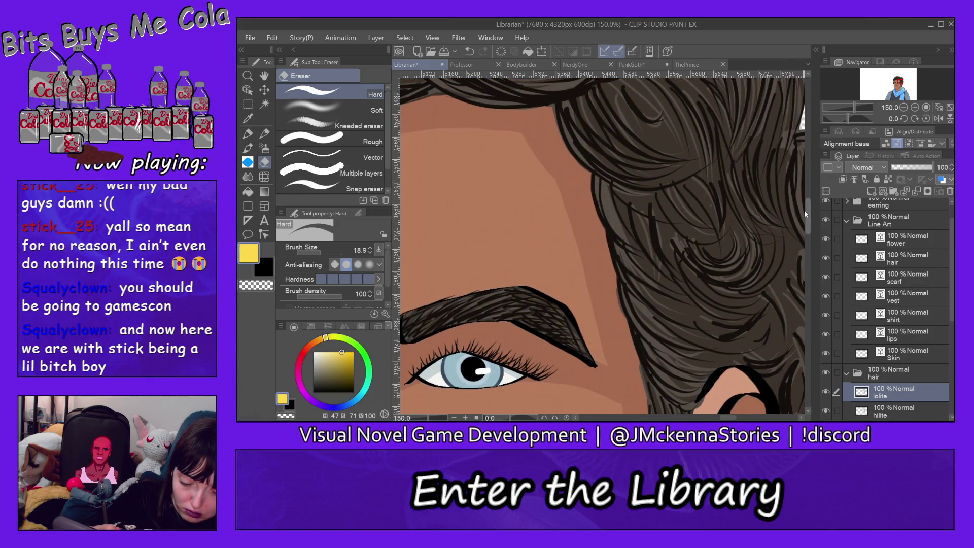
drag(727, 415, 709, 419)
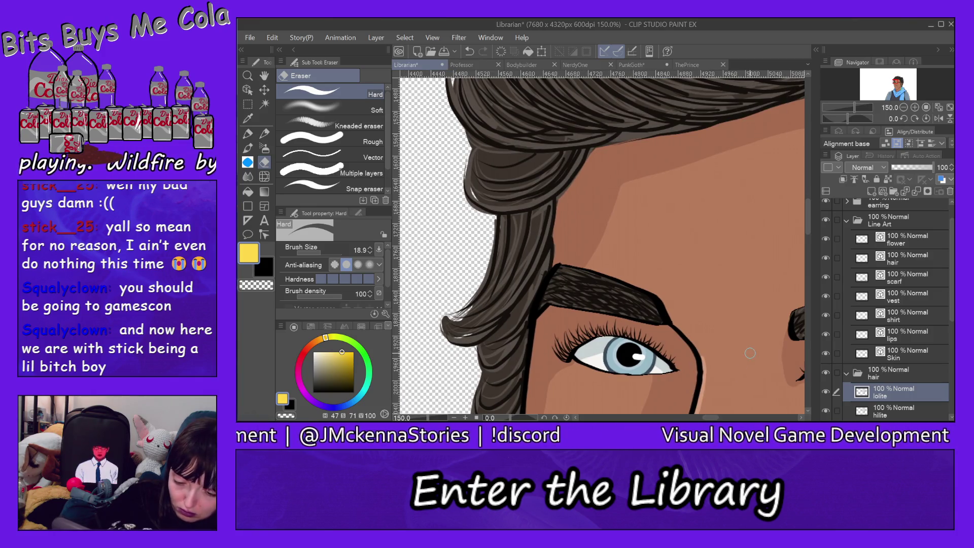
drag(808, 225, 810, 260)
scroll(811, 264, down, 3)
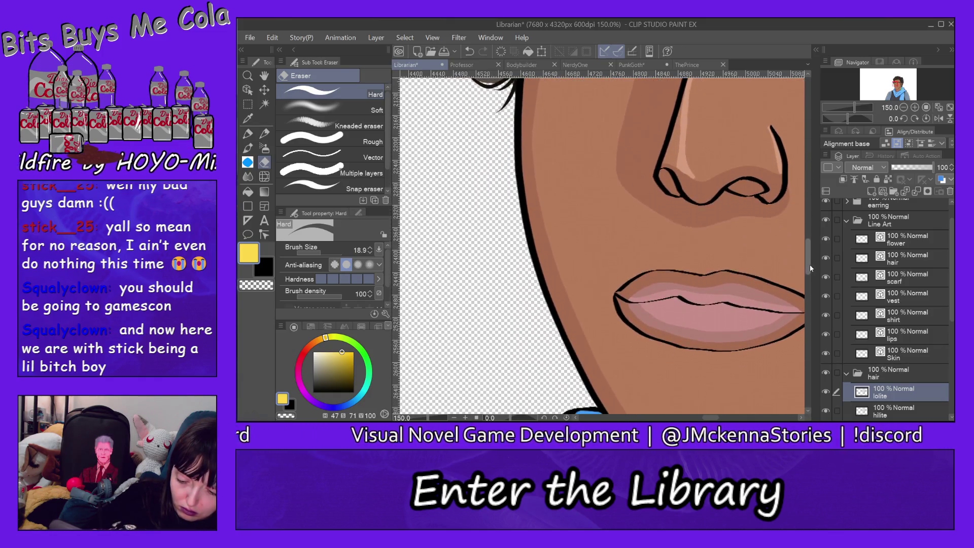
scroll(811, 269, down, 2)
scroll(814, 283, down, 1)
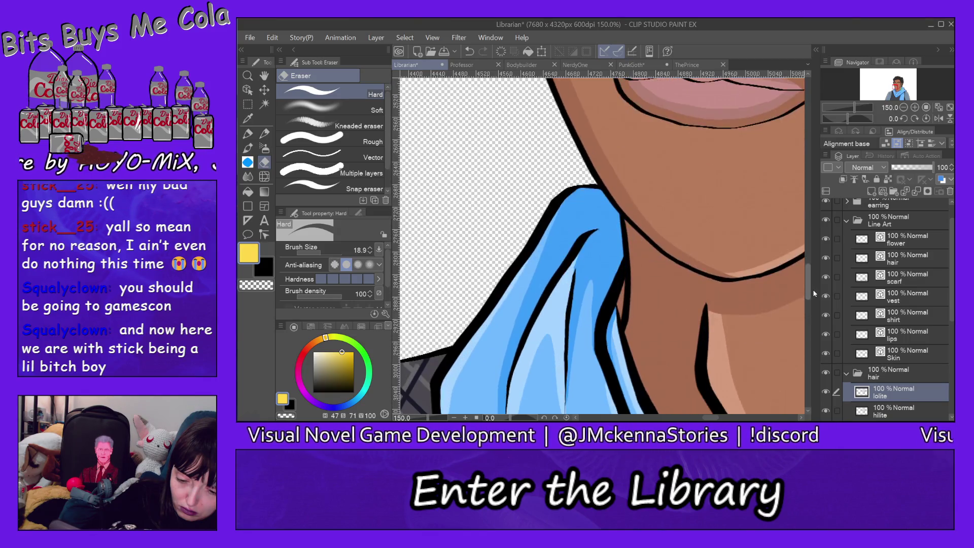
drag(814, 282, 816, 312)
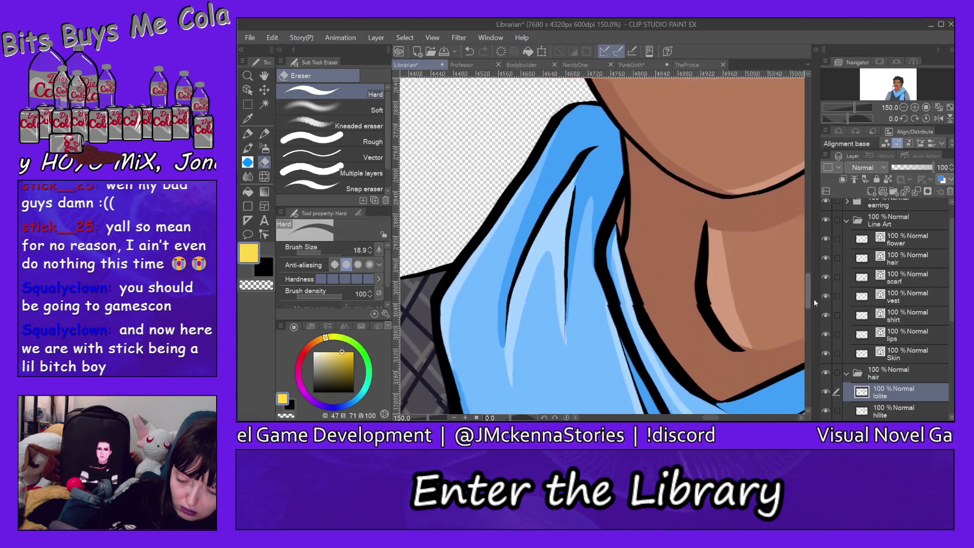
drag(816, 312, 824, 343)
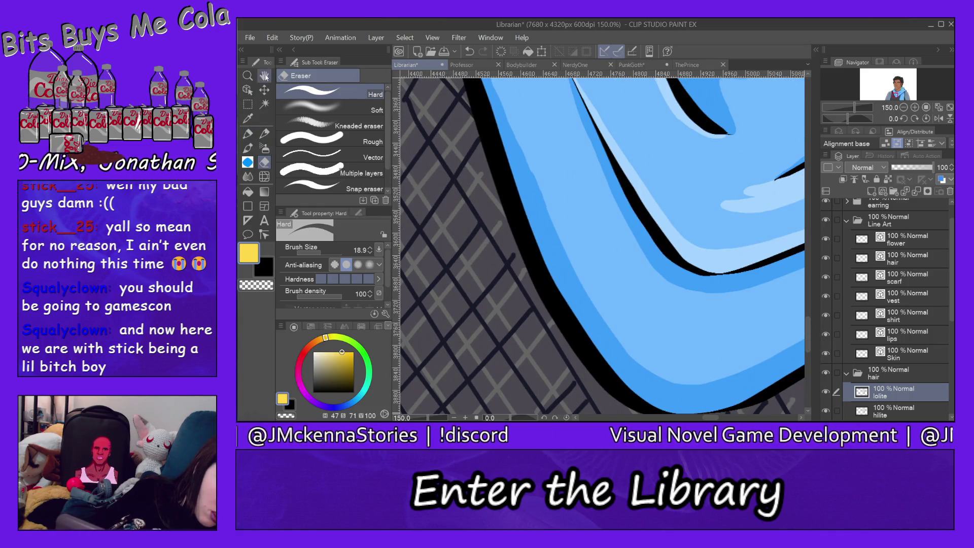
Zoom out to 25% and centre the whole character in view.
click(248, 75)
click(325, 113)
click(751, 243)
click(751, 243)
click(751, 243)
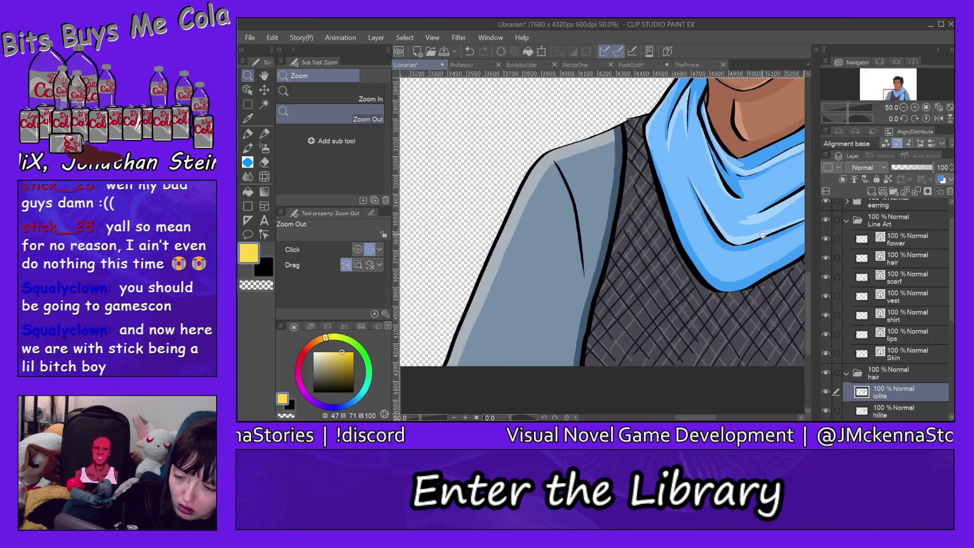
click(751, 243)
scroll(809, 304, up, 3)
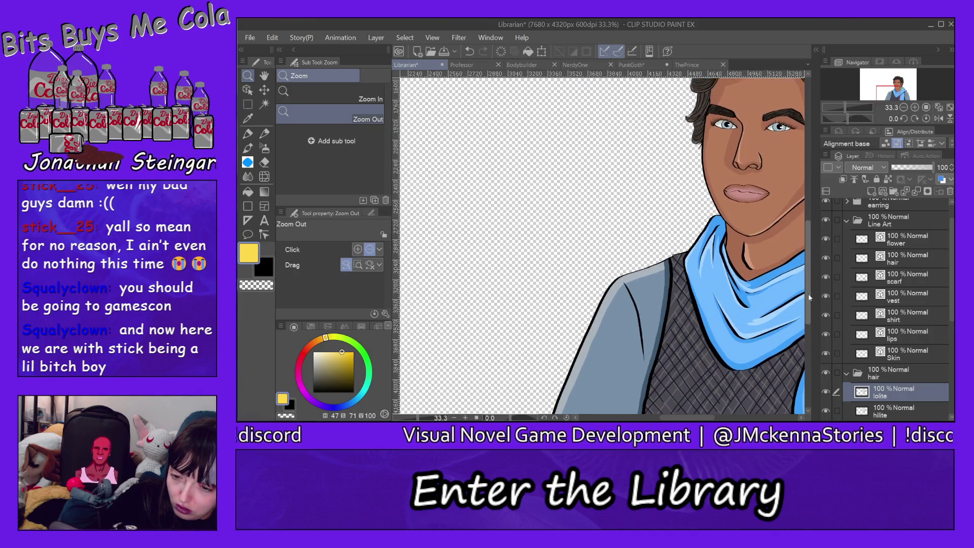
scroll(808, 291, up, 1)
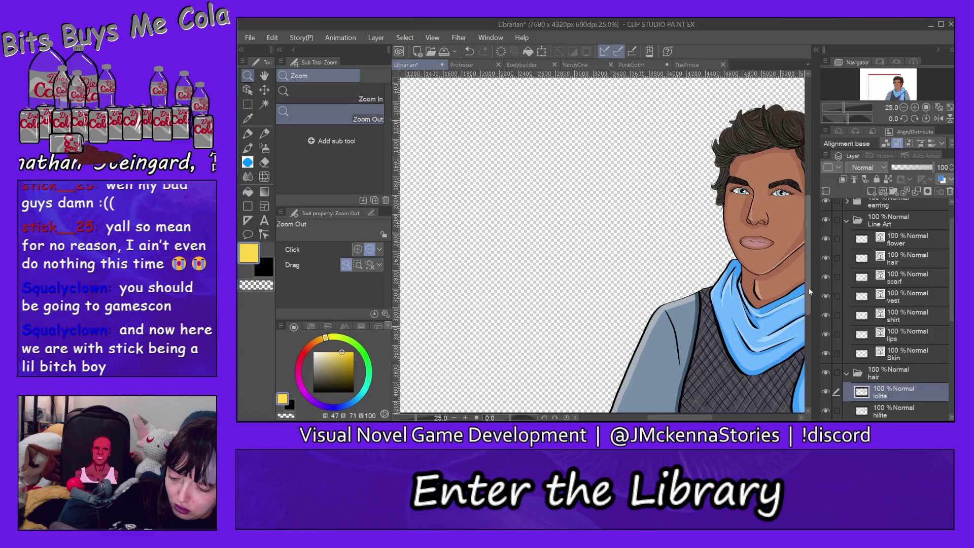
drag(706, 418, 734, 409)
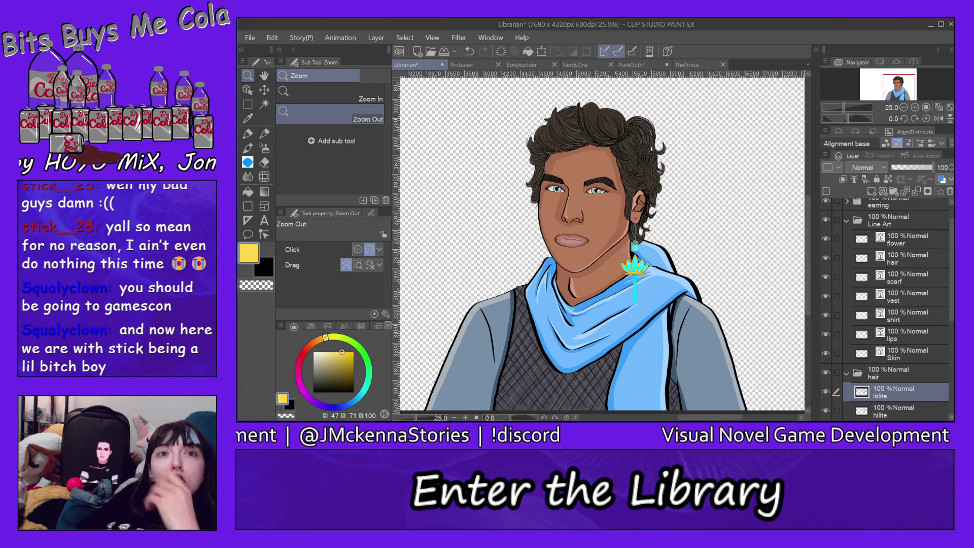
key(alt+Tab)
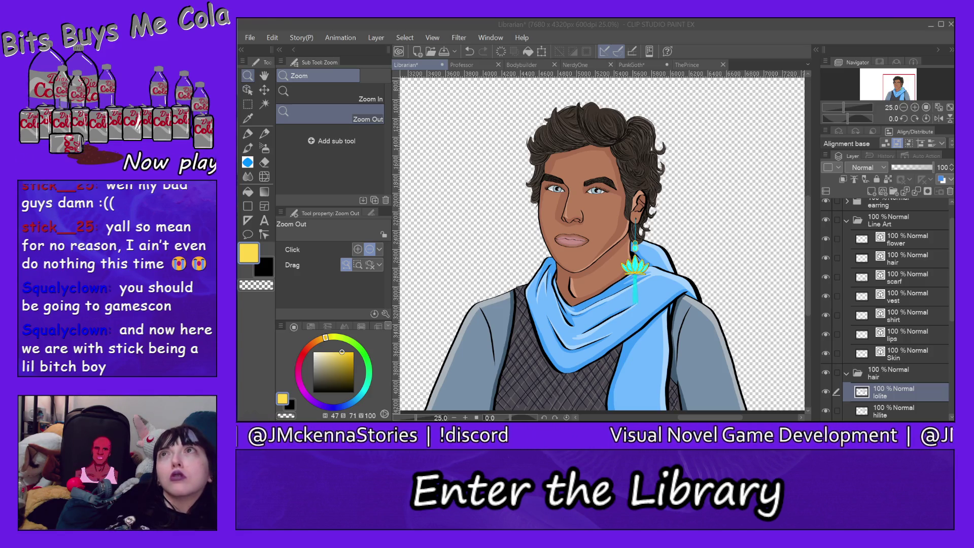
key(alt+Tab)
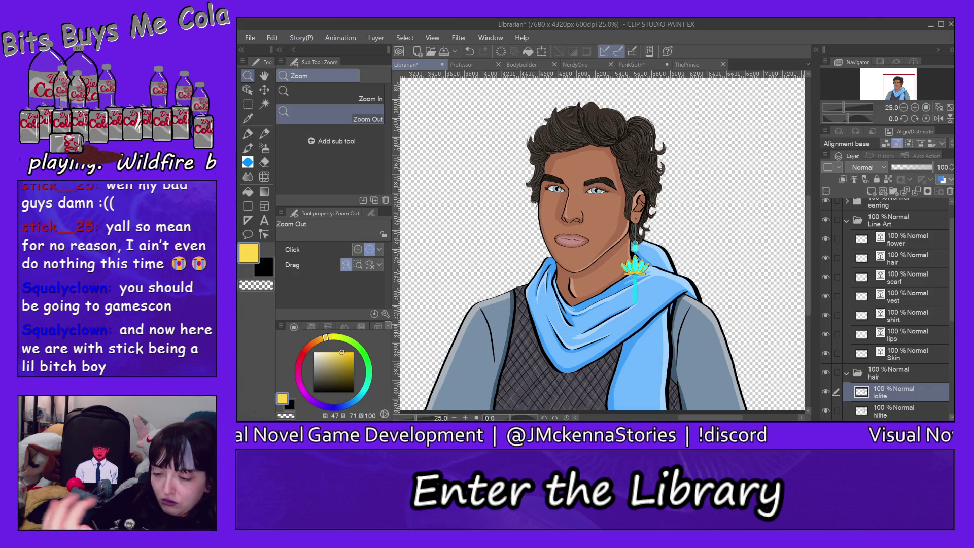
click(846, 220)
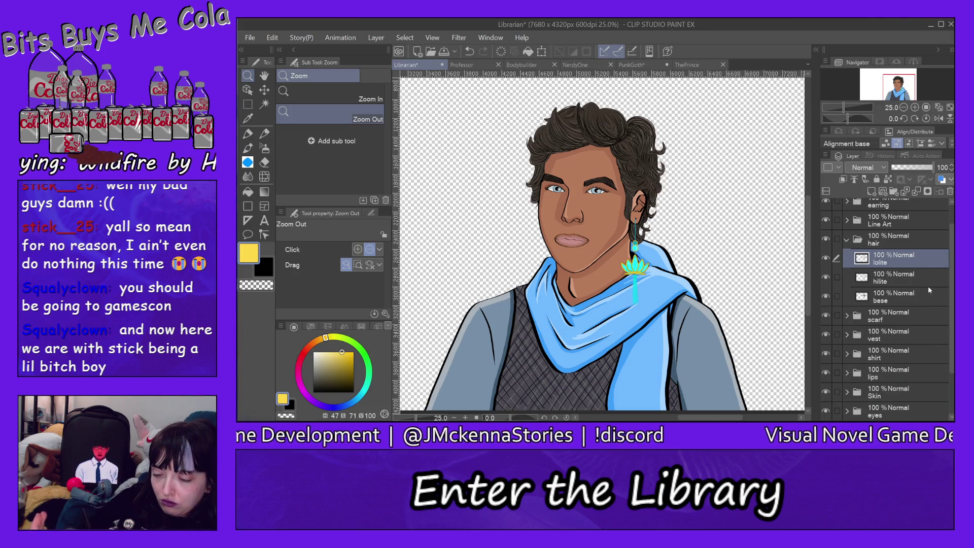
Expand the vest group, hide its darks layer, and add a new layer above lites.
click(850, 241)
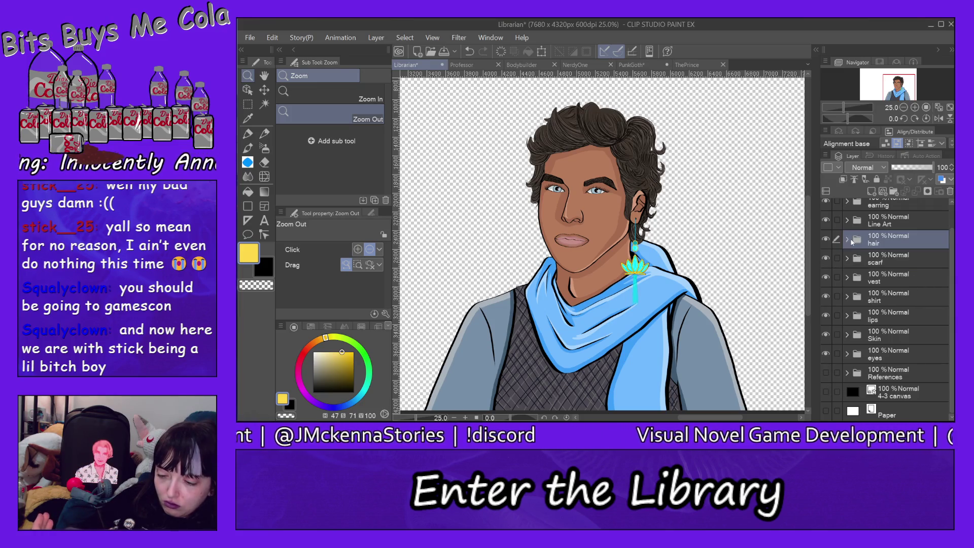
click(894, 283)
click(847, 277)
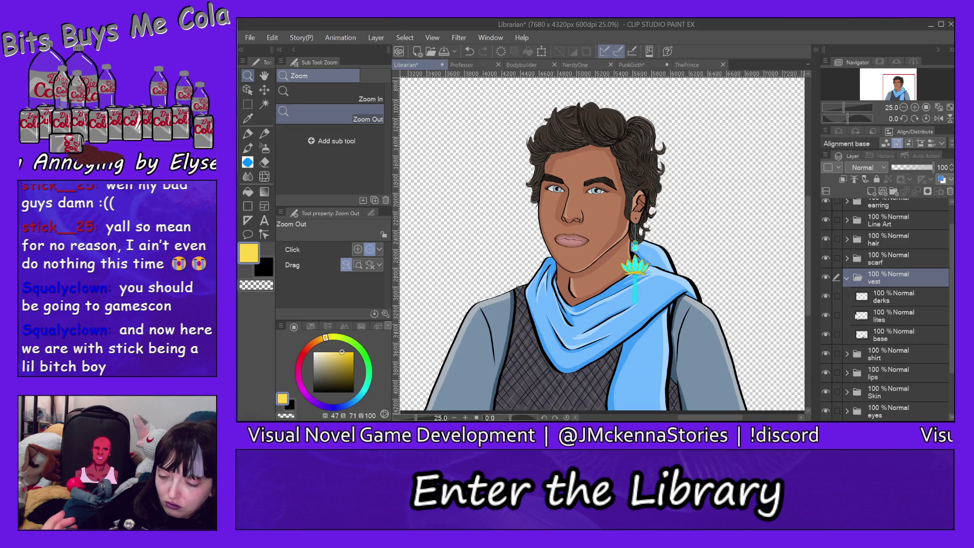
drag(825, 315, 827, 297)
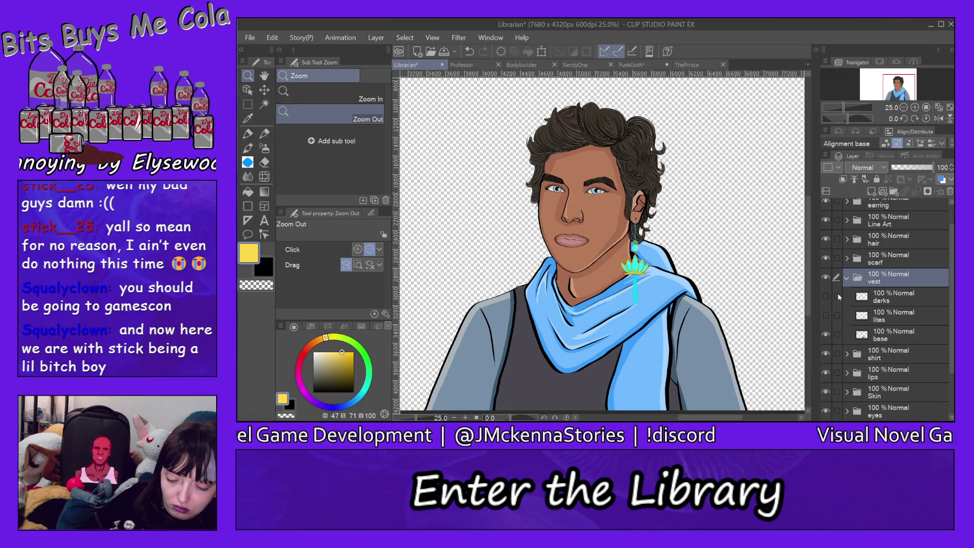
click(826, 316)
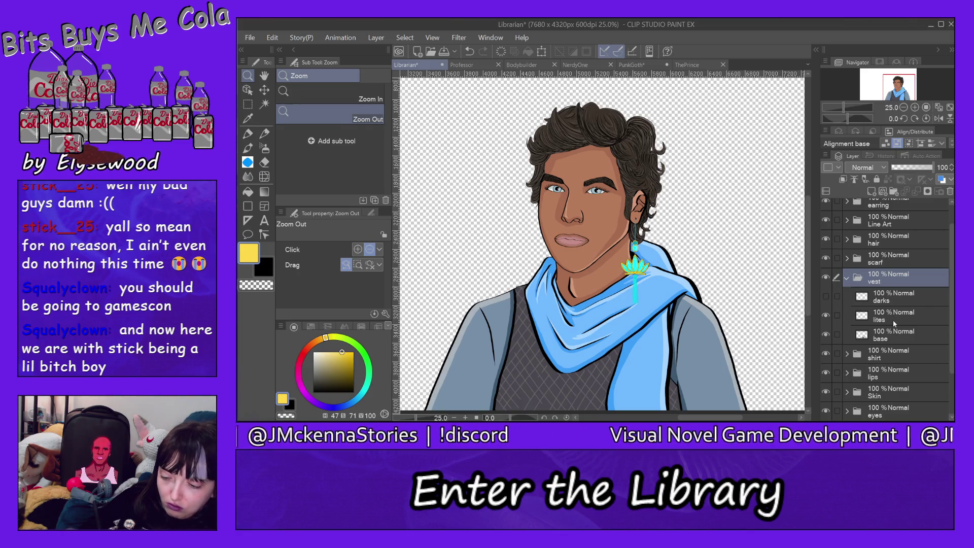
click(893, 320)
click(871, 192)
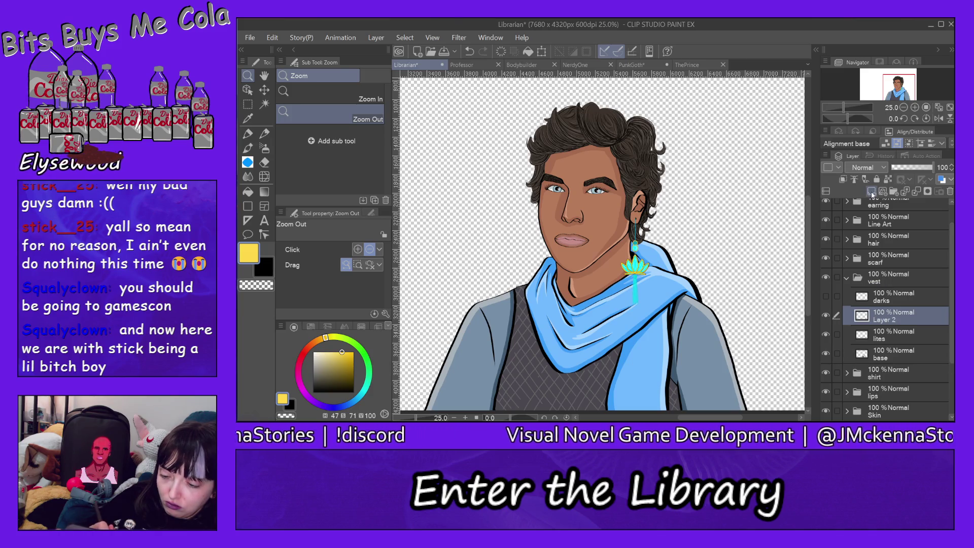
Rename the new vest layer to 'lite dia'.
double_click(893, 317)
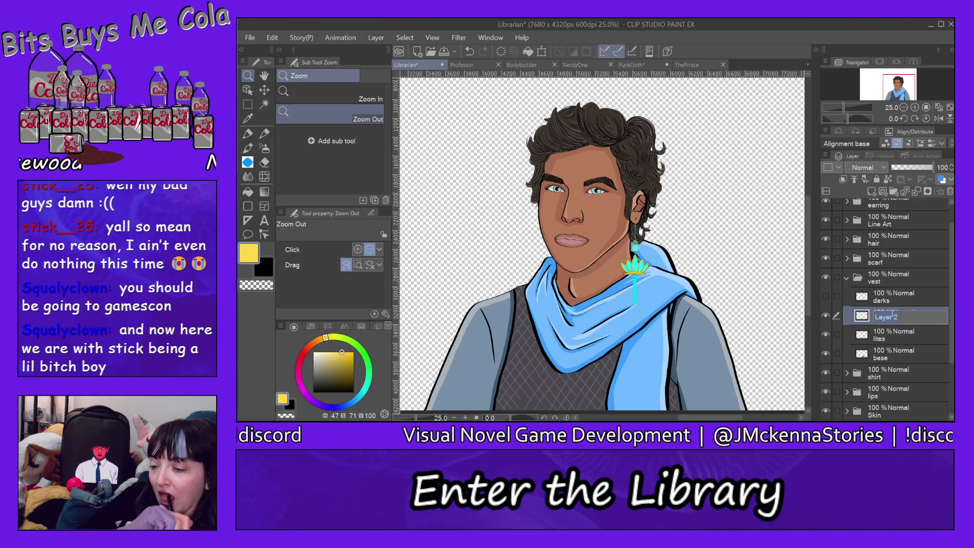
text(lite da)
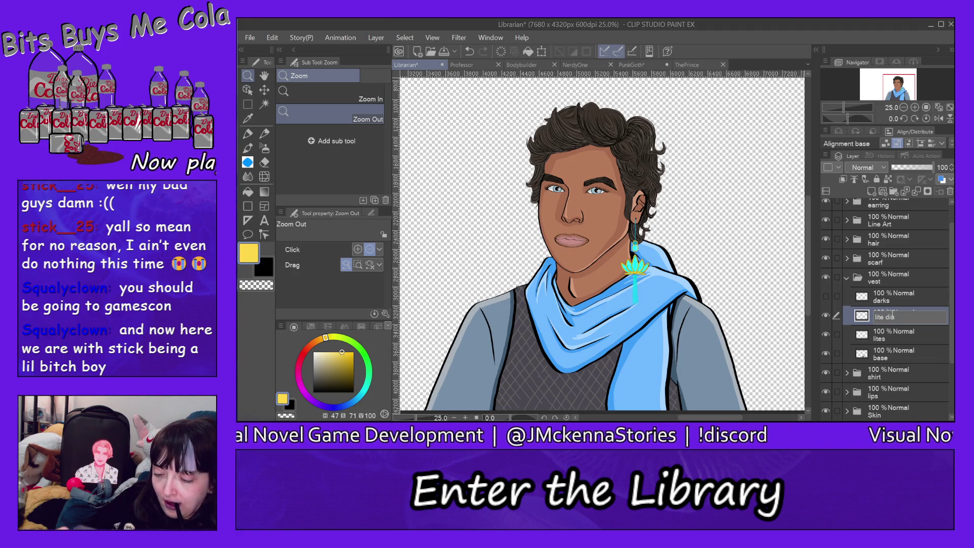
key(Return)
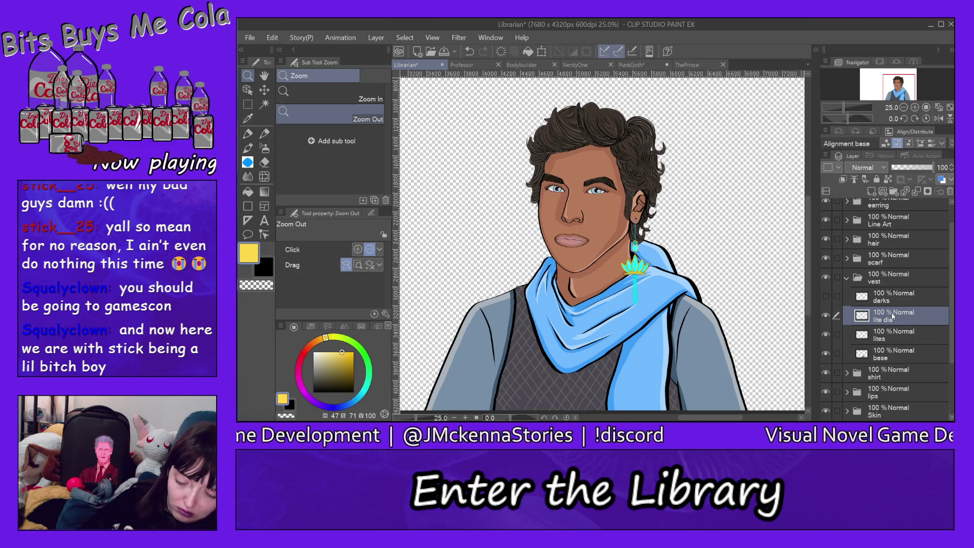
Pick the Pen, sample the vest's grey, and hide the old lites pattern layer.
click(248, 133)
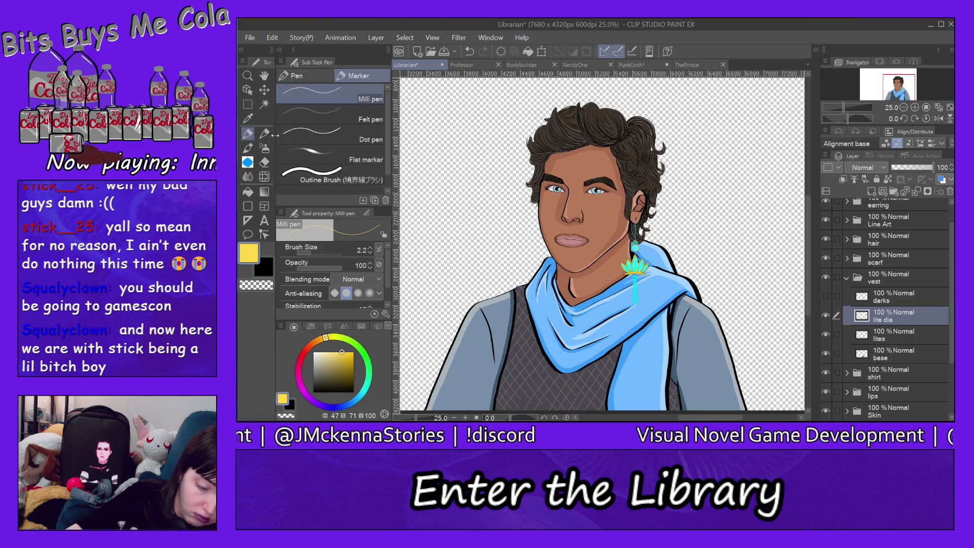
alt+click(555, 374)
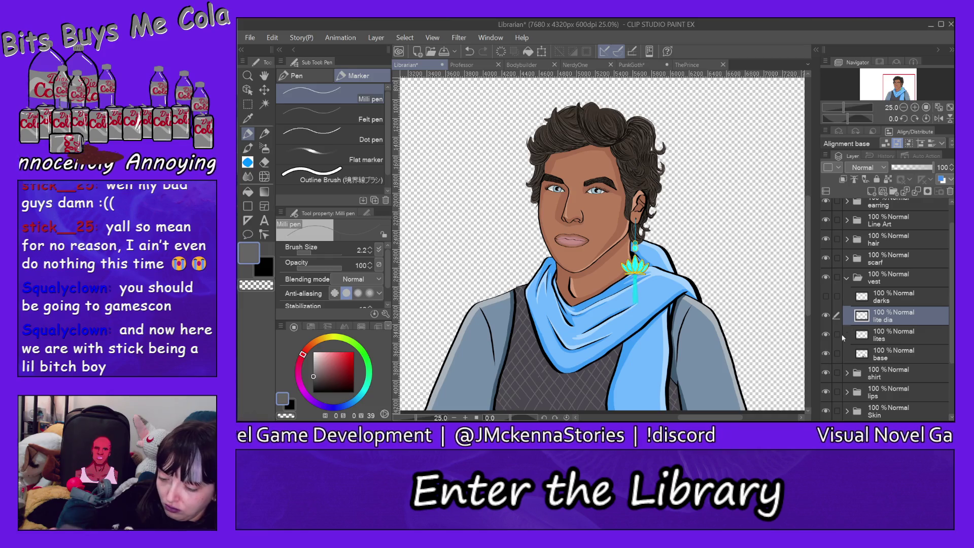
click(825, 335)
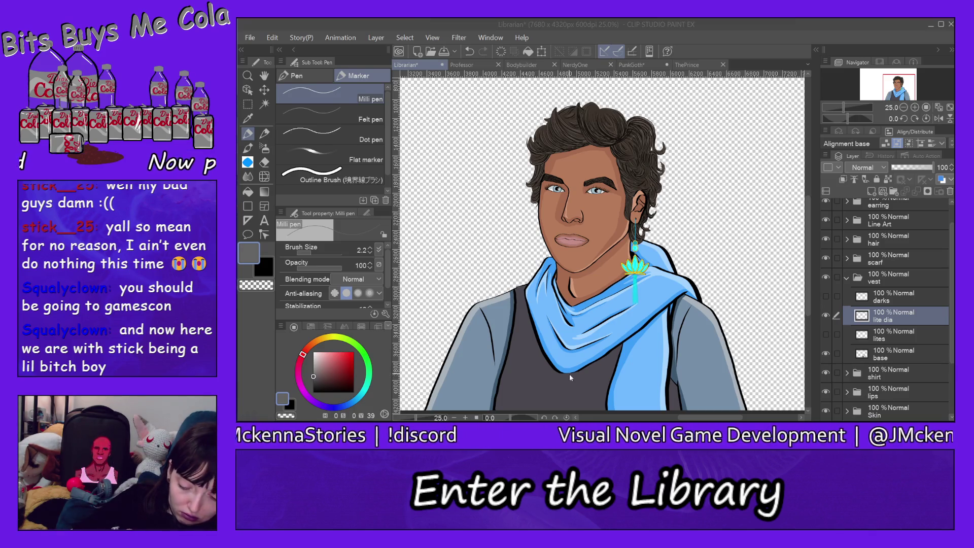
click(558, 387)
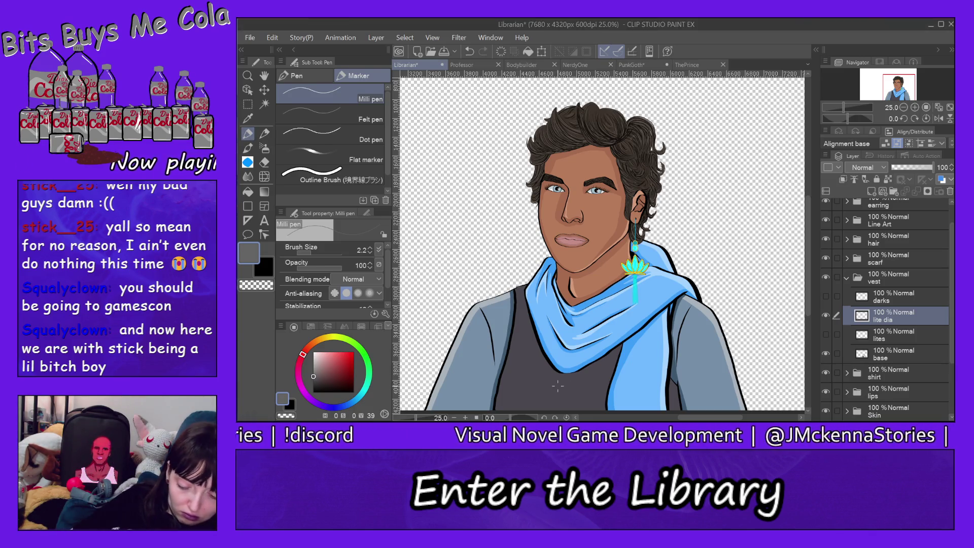
Raise the pen size from 2.2 to 12.5 and draw a light grey diamond line on the vest.
drag(313, 254, 319, 252)
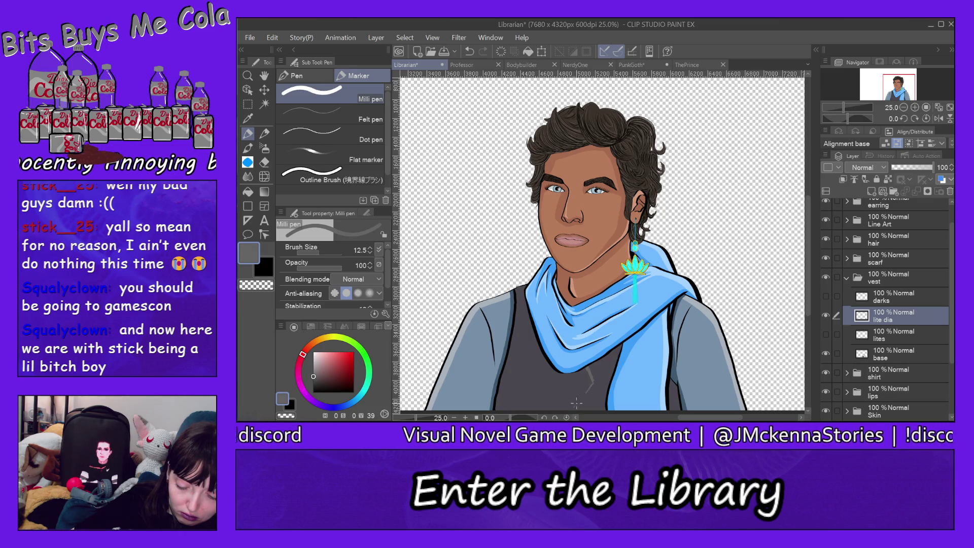
drag(591, 384, 577, 403)
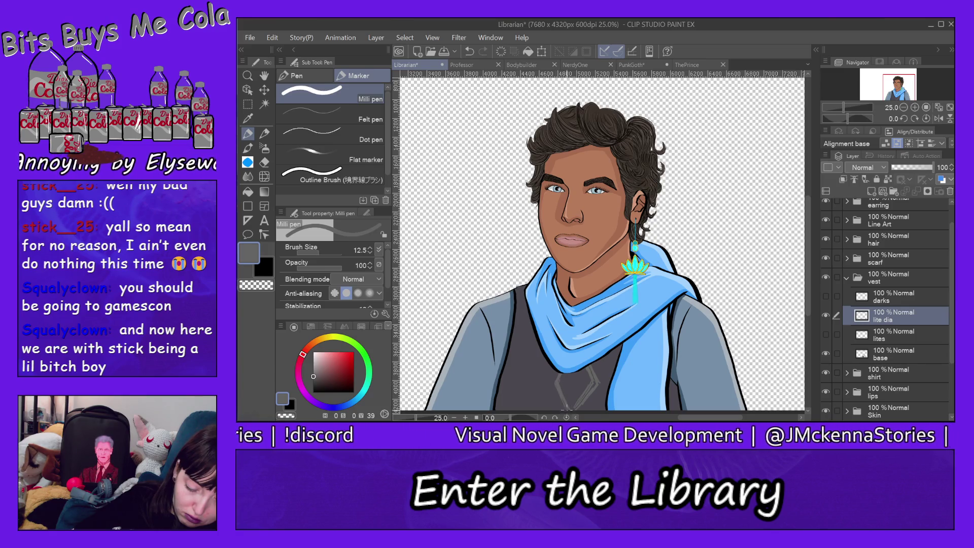
Add a new layer above lite dia and name it 'dark dia'.
click(872, 192)
double_click(892, 317)
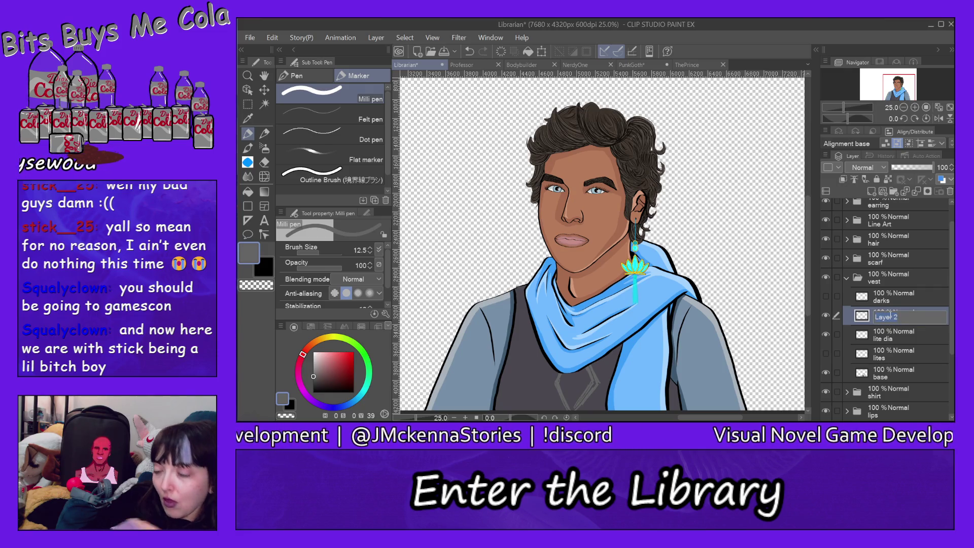
text(dark dia)
key(Return)
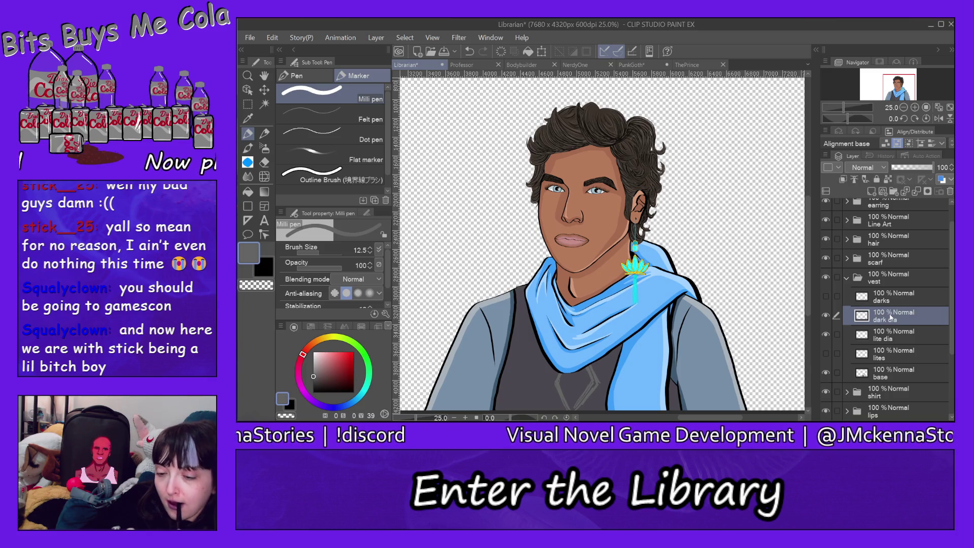
Sample the navy from the old dark diamonds, hide the darks layer again, and save.
click(827, 296)
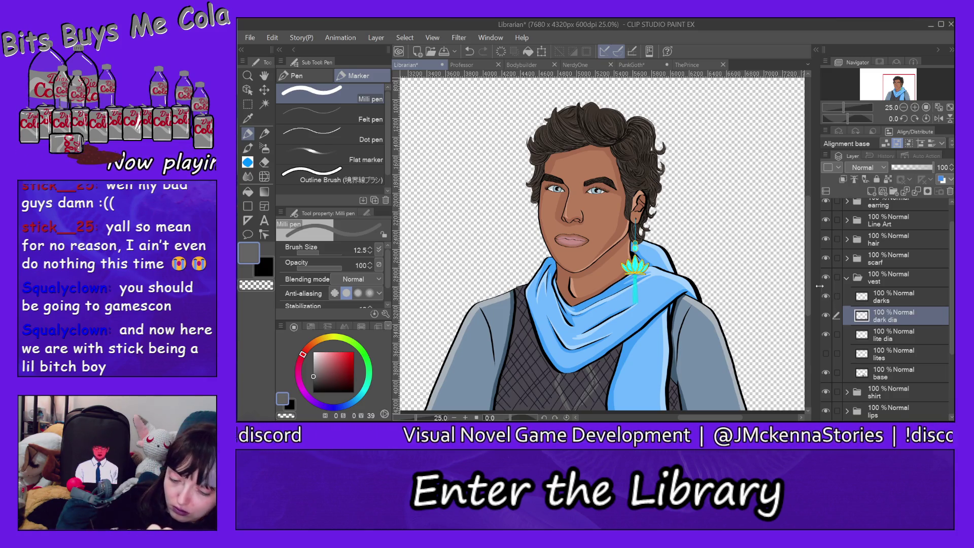
alt+click(611, 355)
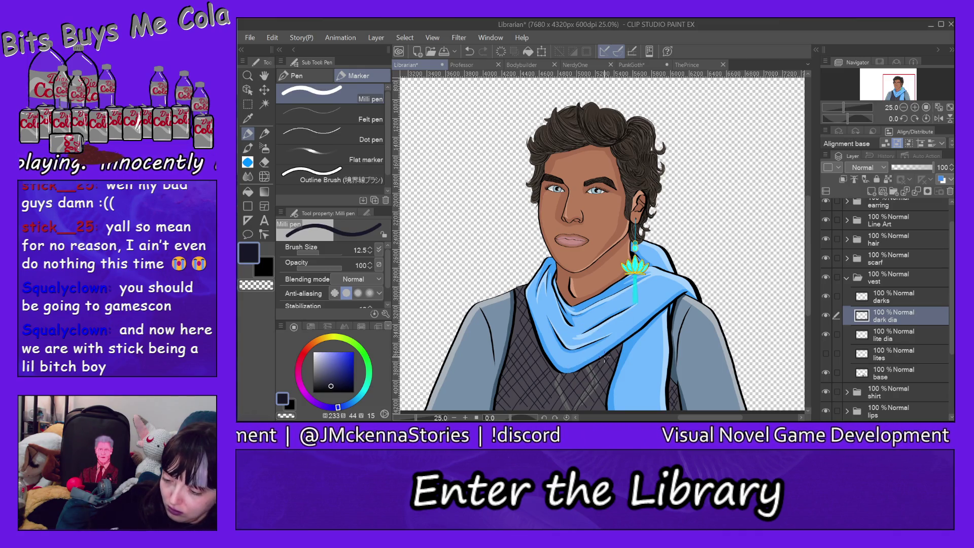
click(826, 296)
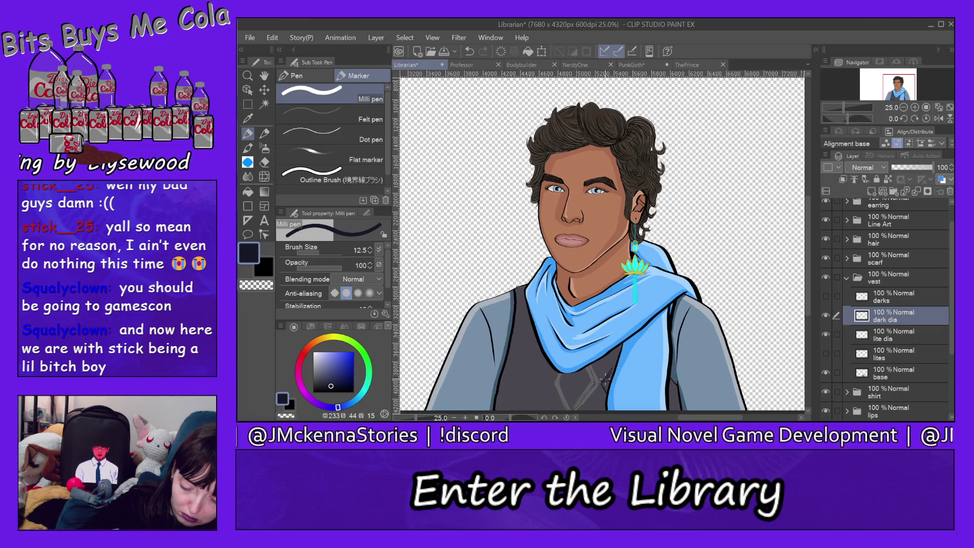
key(ctrl+s)
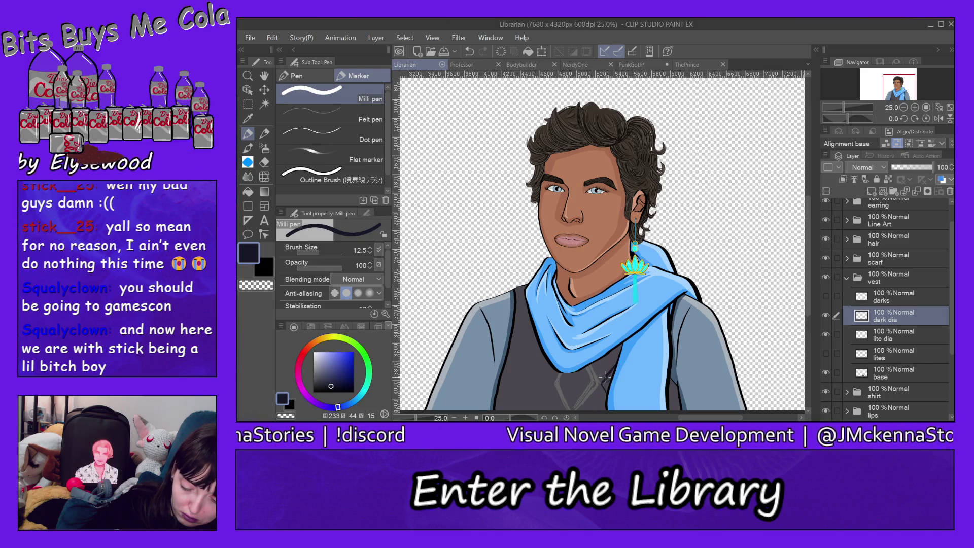
Draw dark navy diamond outlines across the vest, then return to lite dia with the grey colour.
drag(603, 384, 604, 387)
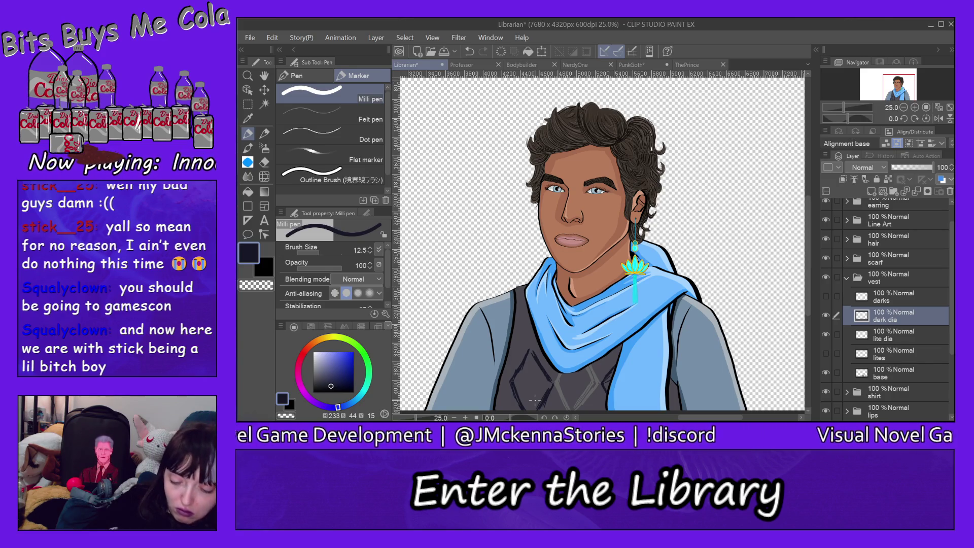
alt+click(602, 378)
key(alt+bracketleft)
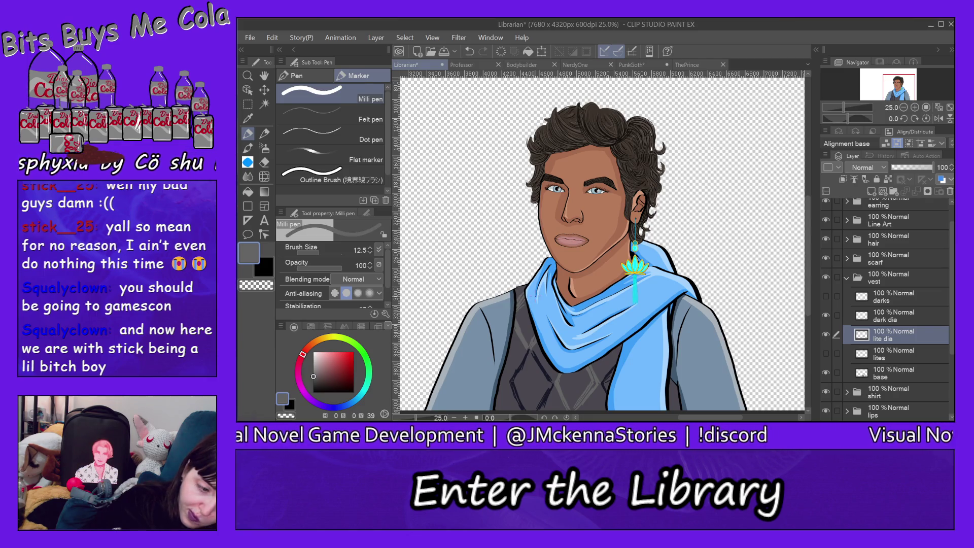
Erase stray light grey lines with the Eraser at size 71.7, then return to the Pen.
key(e)
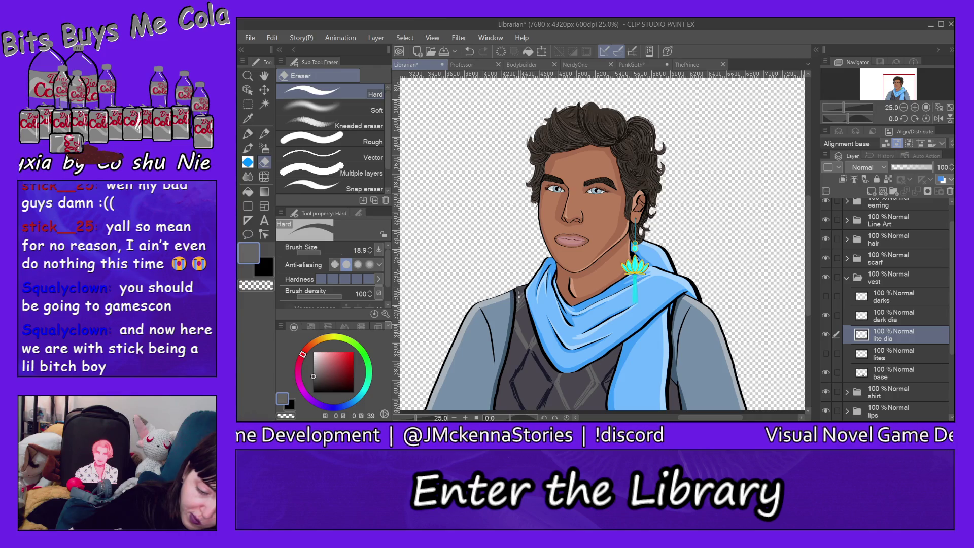
drag(325, 253, 330, 251)
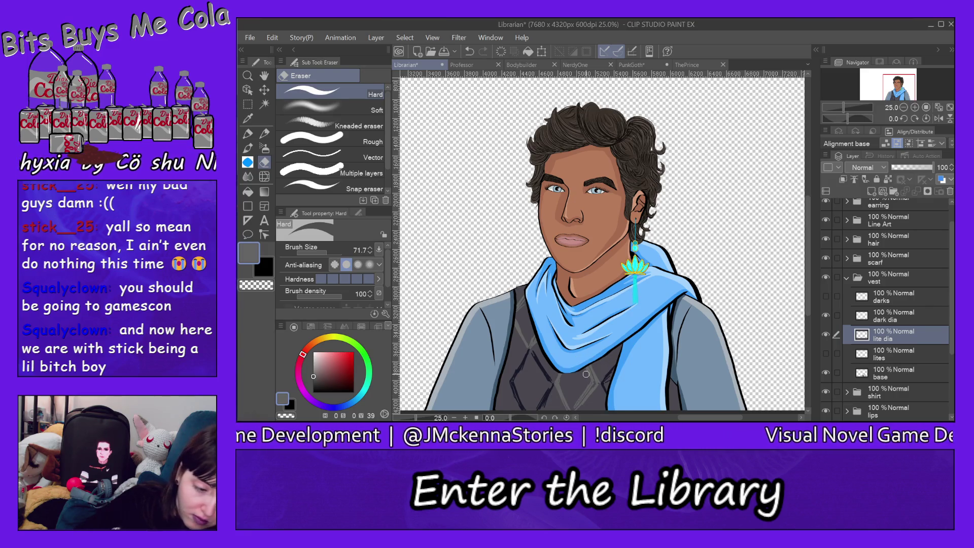
click(272, 132)
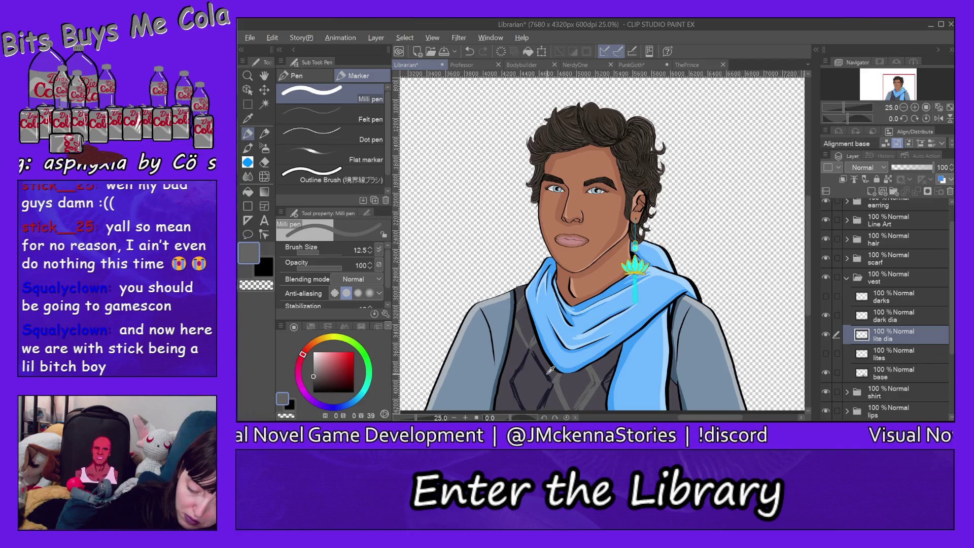
Sample the dark navy and try filling a vest diamond with the Fill tool on the 'dark dia' layer.
alt+click(550, 370)
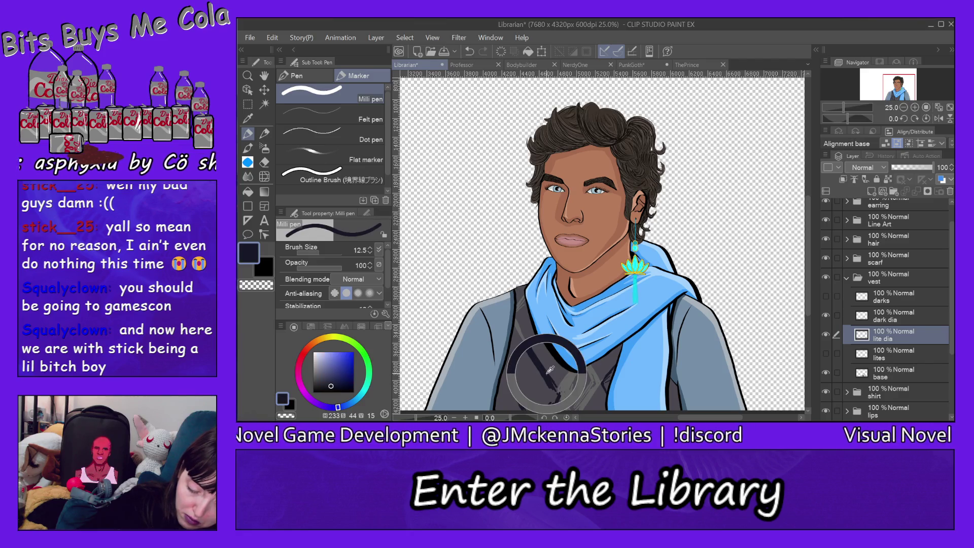
click(896, 321)
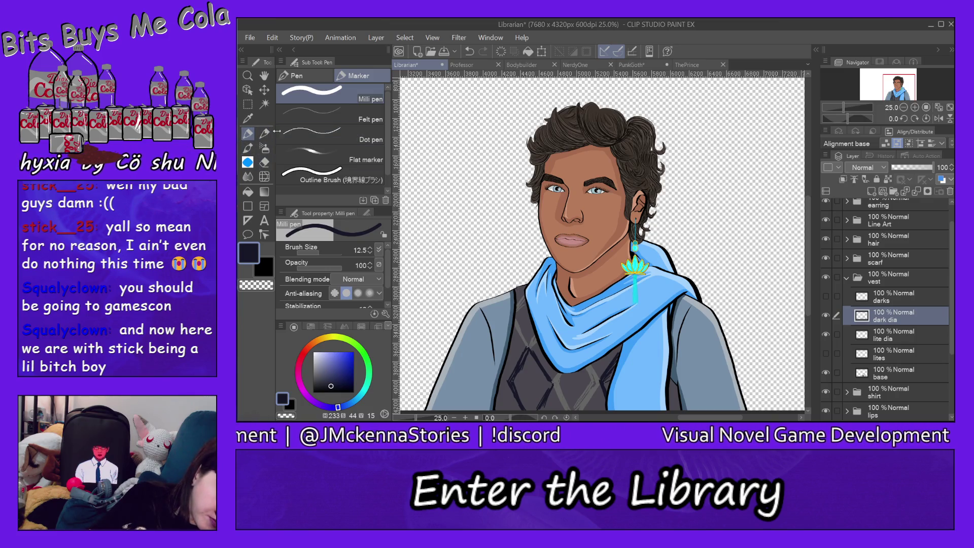
click(247, 190)
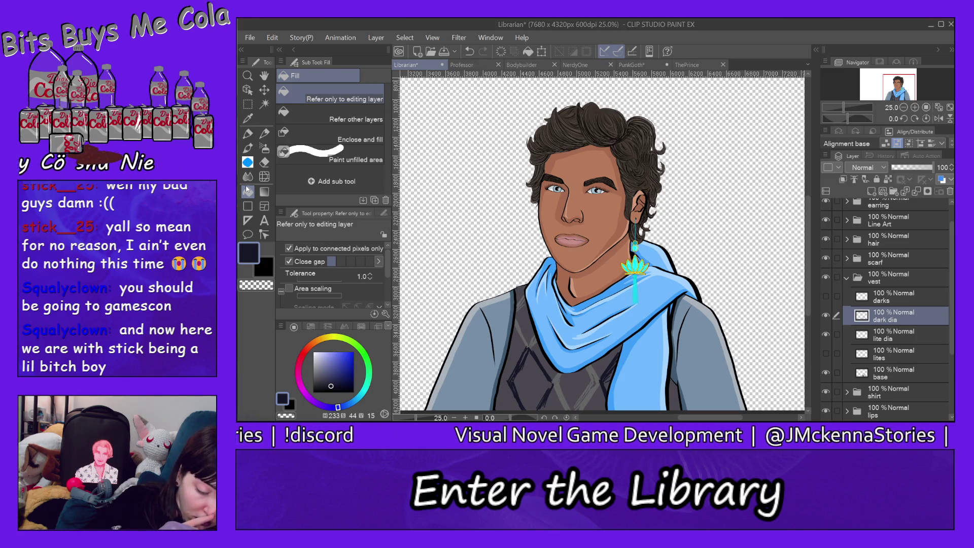
drag(387, 266, 390, 296)
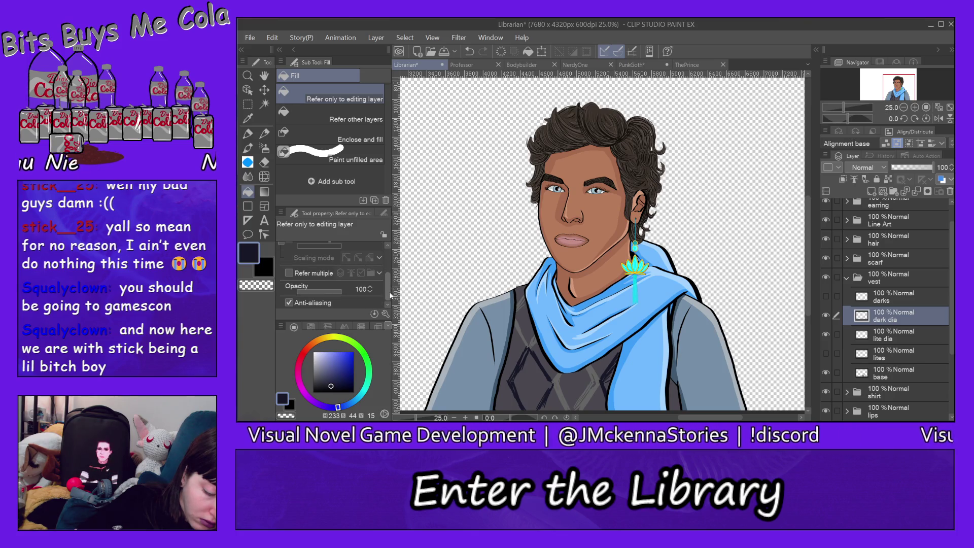
click(537, 384)
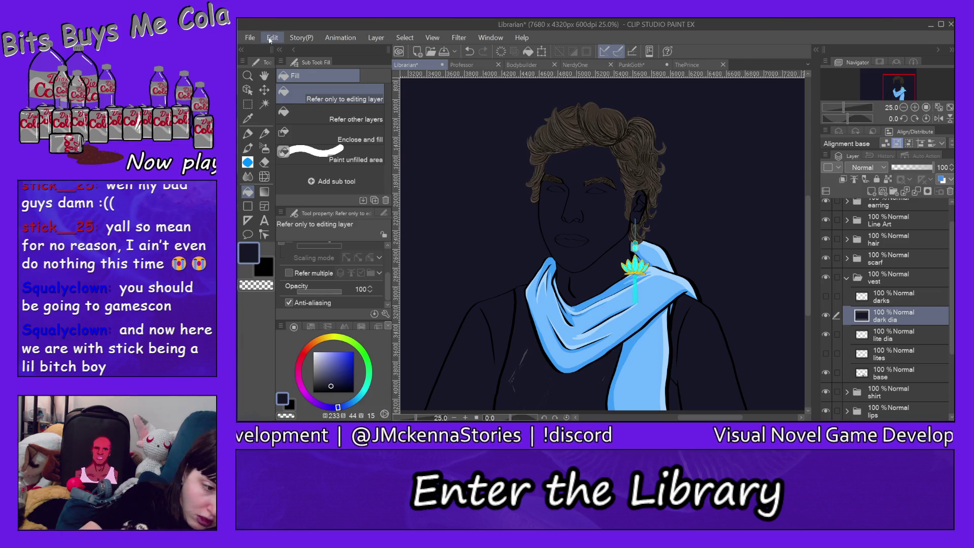
Undo the navy flood that covered the whole canvas and return to the pen.
click(271, 39)
click(303, 23)
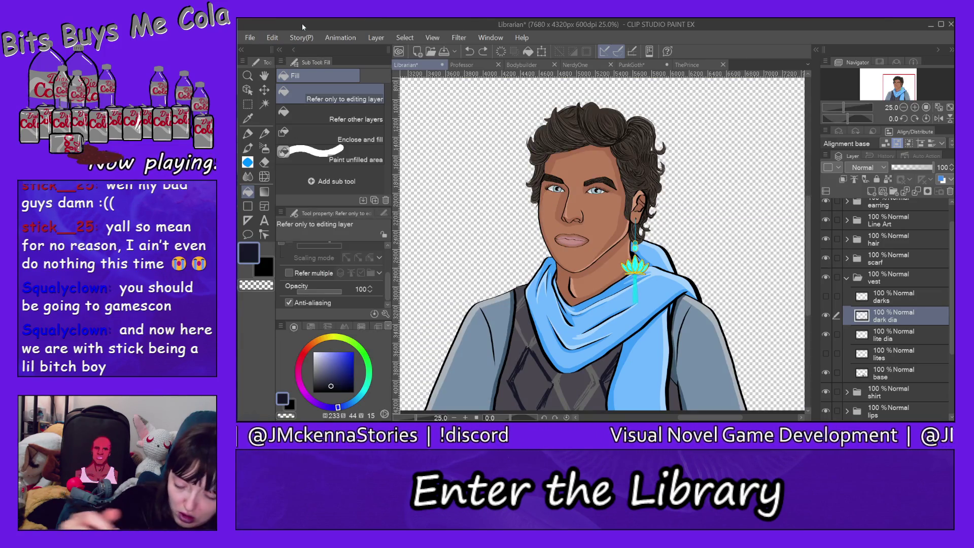
click(248, 133)
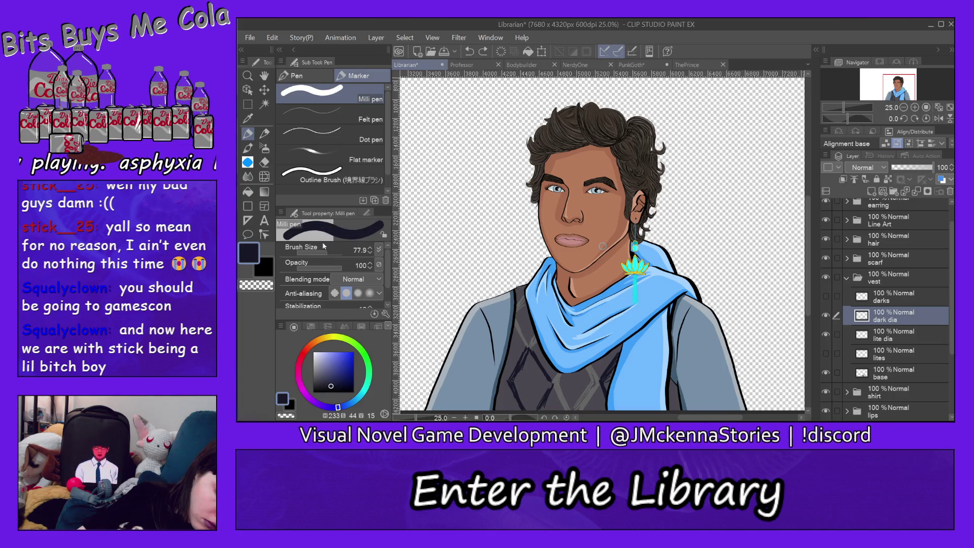
click(247, 76)
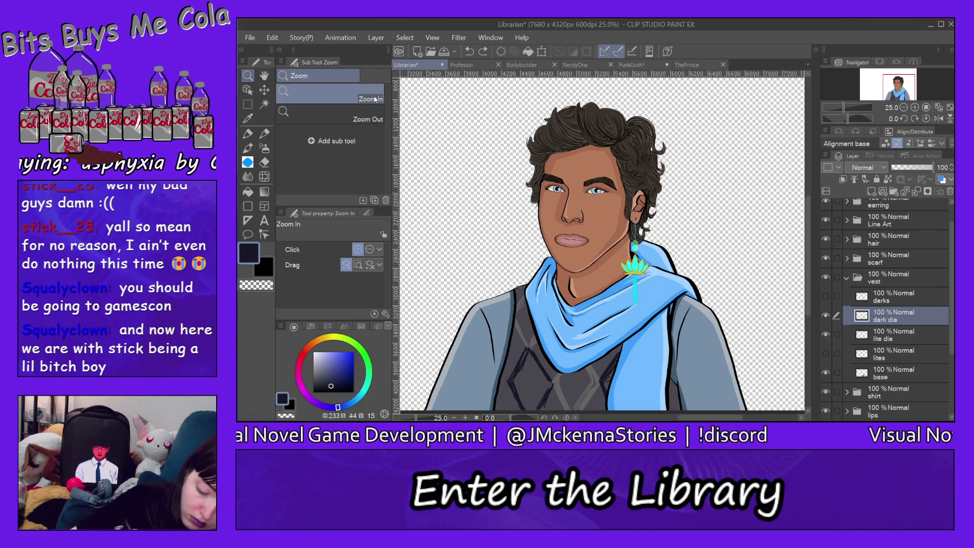
Zoom in on the vest and paint the large diamond solid dark navy with the Milli pen.
click(534, 392)
click(537, 386)
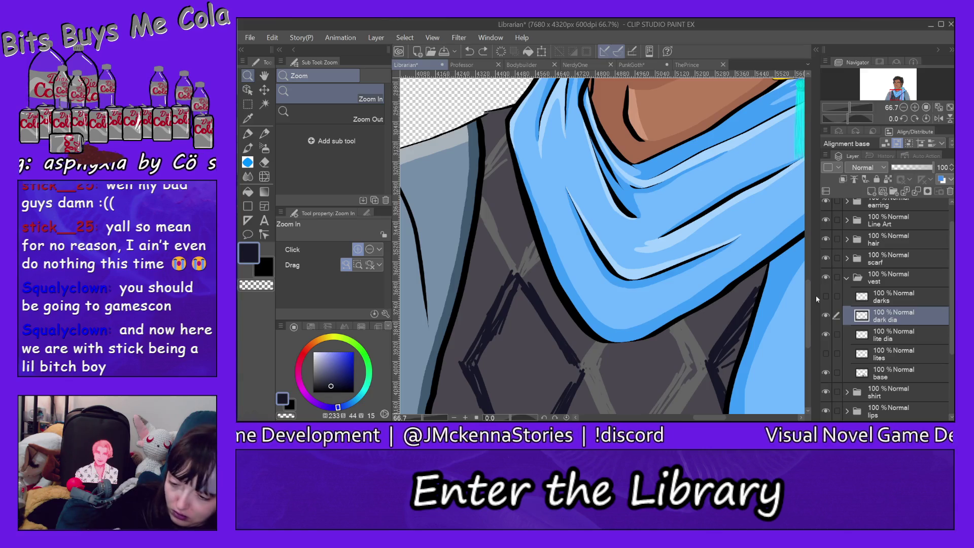
scroll(807, 310, down, 3)
key(p)
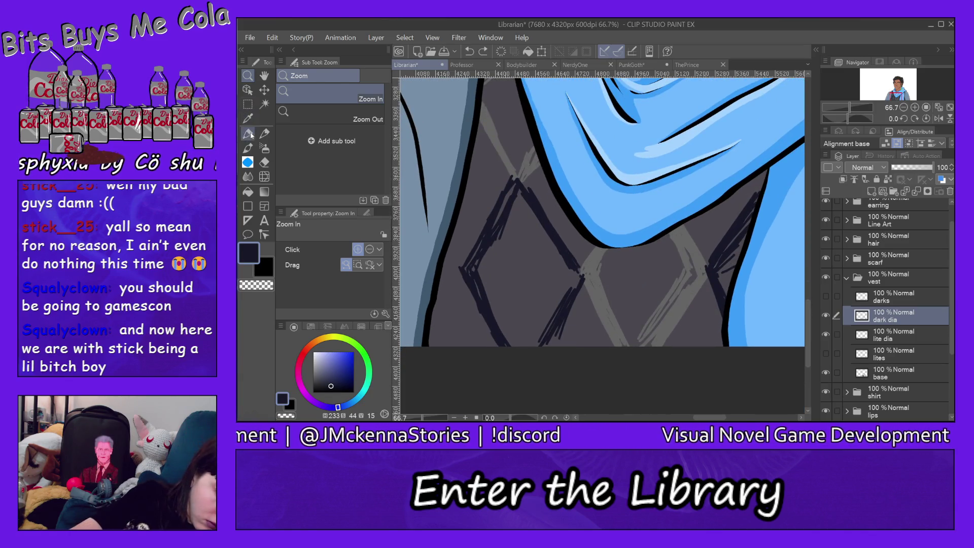
mouse_move(480, 272)
mouse_down()
mouse_move(496, 315)
mouse_move(487, 276)
mouse_move(527, 351)
mouse_up()
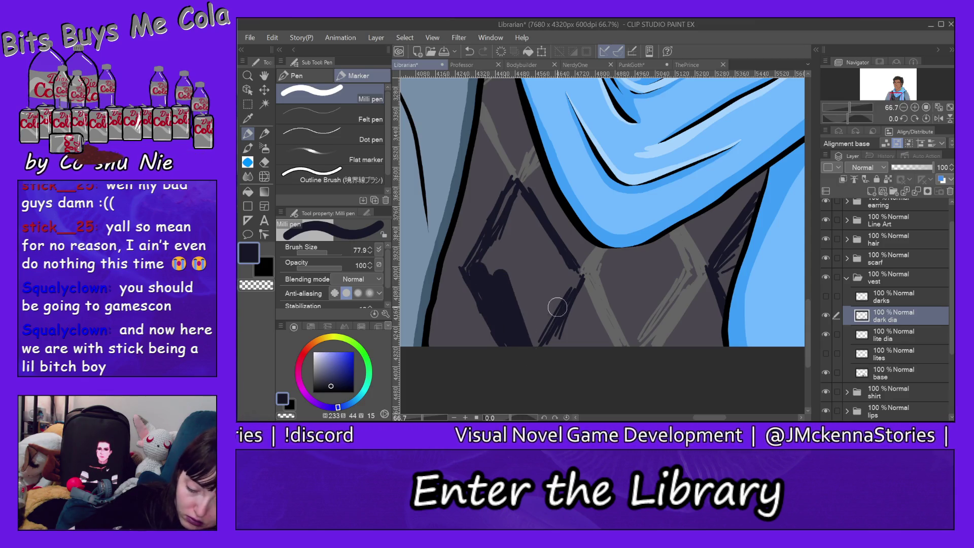
mouse_move(570, 276)
mouse_down()
mouse_move(538, 324)
mouse_move(515, 196)
mouse_move(555, 273)
mouse_move(557, 261)
mouse_up()
mouse_move(513, 201)
mouse_down()
mouse_move(492, 262)
mouse_move(522, 223)
mouse_move(537, 285)
mouse_move(530, 325)
mouse_up()
mouse_move(534, 257)
mouse_down()
mouse_move(509, 217)
mouse_move(486, 248)
mouse_up()
drag(504, 216, 515, 189)
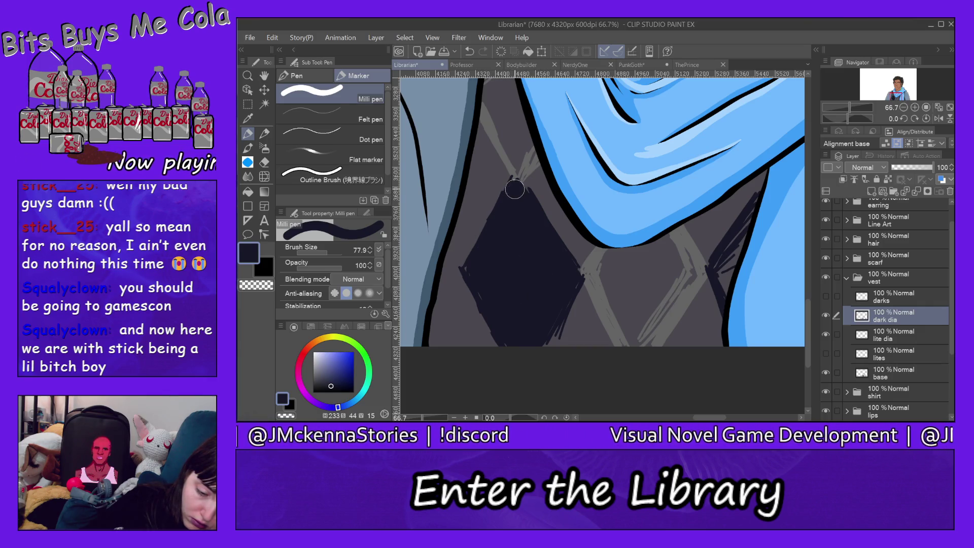
drag(490, 242, 474, 268)
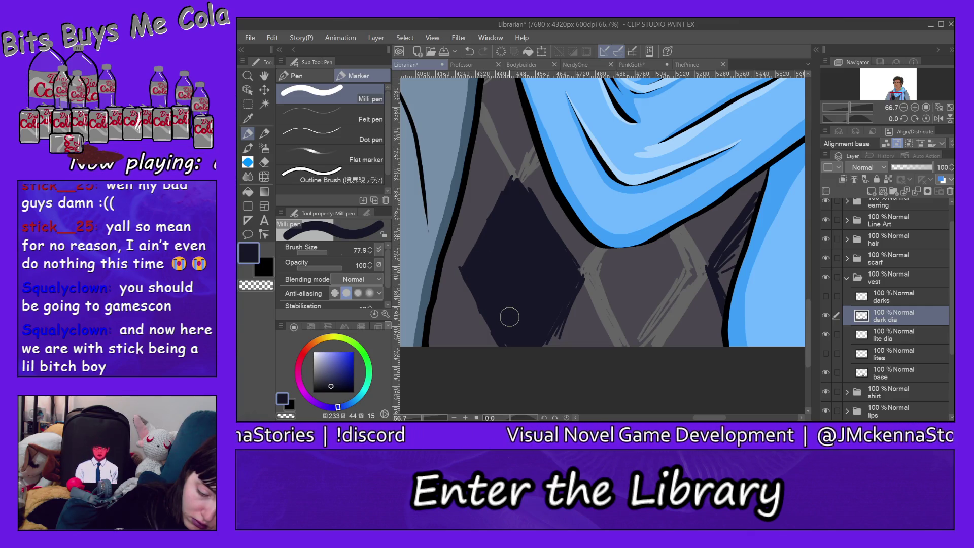
Erase the overspill along the dark diamond's right and lower-right edges with the Hard eraser.
key(e)
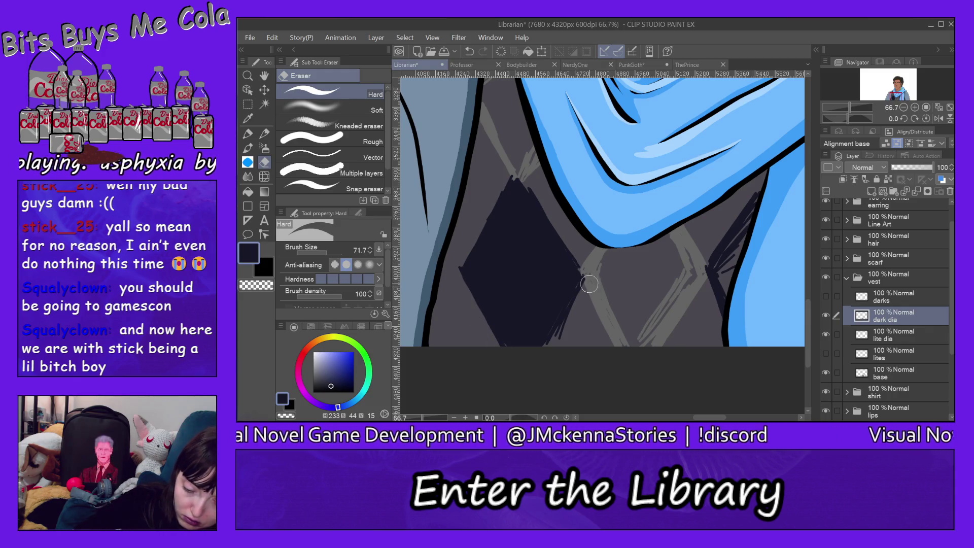
drag(590, 275, 559, 341)
drag(586, 280, 577, 290)
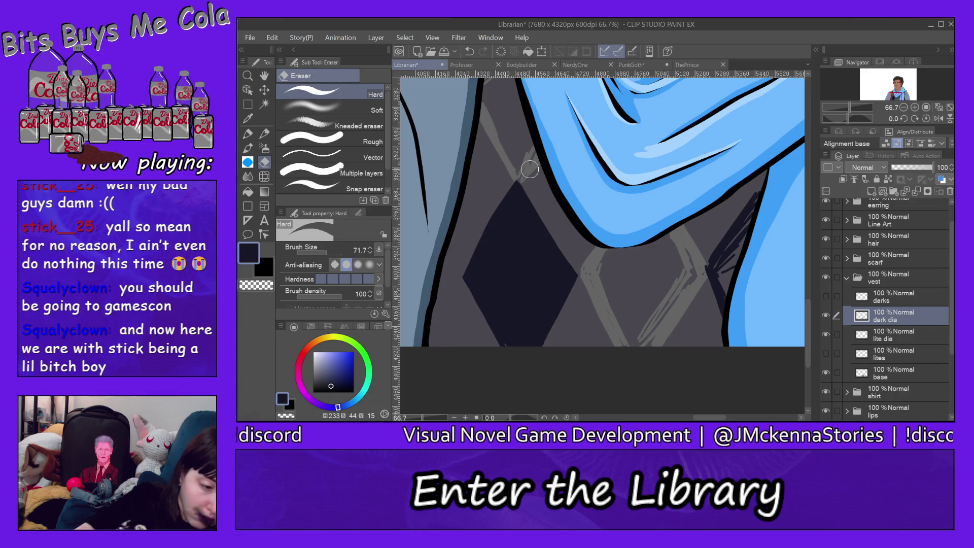
Add a dark navy diamond along the vest's right edge and trim its outline.
key(p)
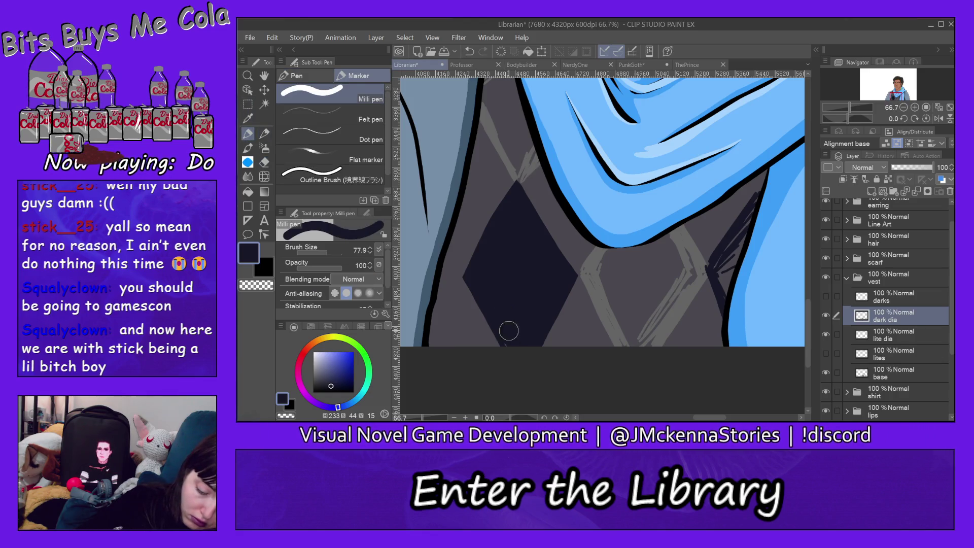
mouse_move(759, 195)
mouse_down()
mouse_move(723, 282)
mouse_move(749, 224)
mouse_up()
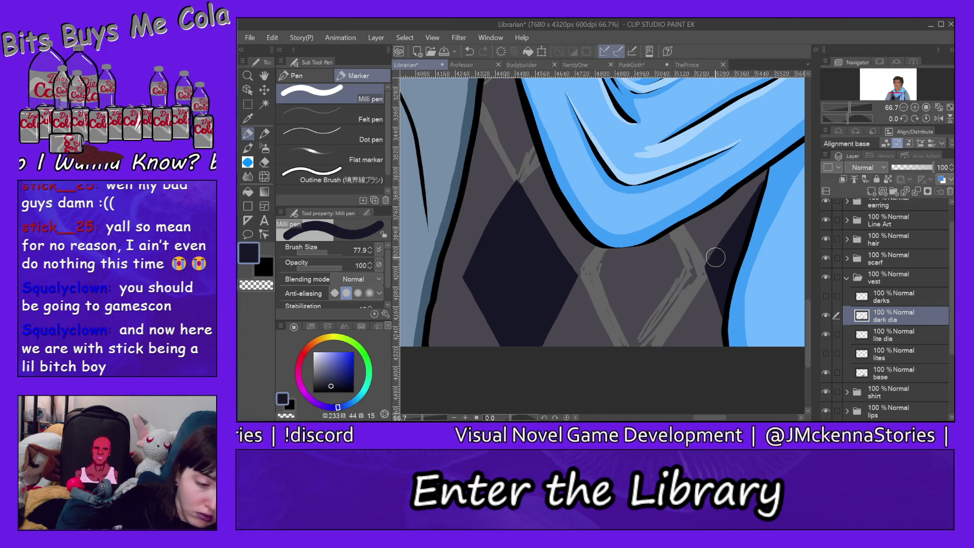
key(e)
drag(740, 202, 718, 242)
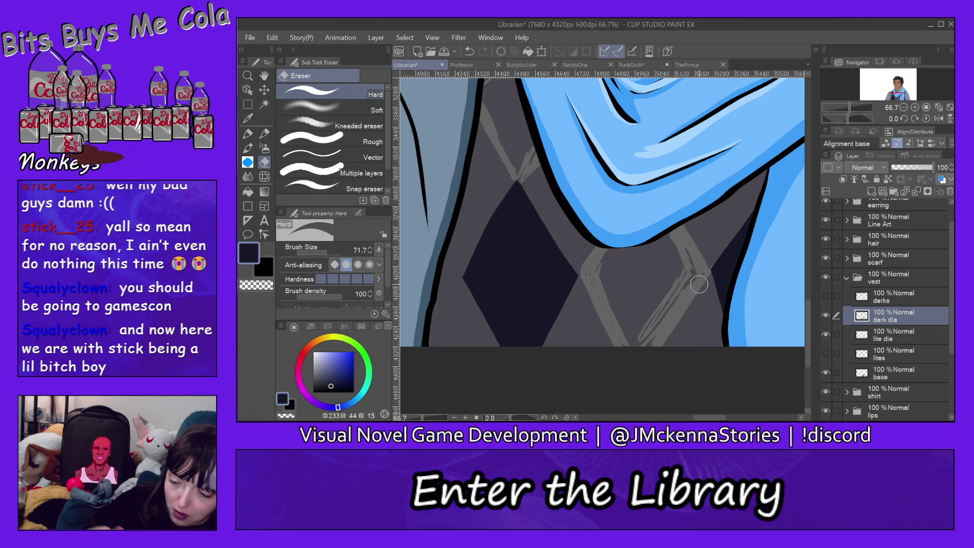
click(894, 332)
Eyedrop the vest's light grey and paint light diamonds across the vest and near the collar.
alt+click(677, 303)
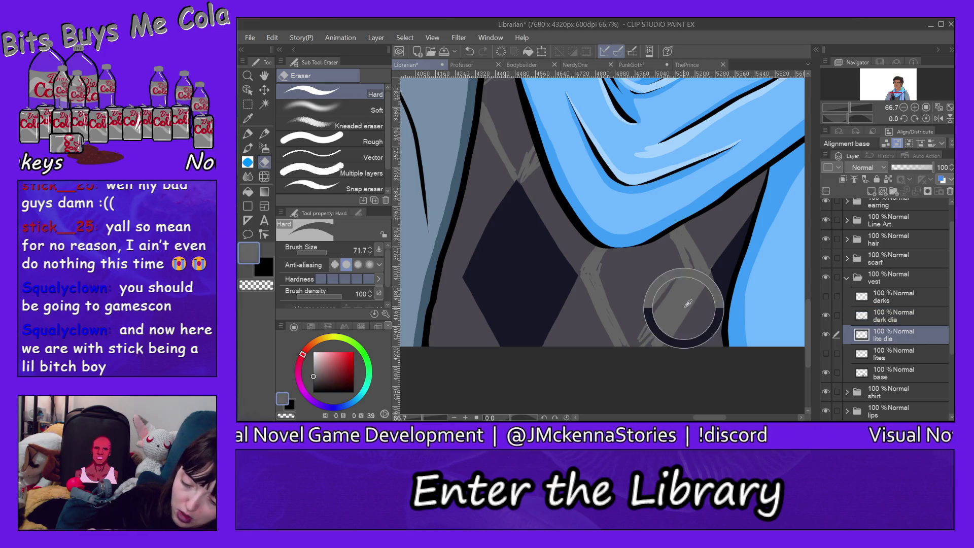
click(248, 134)
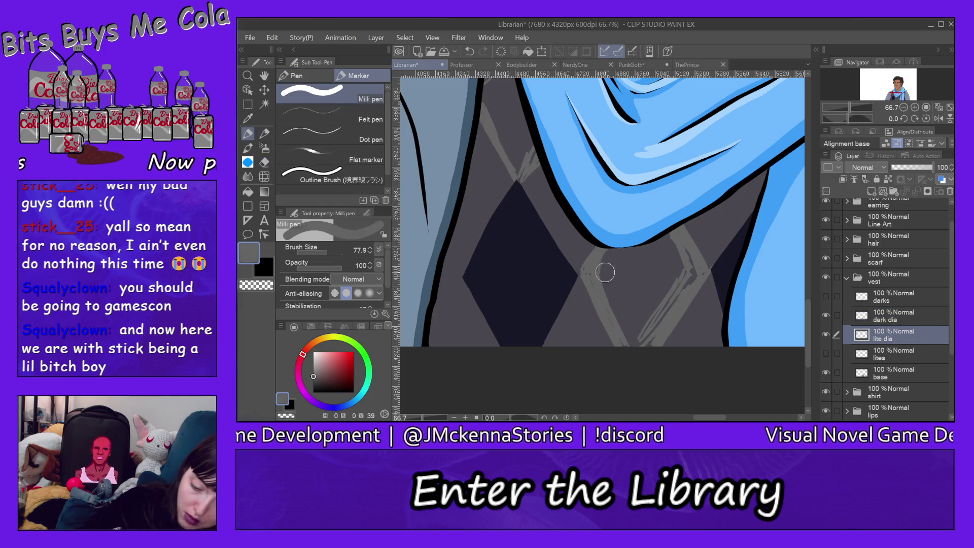
mouse_move(634, 356)
mouse_down()
mouse_move(684, 279)
mouse_move(686, 249)
mouse_move(635, 237)
mouse_move(611, 274)
mouse_up()
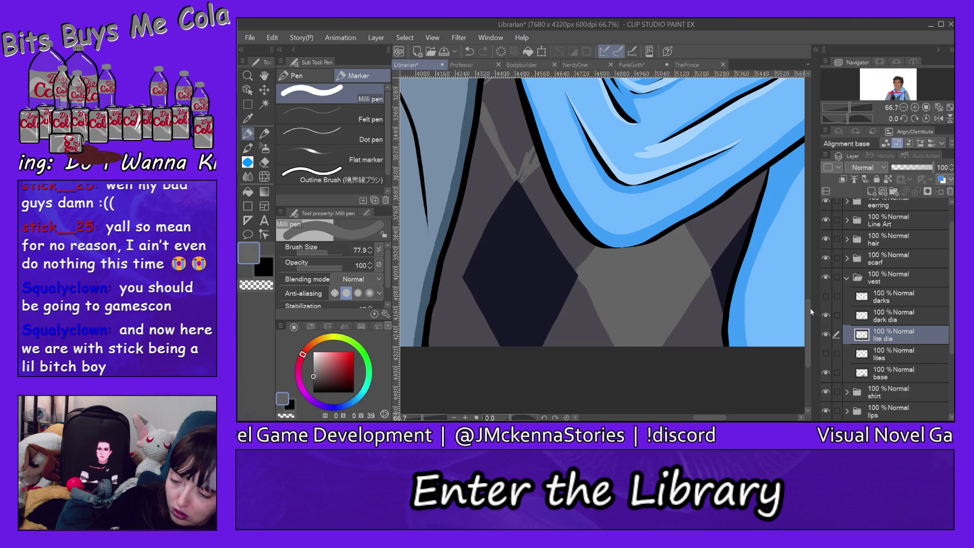
drag(809, 315, 811, 293)
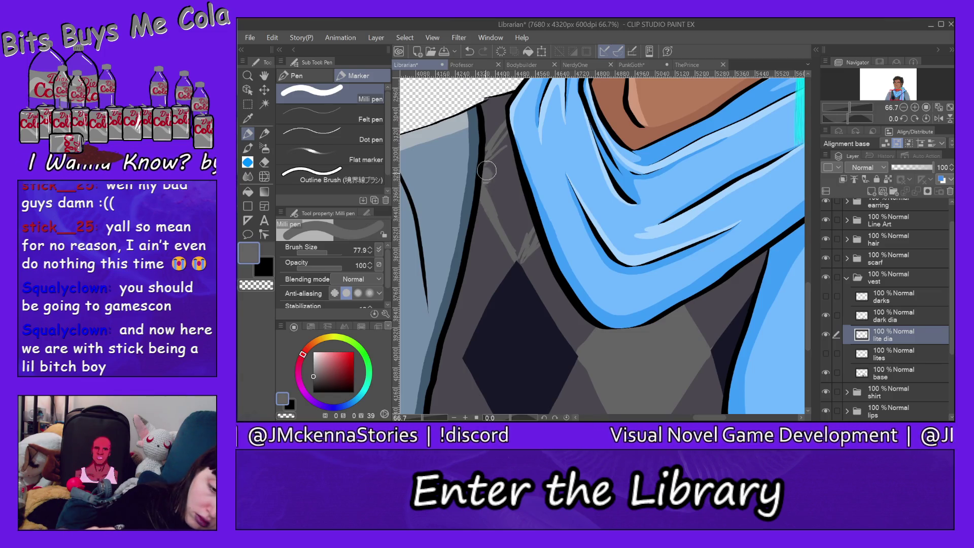
mouse_move(504, 132)
mouse_down()
mouse_move(504, 182)
mouse_move(537, 234)
mouse_up()
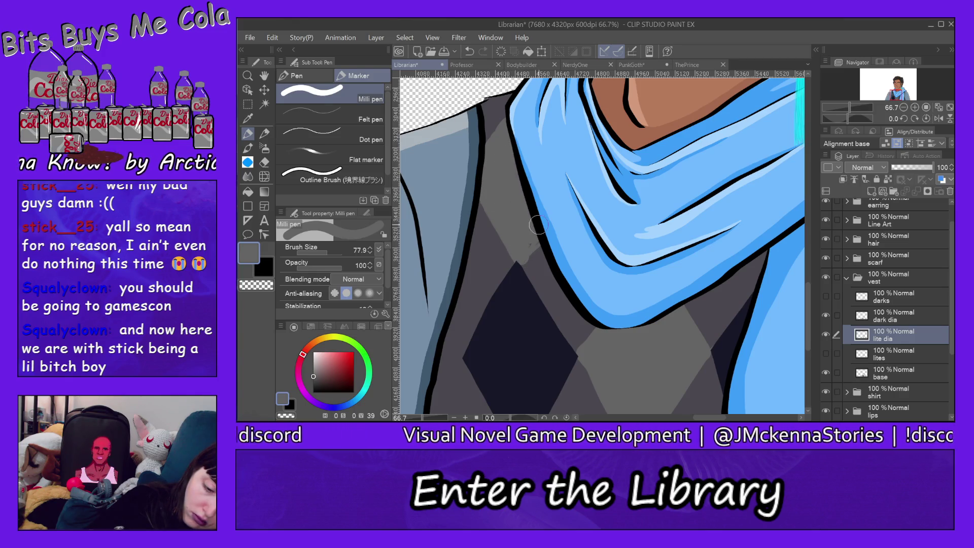
key(e)
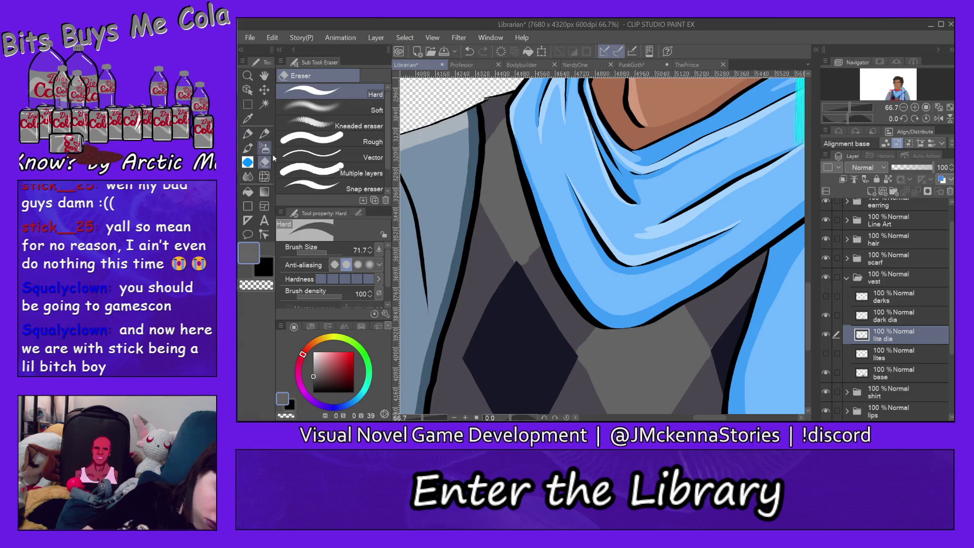
Erase light-grey spill near the collar and down the vest's left side, undoing one bad stroke.
drag(541, 247, 515, 275)
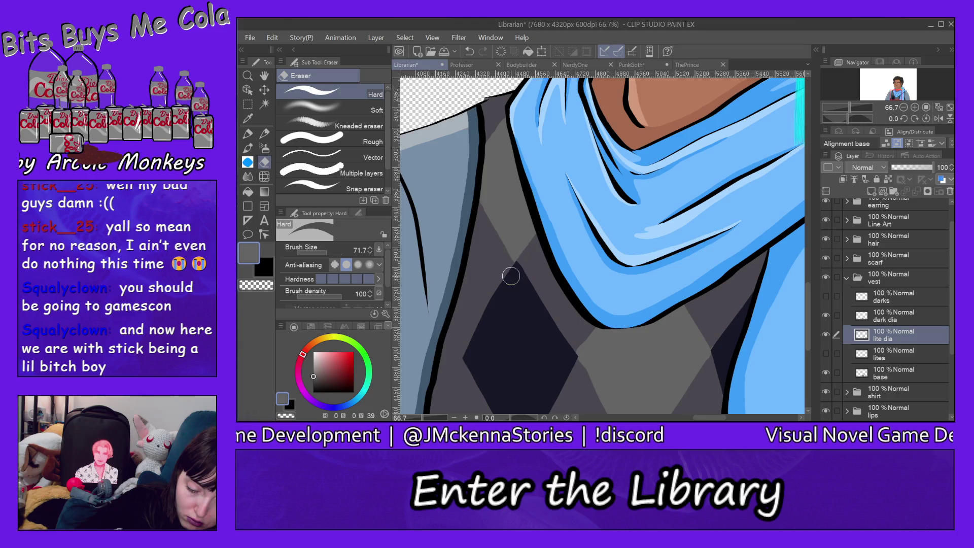
drag(484, 214, 512, 267)
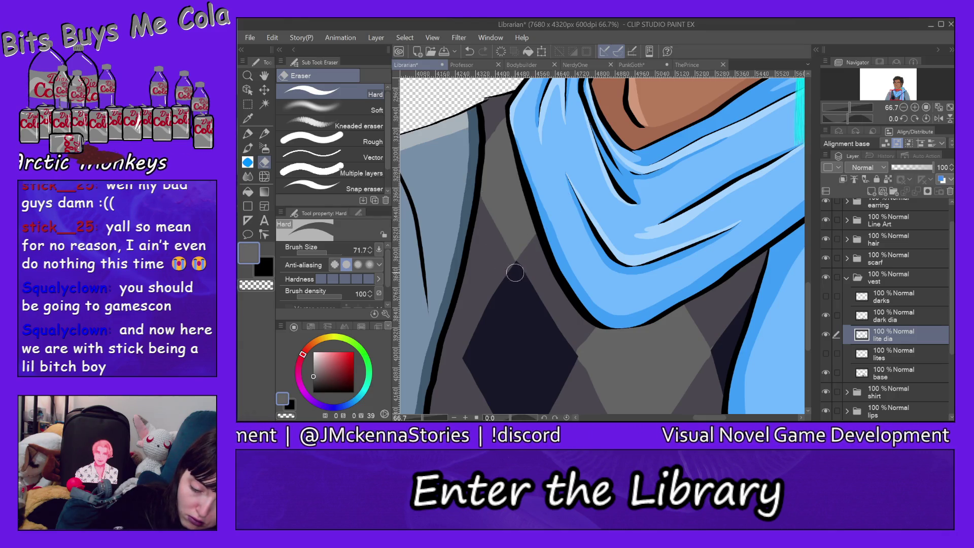
click(272, 38)
click(299, 25)
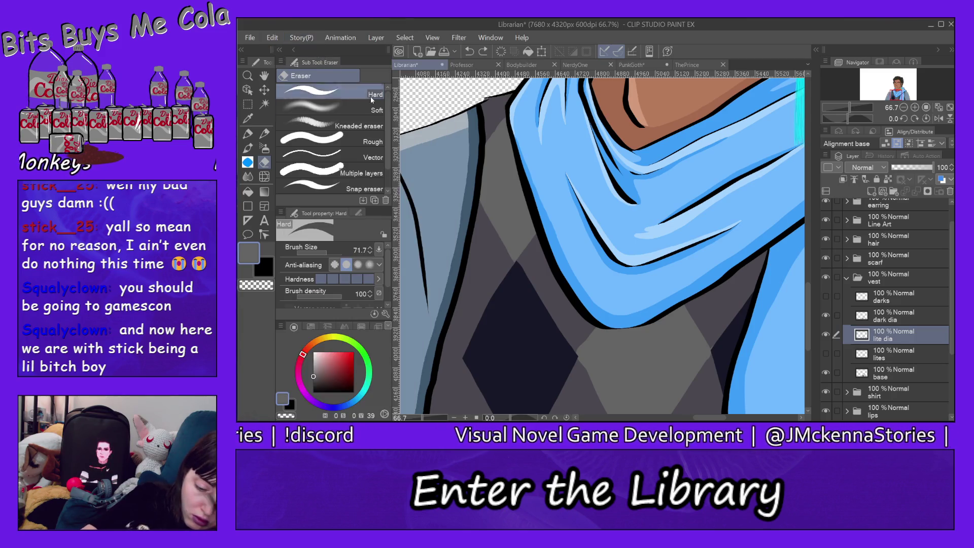
drag(475, 209, 471, 196)
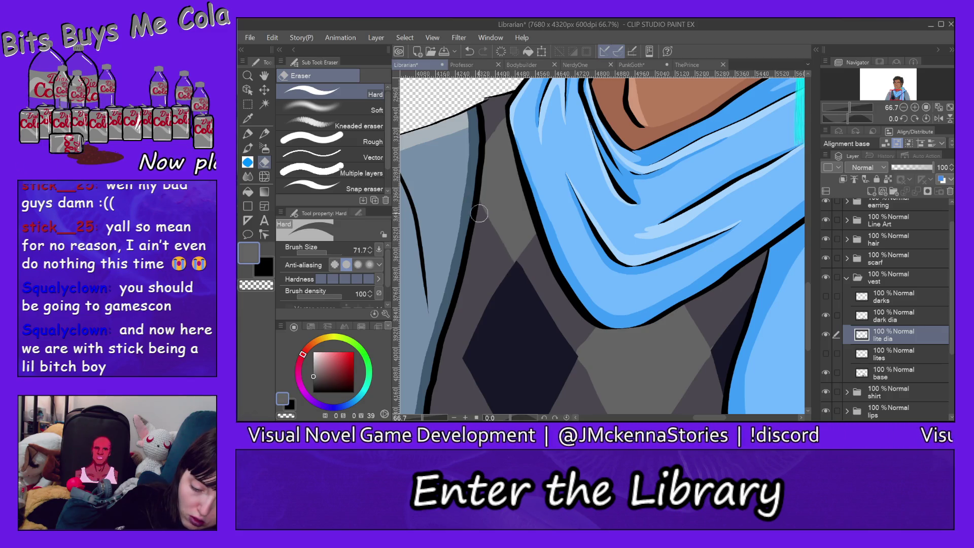
drag(472, 191, 514, 268)
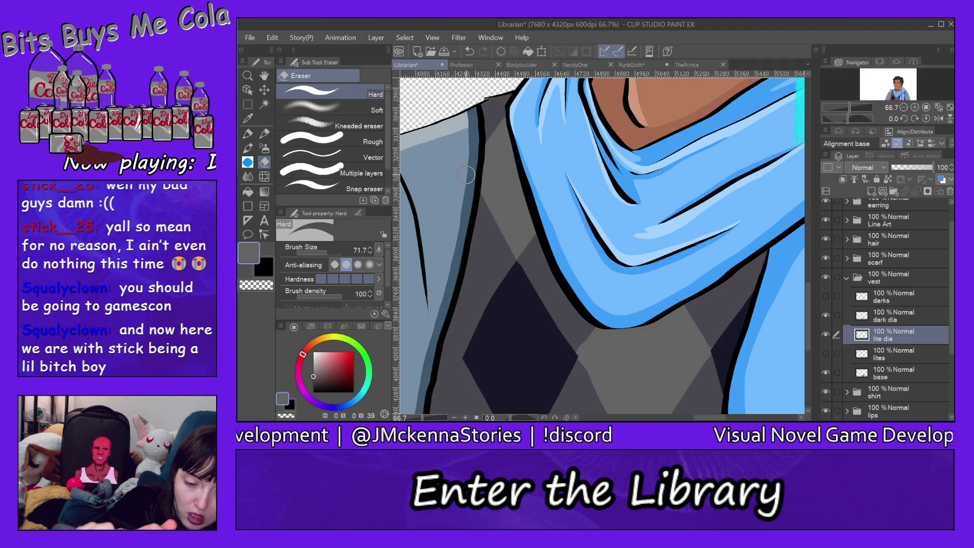
drag(475, 143, 470, 161)
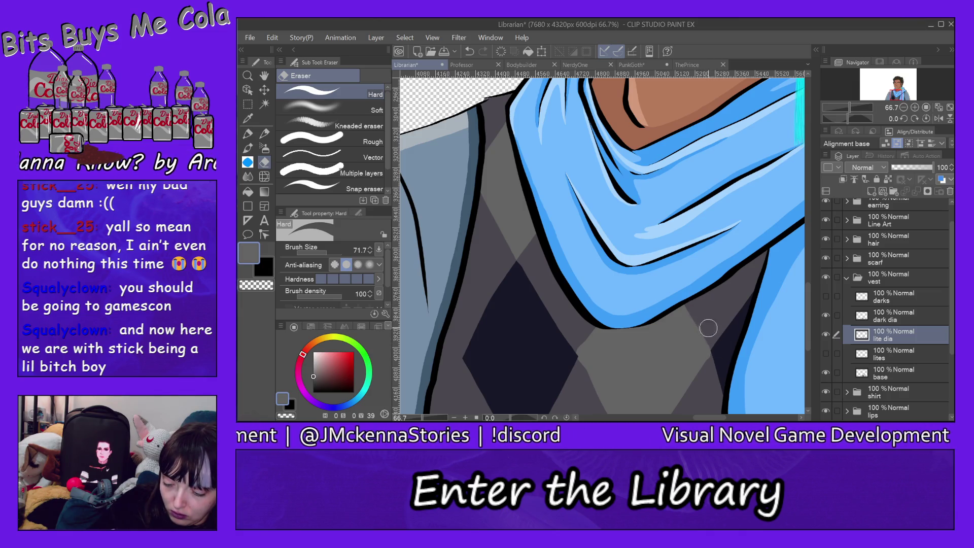
Erase light grey along the vest's right side, then undo the unwanted eraser strokes.
key(p)
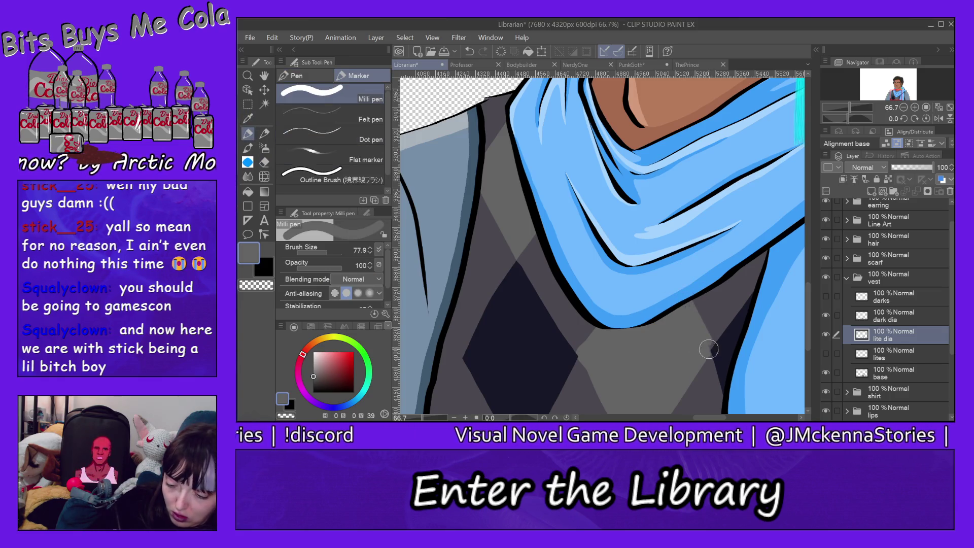
click(264, 162)
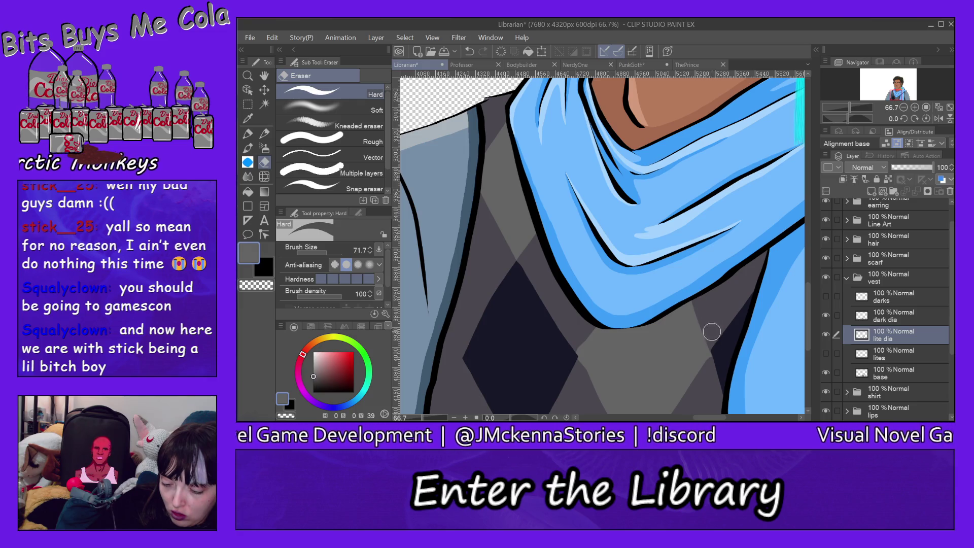
key(ctrl+z)
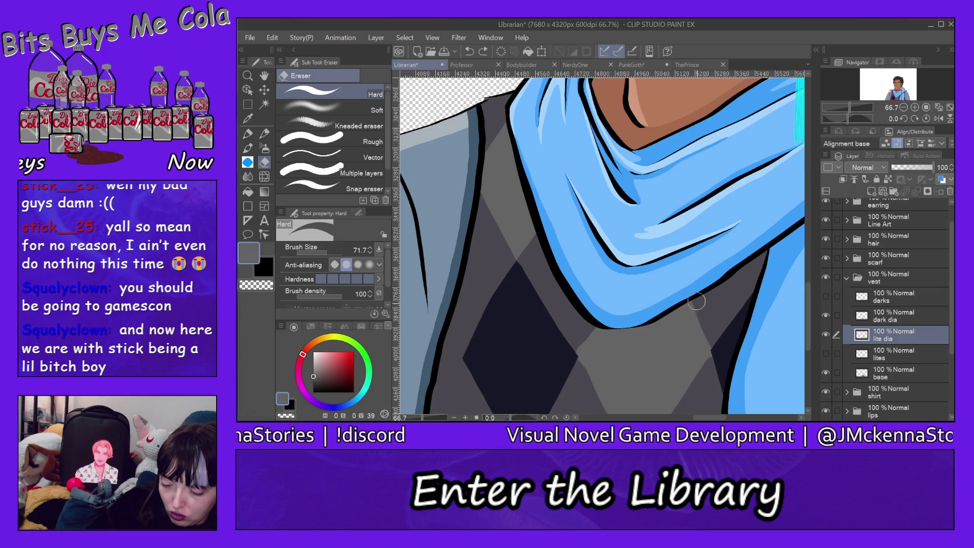
drag(692, 292, 715, 342)
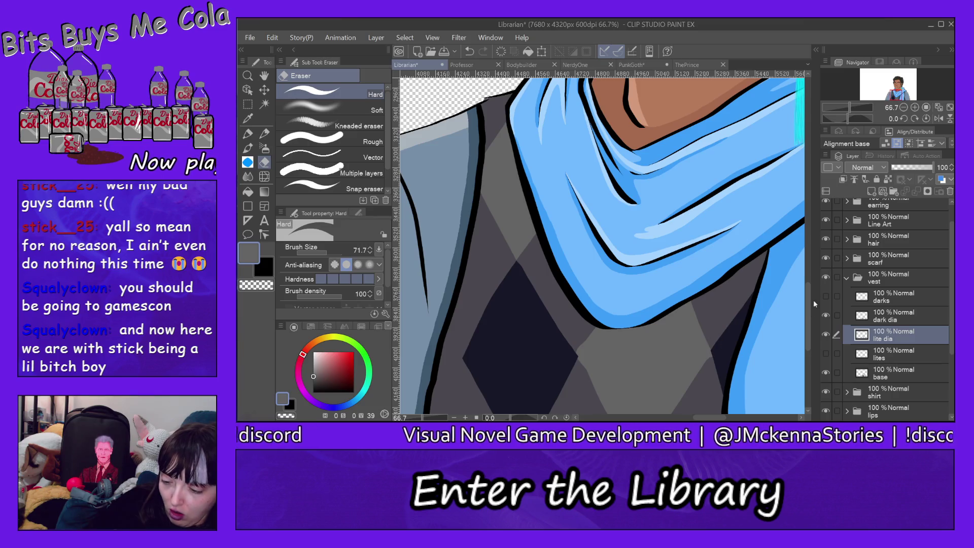
scroll(808, 301, down, 3)
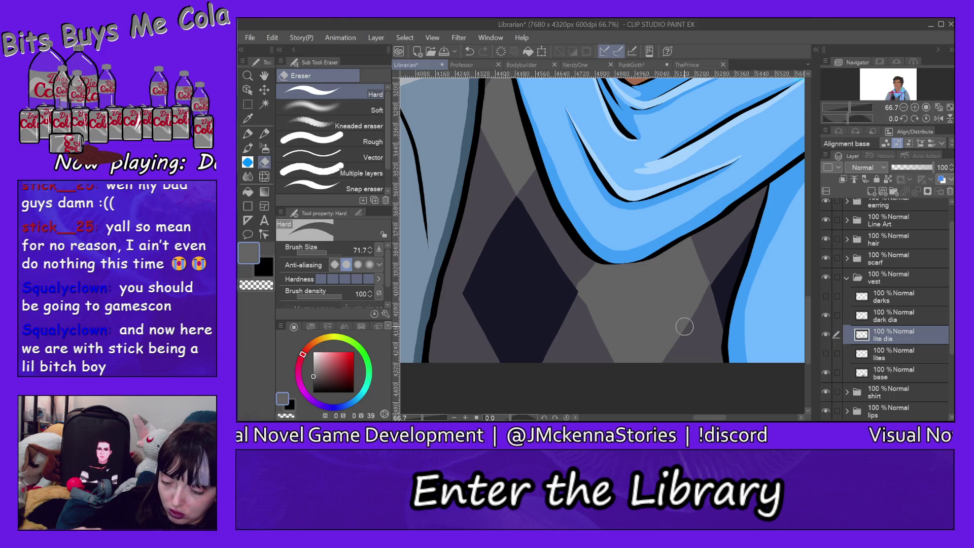
click(273, 38)
click(310, 26)
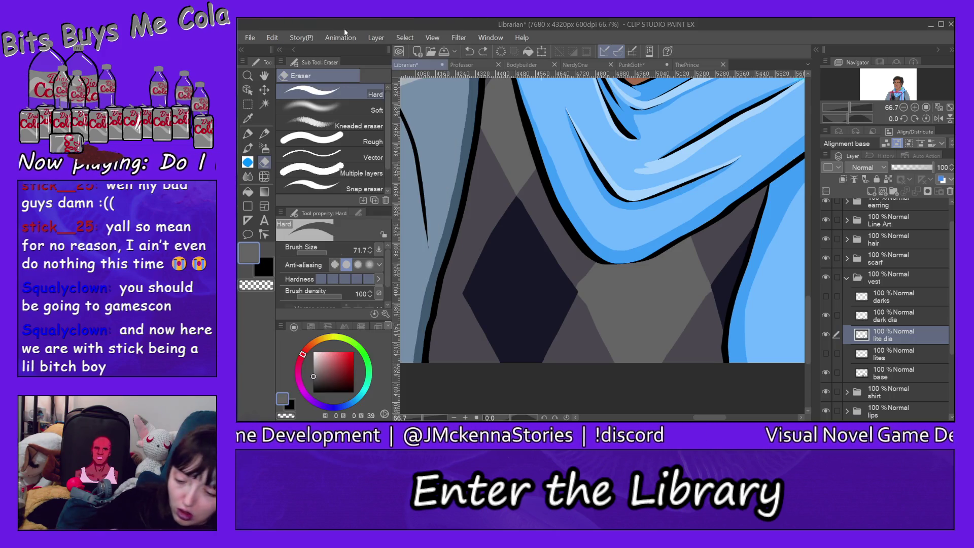
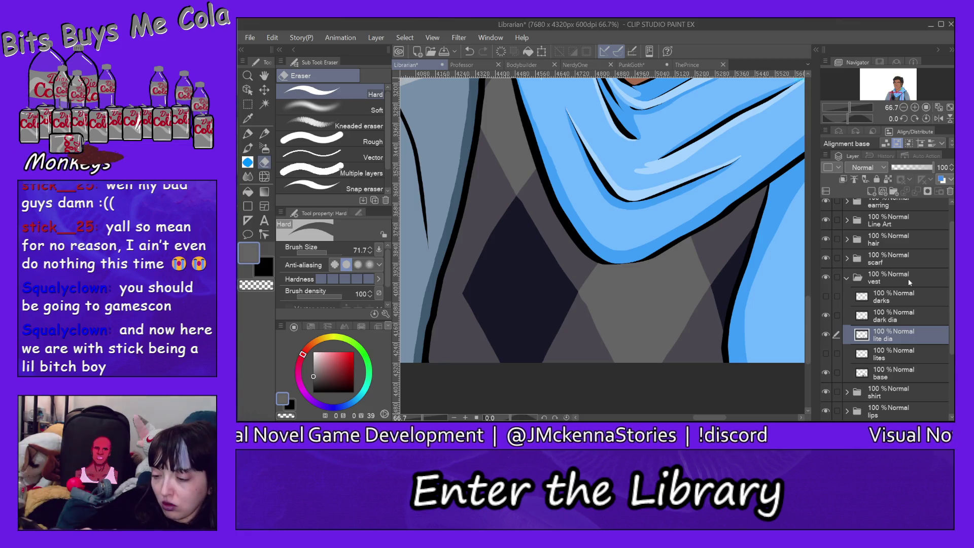
Delete the darks and lites layers from the vest folder.
right_click(896, 295)
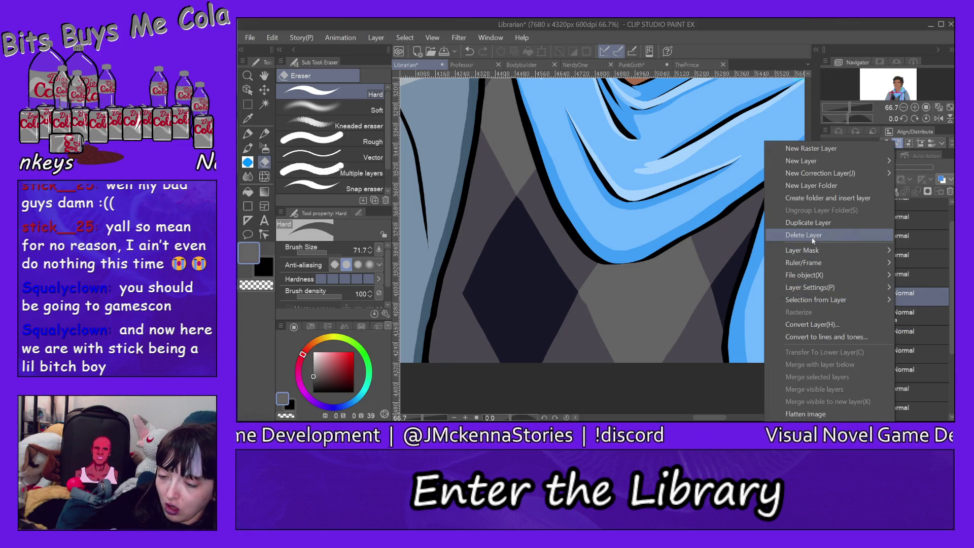
key(Escape)
right_click(879, 343)
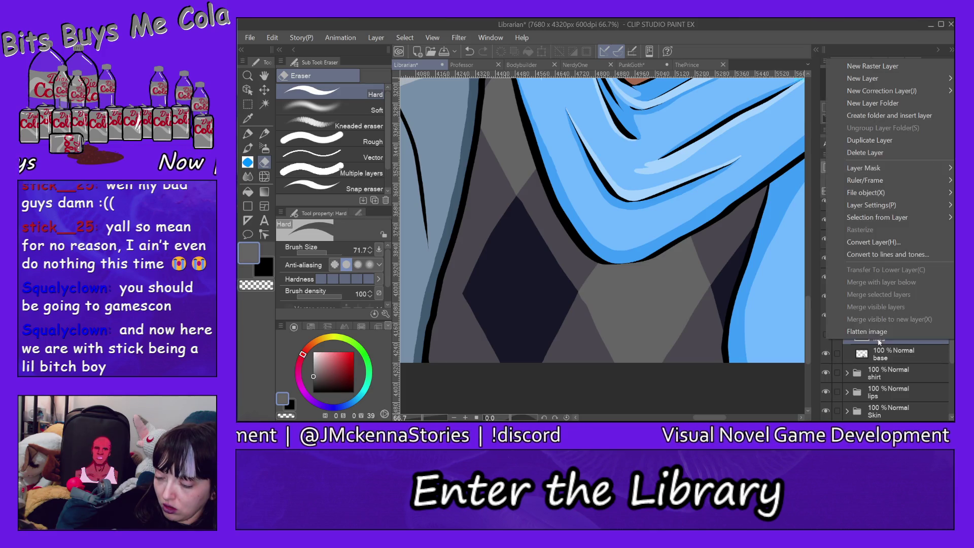
click(874, 154)
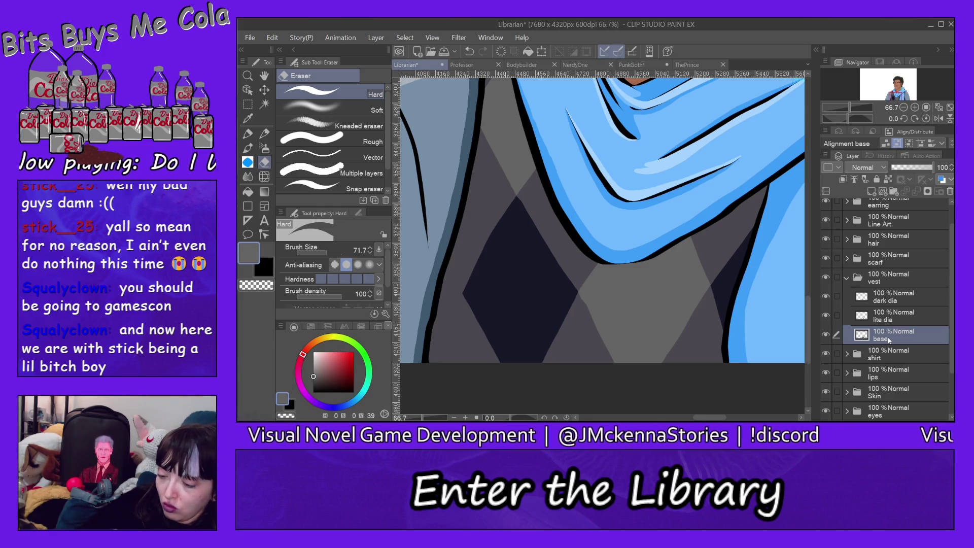
Add a layer named 'lines' above dark dia and eyedrop a dark grey-purple from the canvas.
click(886, 297)
click(872, 190)
double_click(886, 297)
text(lines)
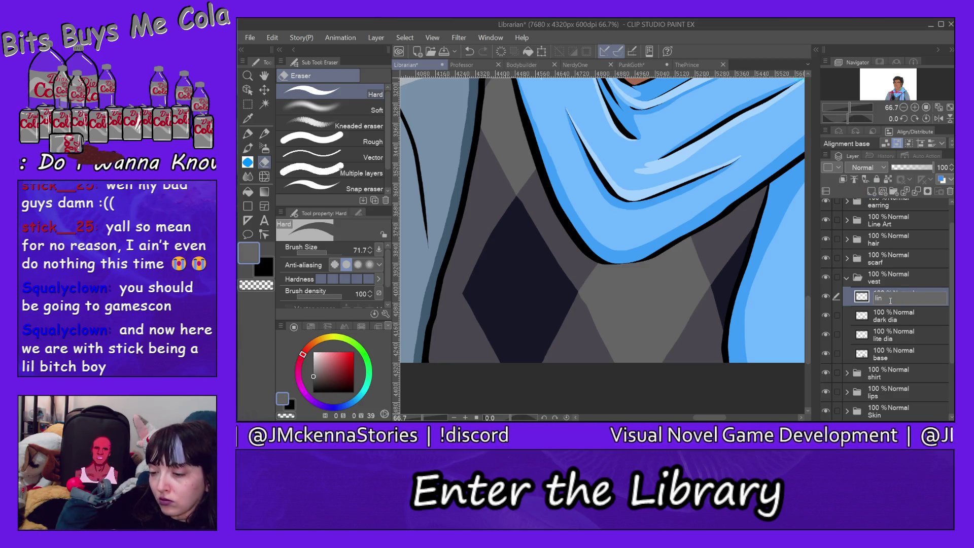
key(Return)
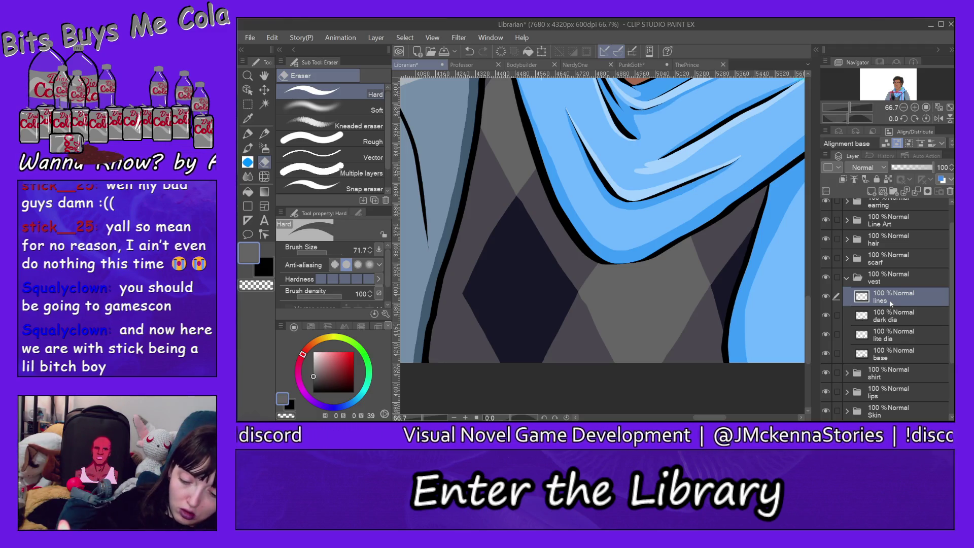
alt+click(560, 244)
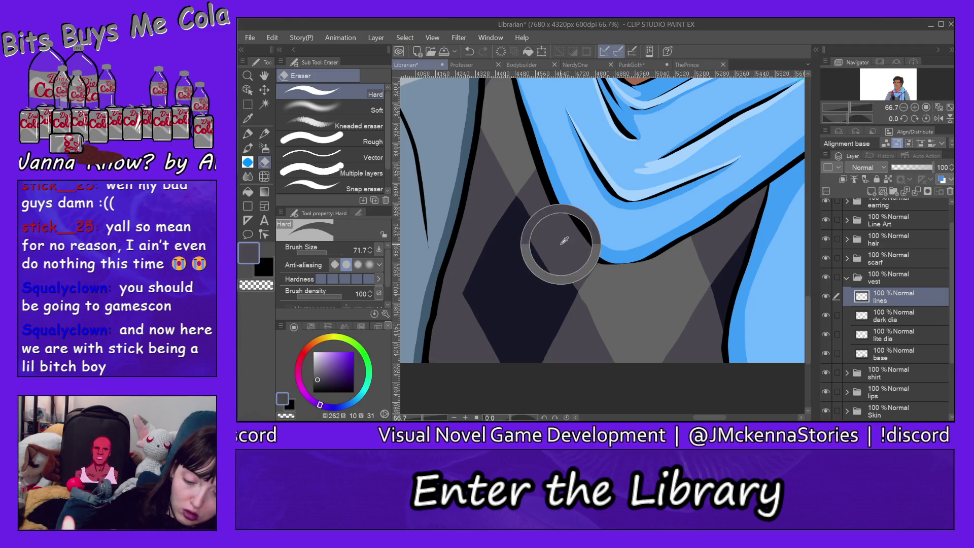
Draw two thin crossing straight lines over the dark diamond, redoing the misplaced one.
click(248, 206)
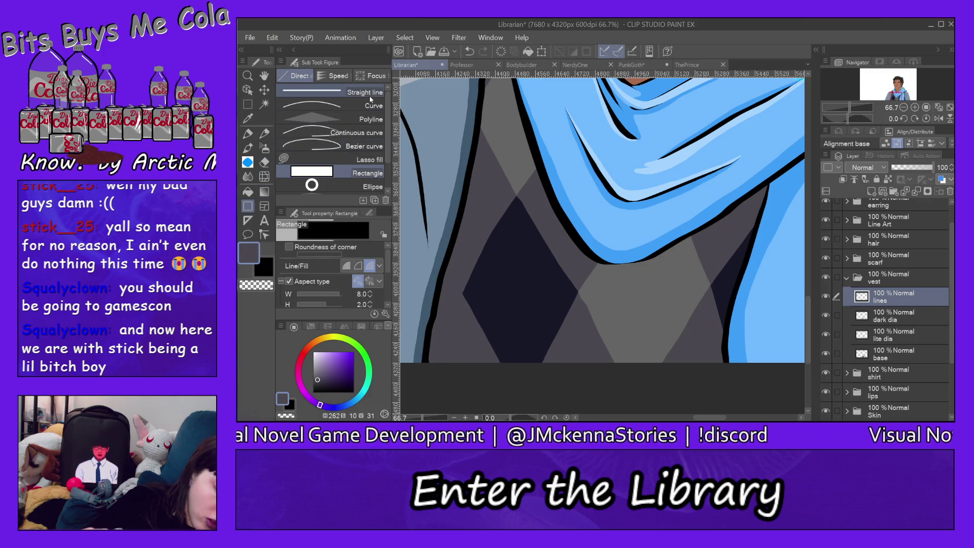
click(329, 91)
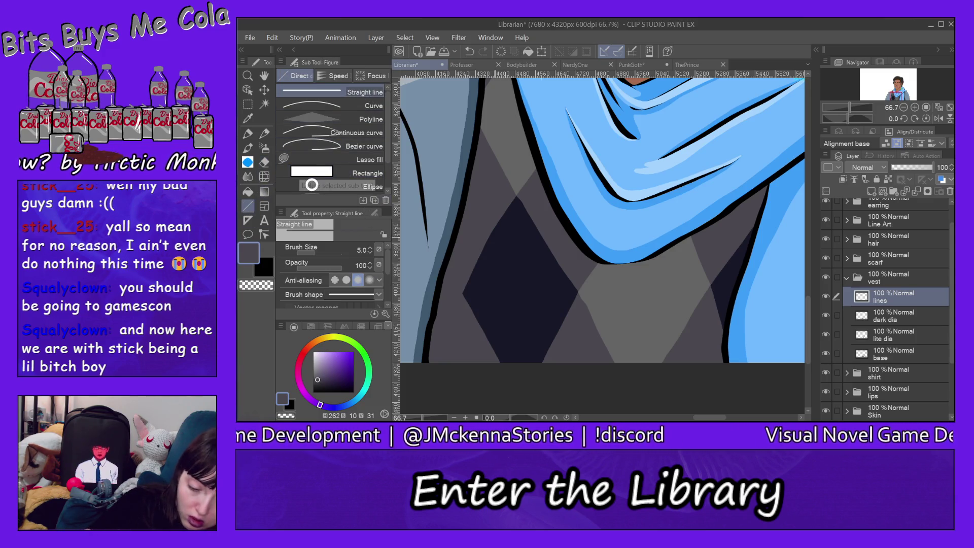
drag(551, 345, 486, 243)
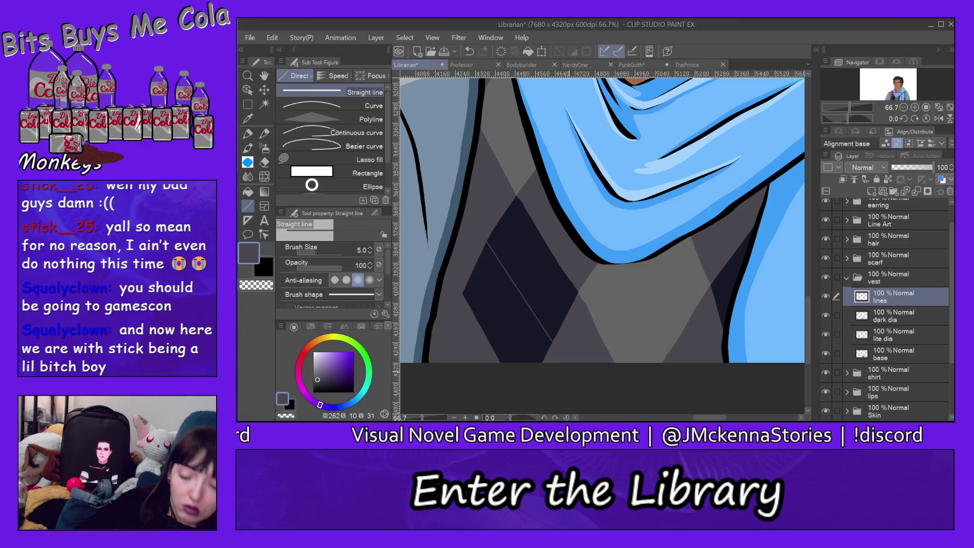
drag(481, 325, 549, 249)
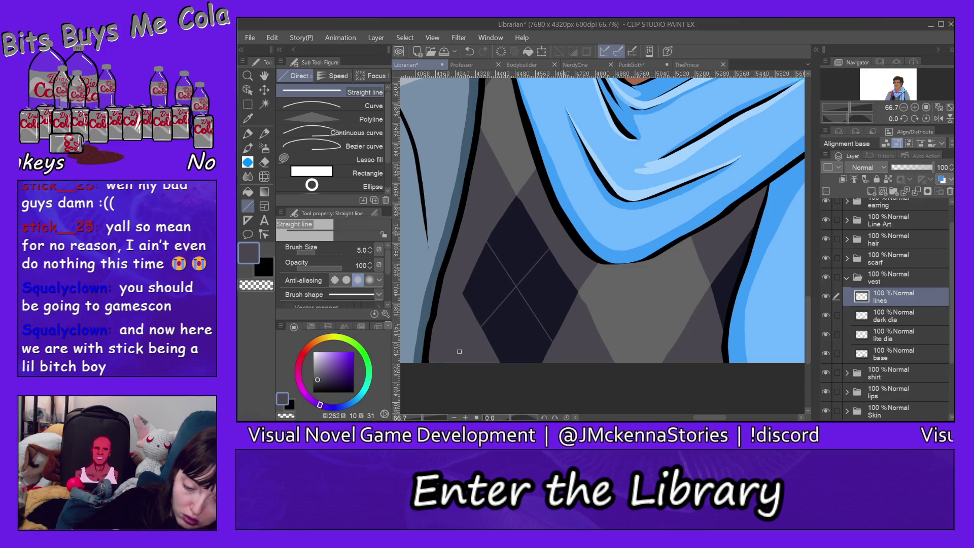
click(272, 38)
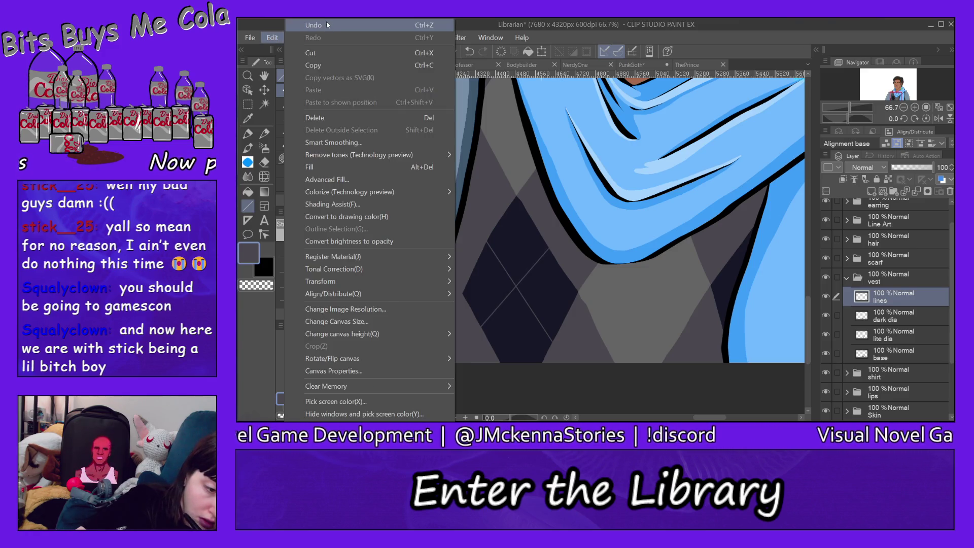
click(327, 22)
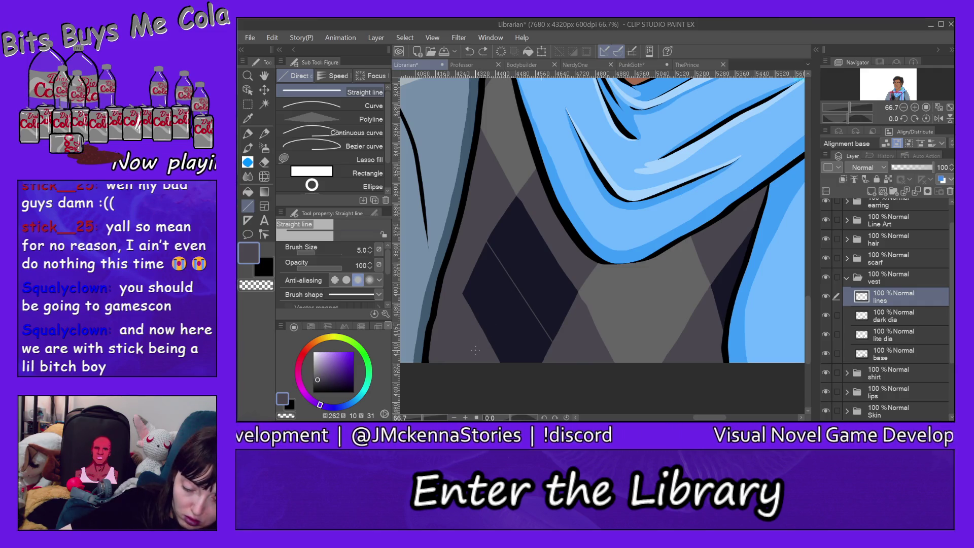
drag(474, 353, 555, 233)
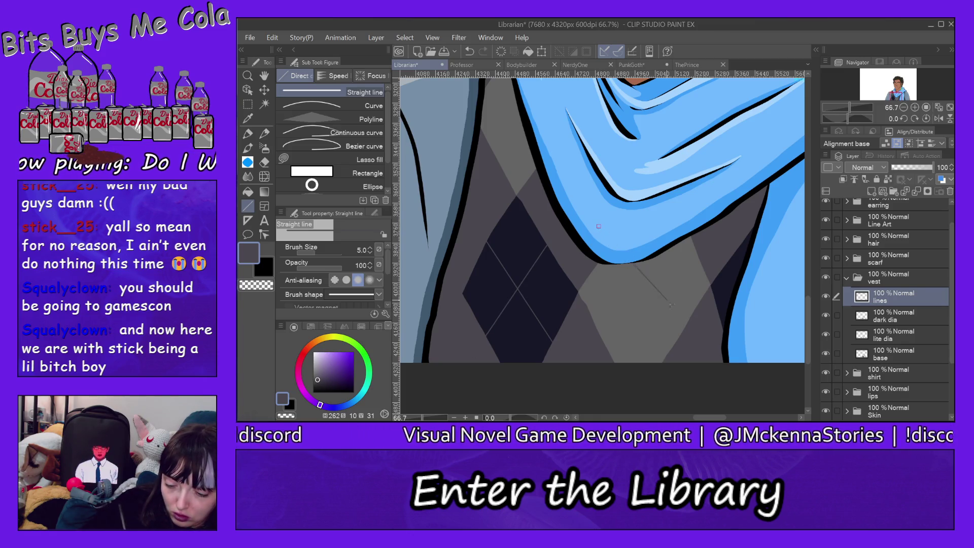
Draw straight lines across the light diamond and the right vest, undoing and redoing attempts.
drag(666, 299, 681, 333)
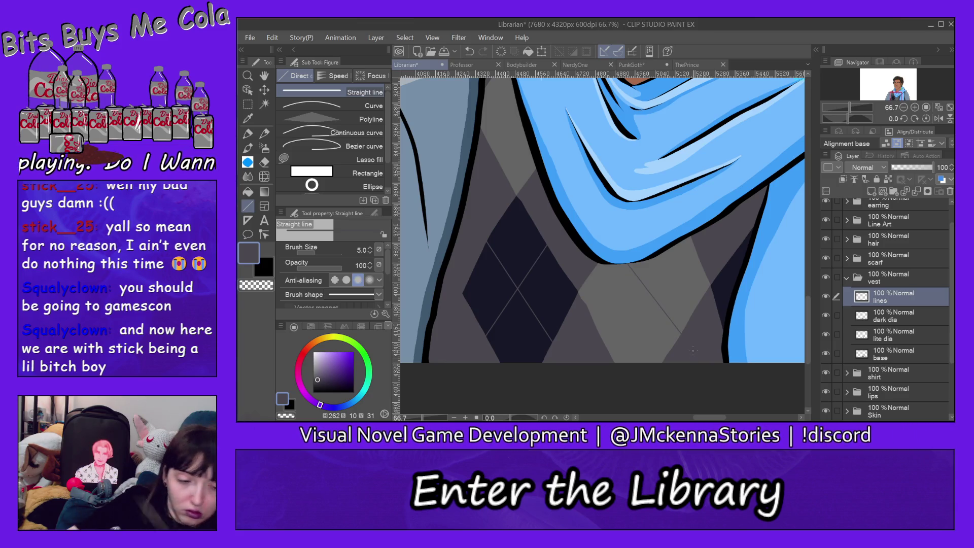
click(272, 37)
click(304, 23)
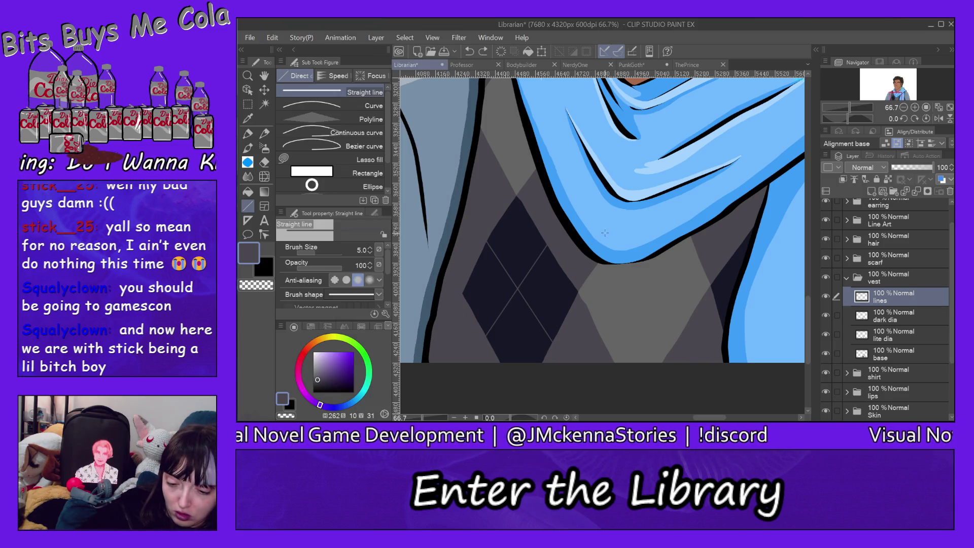
key(ctrl+y)
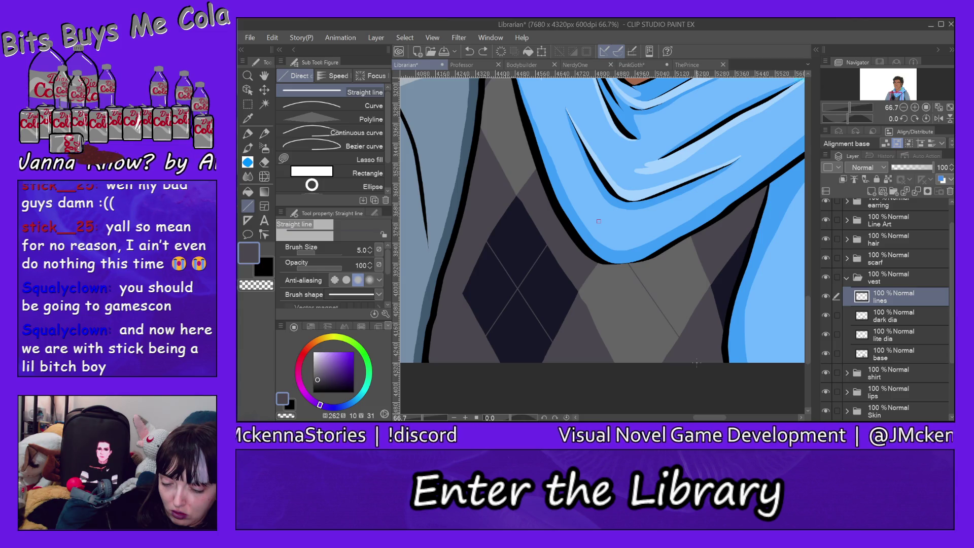
click(272, 38)
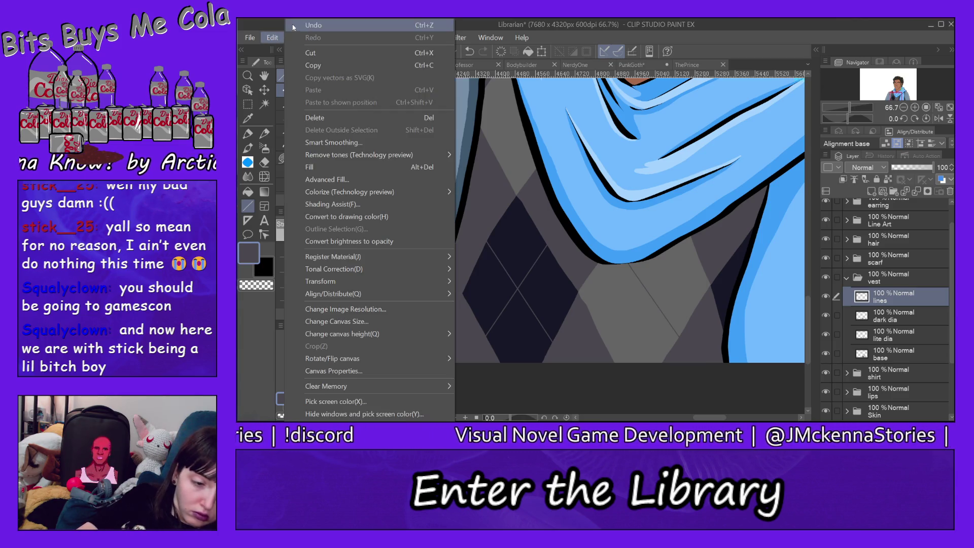
click(305, 23)
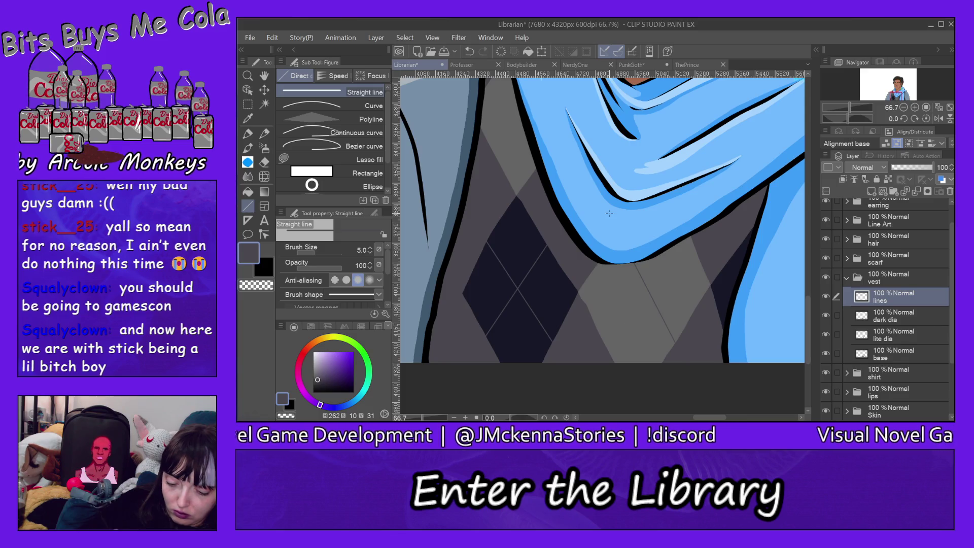
drag(602, 336, 688, 238)
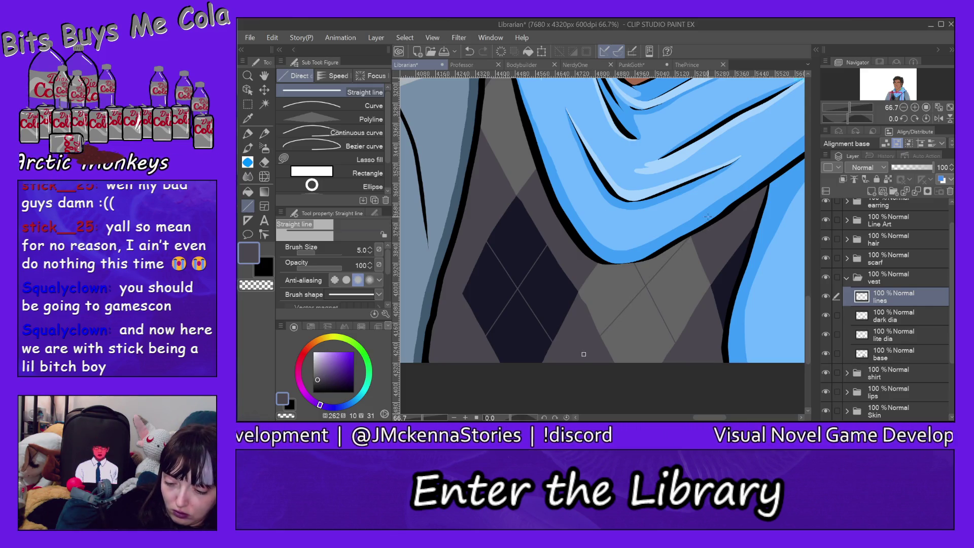
click(276, 38)
click(354, 49)
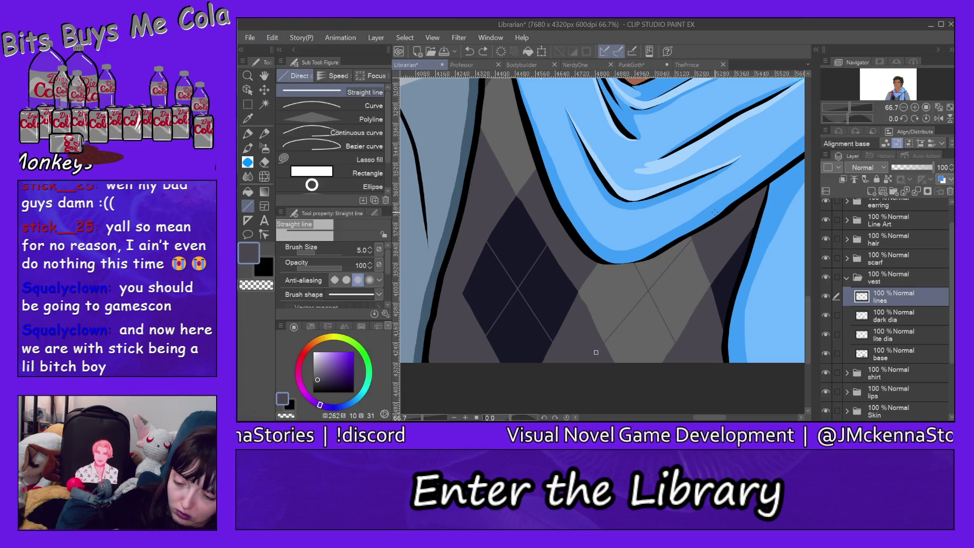
key(ctrl+y)
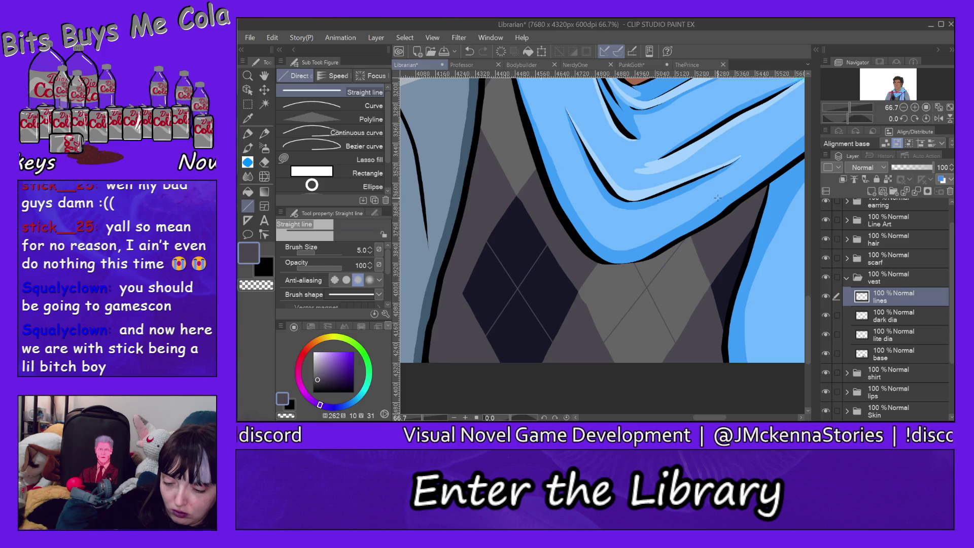
drag(739, 245, 746, 260)
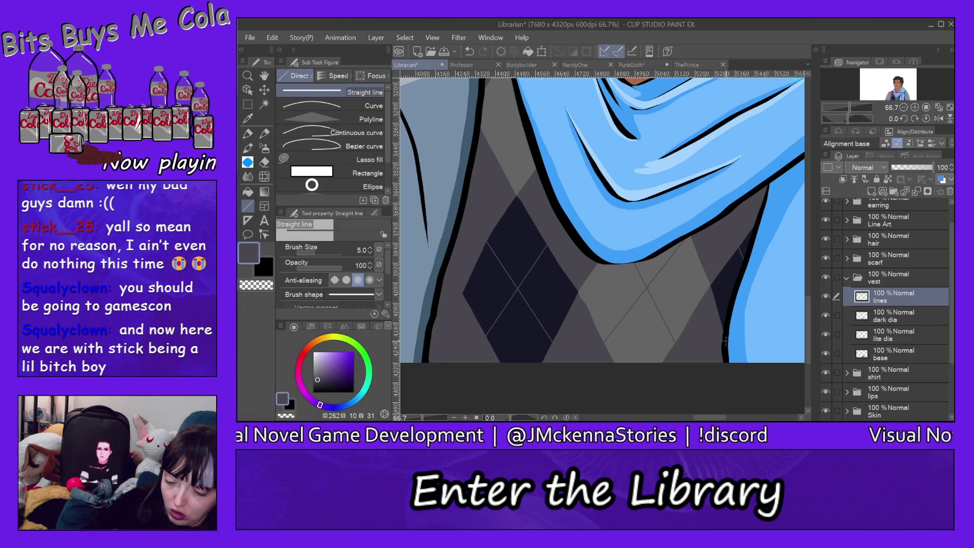
drag(808, 317, 809, 300)
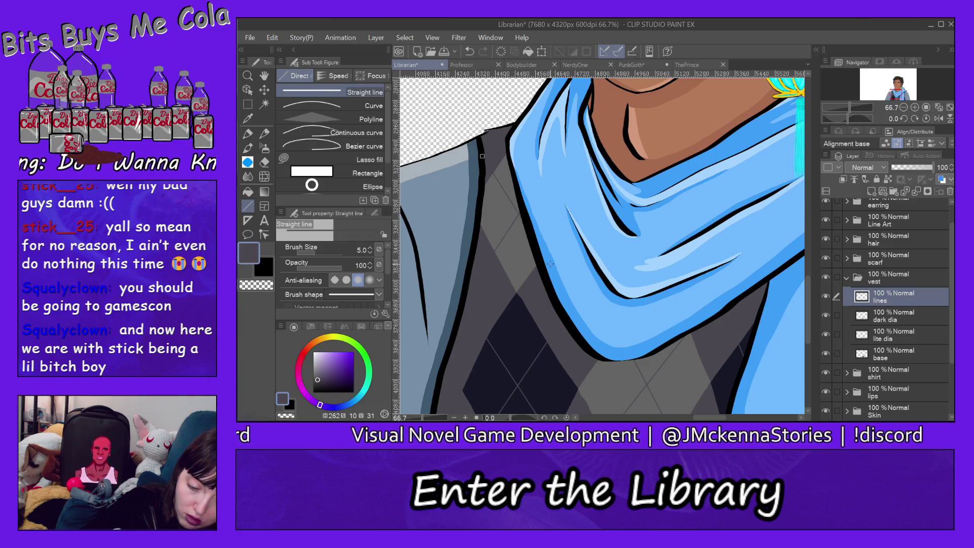
Zoom out to 25% to frame the whole Librarian bust, then collapse the vest folder.
click(296, 37)
click(294, 33)
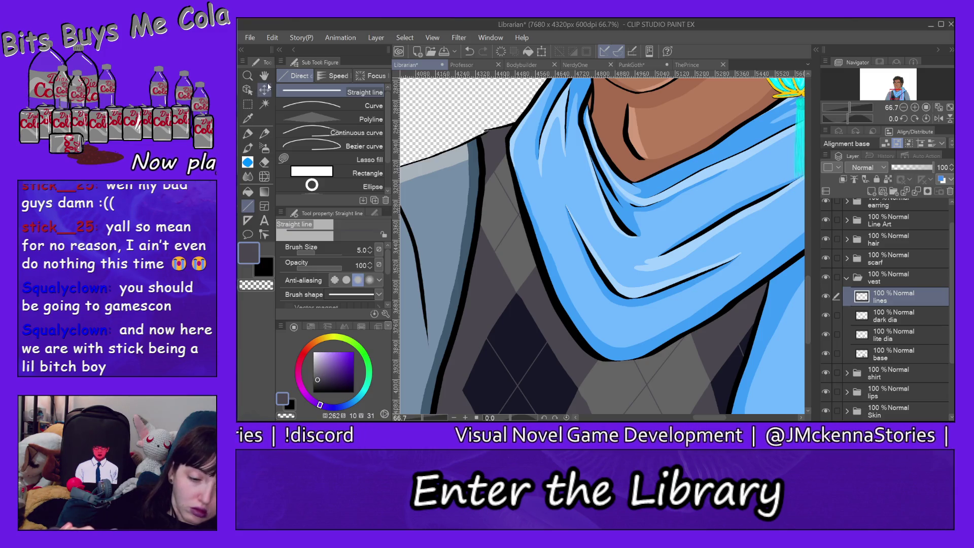
click(248, 75)
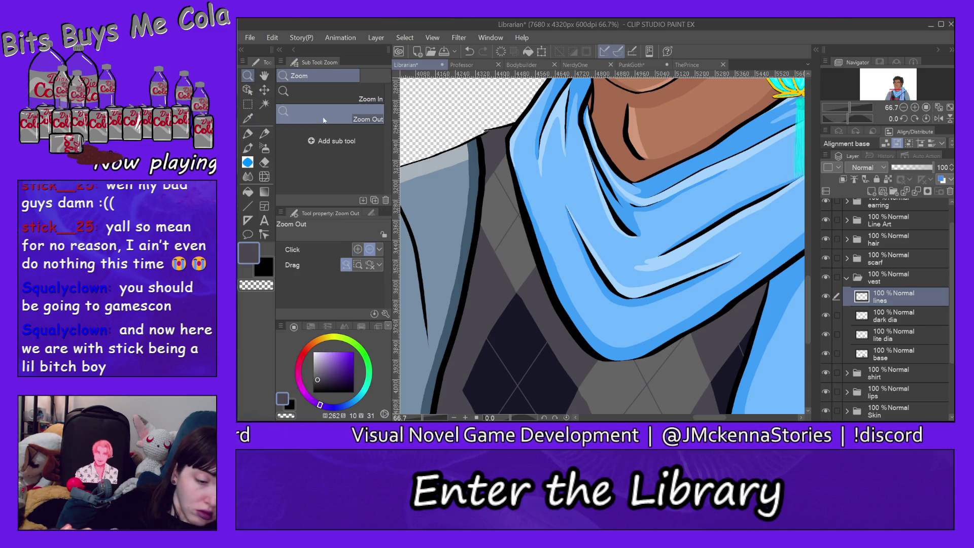
click(330, 114)
click(774, 220)
click(774, 220)
click(774, 220)
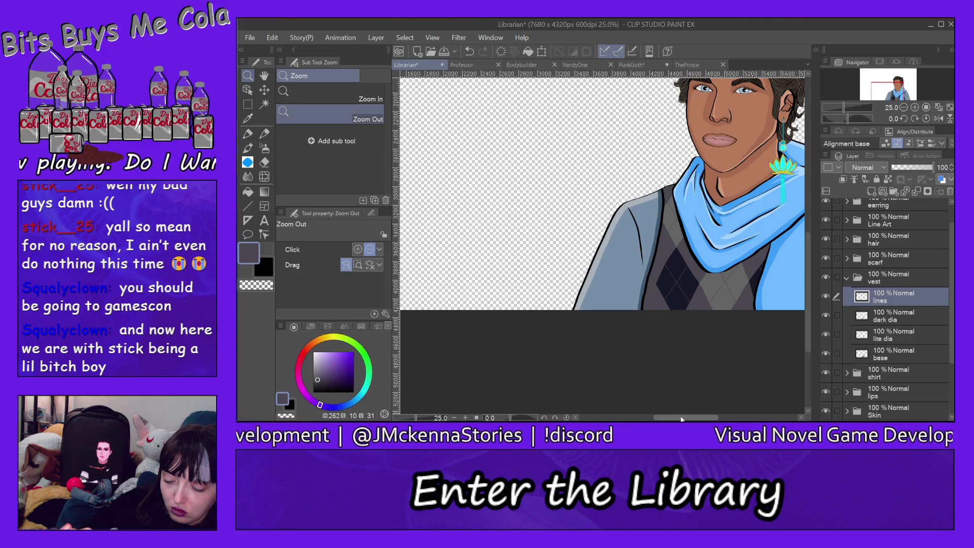
drag(679, 417, 703, 418)
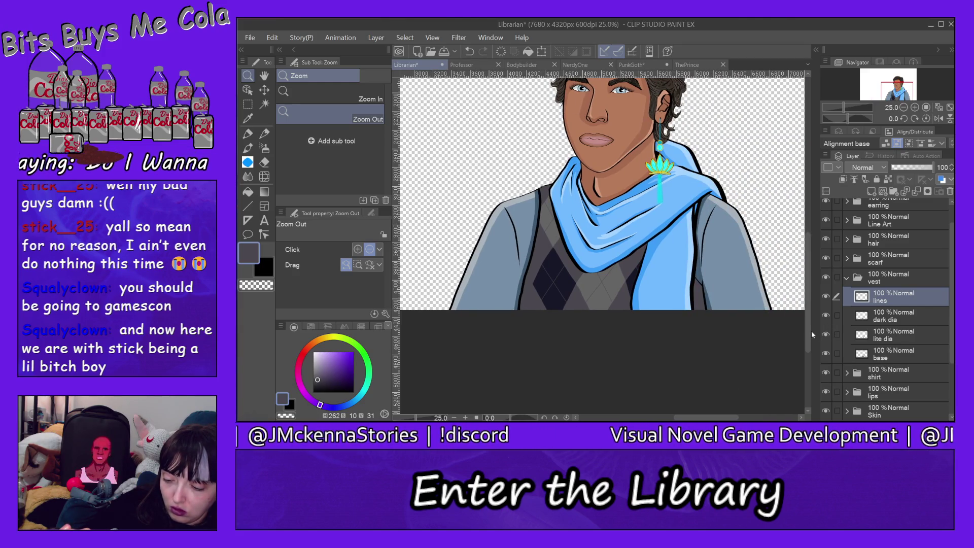
drag(808, 334, 814, 301)
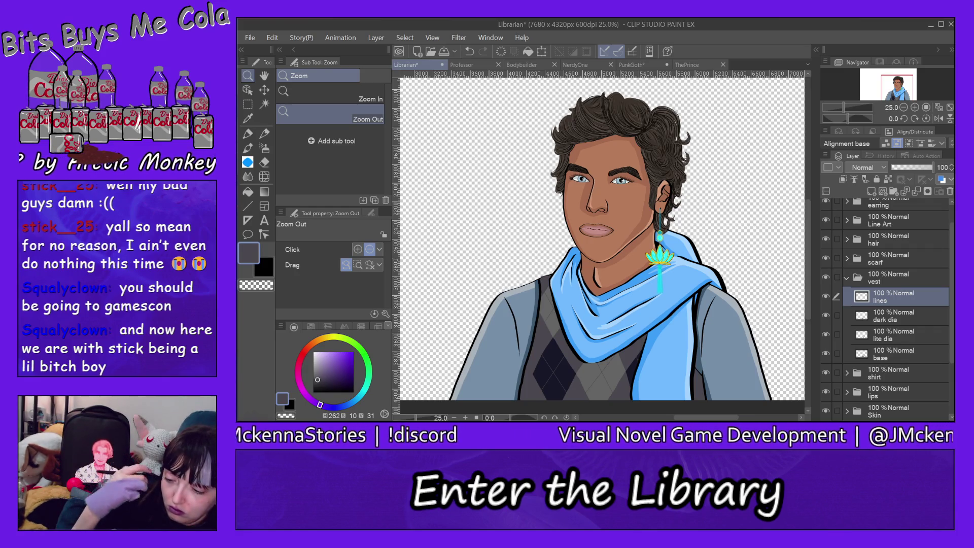
click(849, 277)
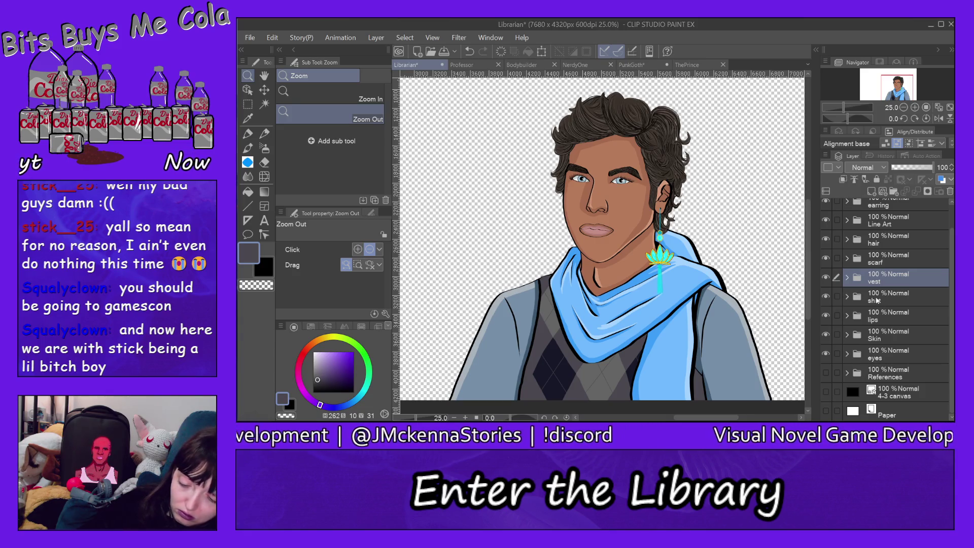
key(alt)
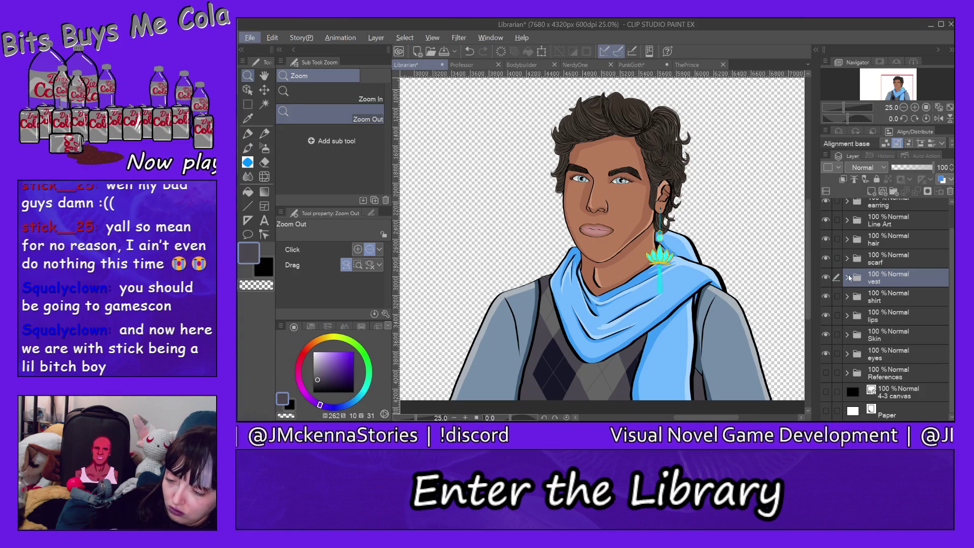
Add a new layer named 'shadow' above lines in the vest folder.
click(848, 278)
click(896, 301)
click(873, 191)
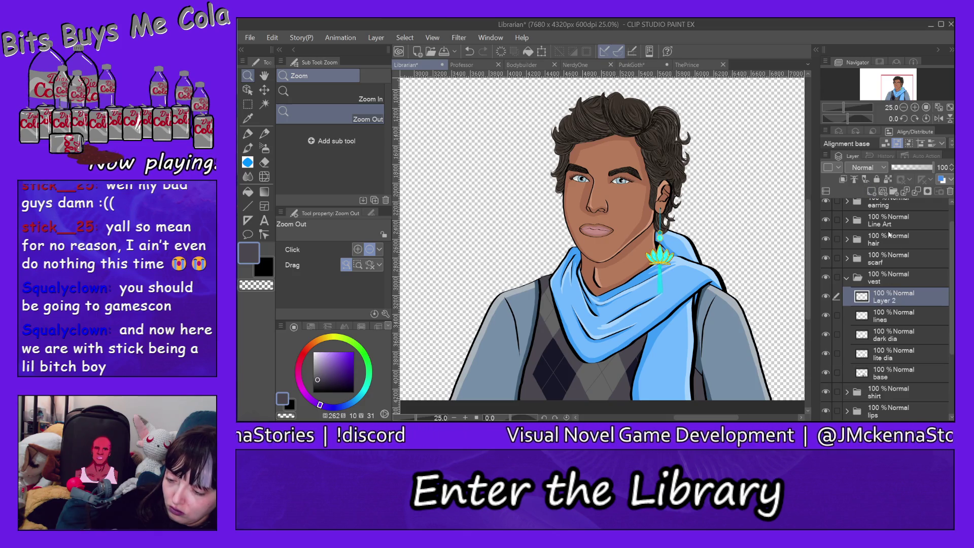
double_click(893, 300)
text(shado)
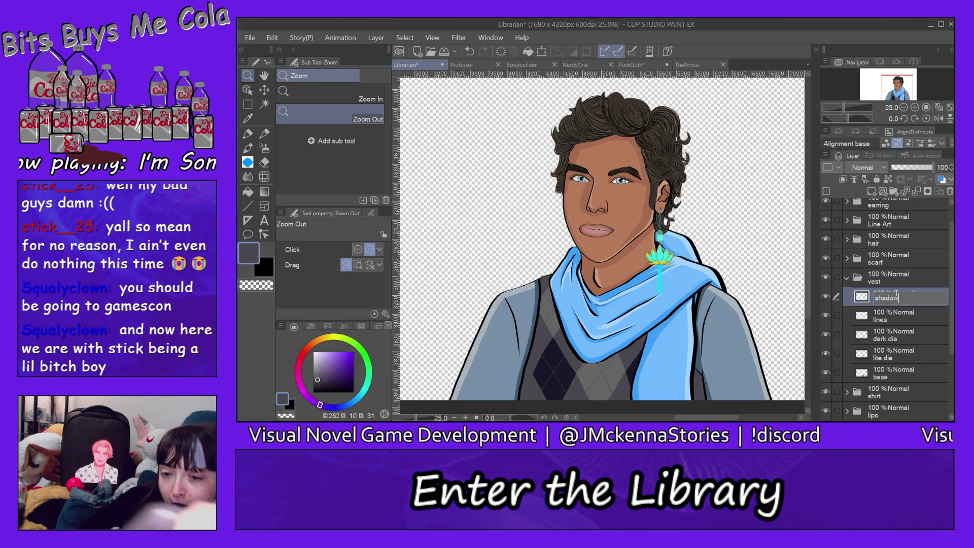
text(w)
key(Return)
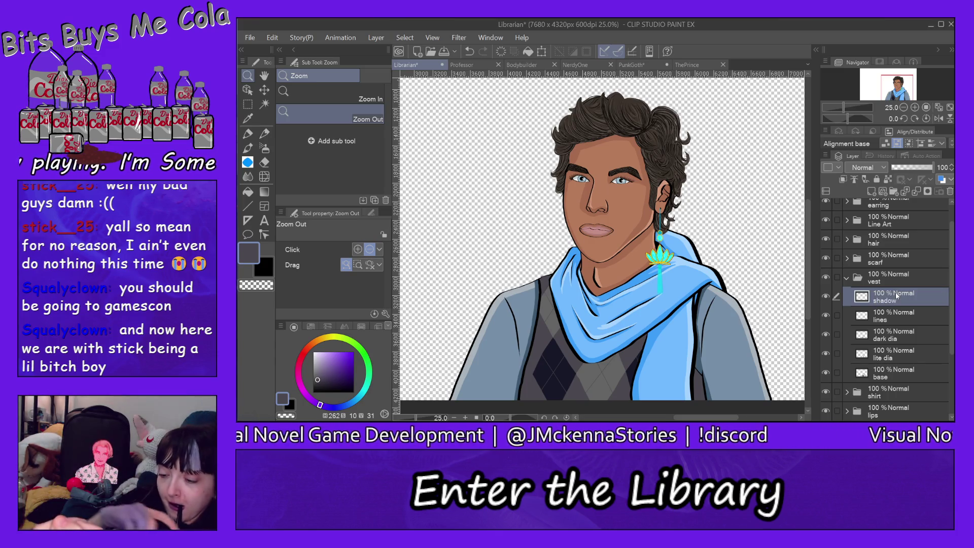
Select the Milli pen with a darker grey-purple from the colour set, and zoom out.
click(252, 135)
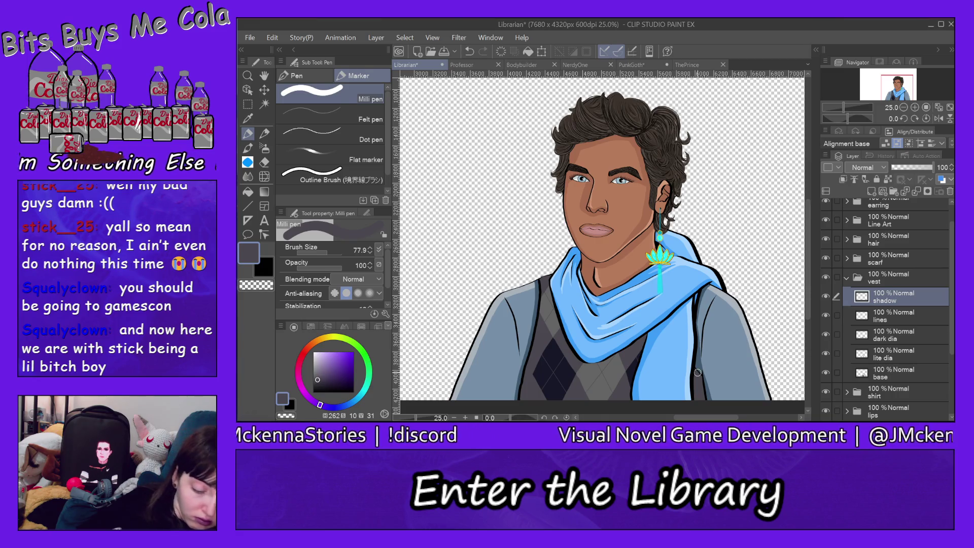
click(376, 327)
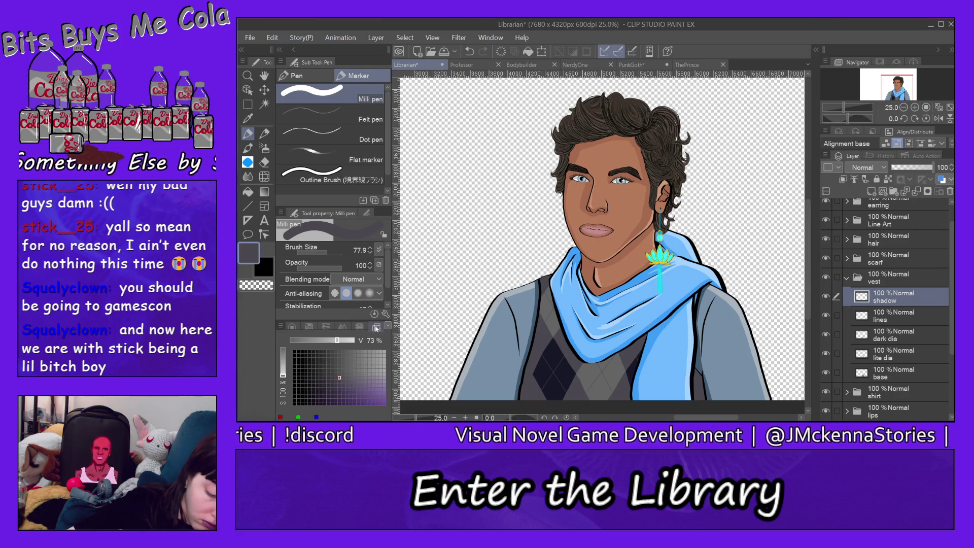
click(332, 378)
click(247, 75)
click(701, 390)
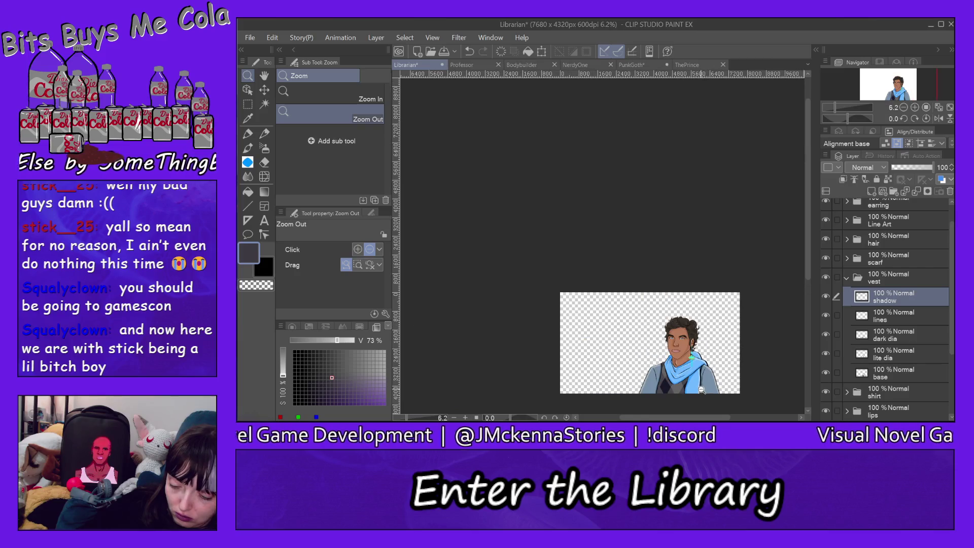
scroll(713, 388, up, 2)
scroll(708, 389, up, 2)
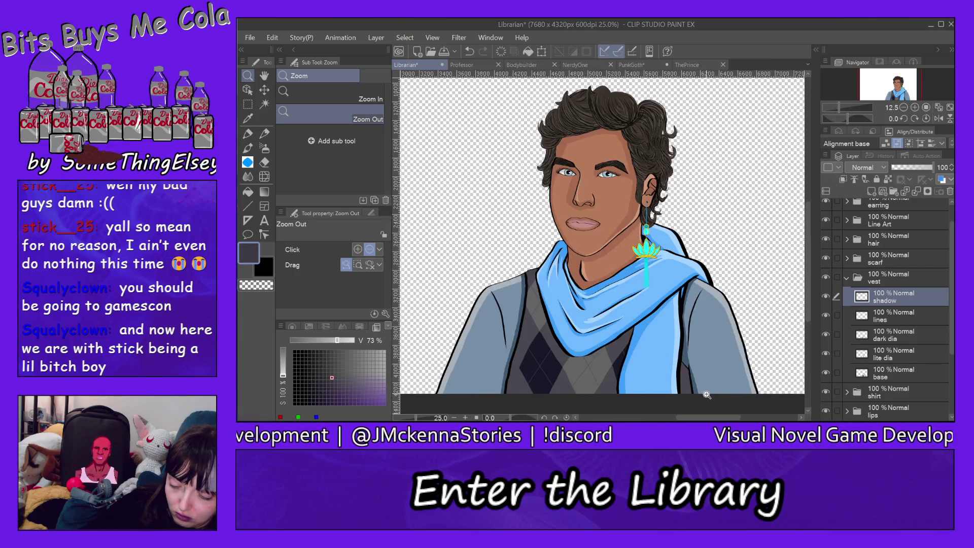
scroll(704, 389, up, 1)
scroll(700, 389, up, 2)
scroll(697, 388, up, 1)
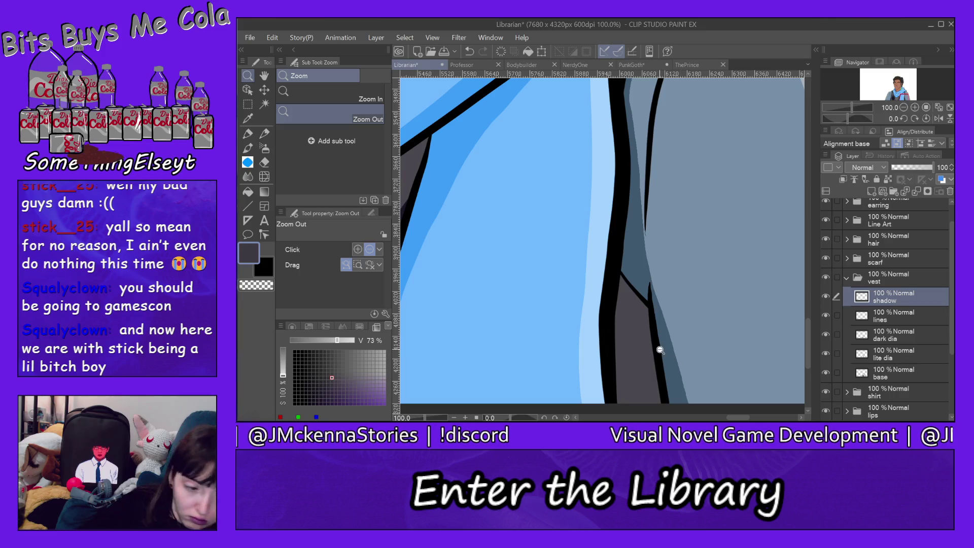
Try shading the vest's right edge with the pen at about 64 opacity, undoing the stroke.
click(250, 131)
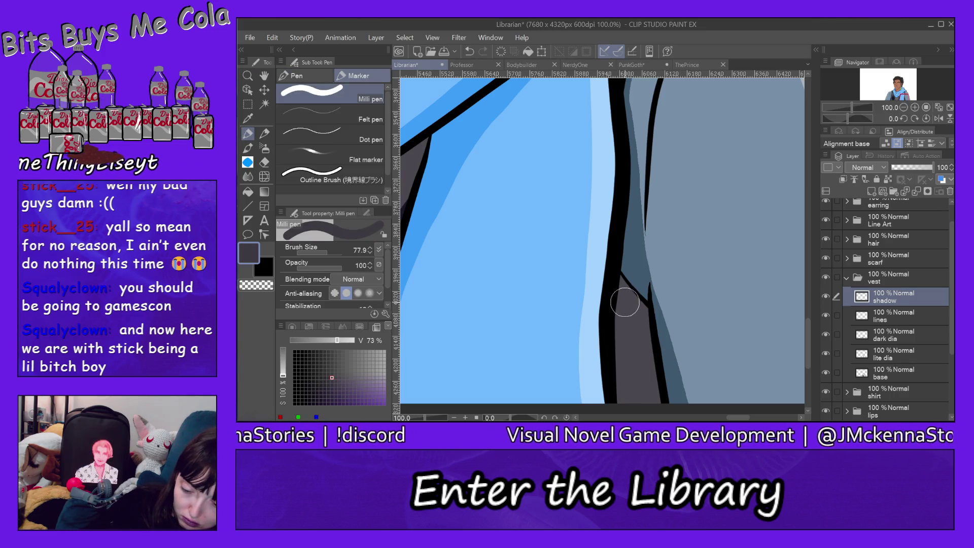
mouse_move(620, 313)
mouse_down()
mouse_move(624, 329)
mouse_move(620, 289)
mouse_up()
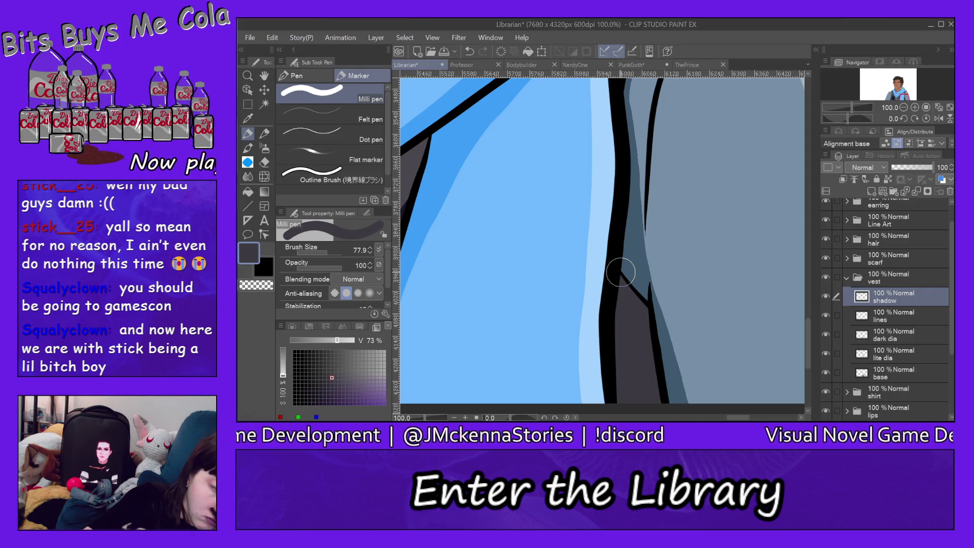
mouse_move(740, 417)
mouse_down()
mouse_move(705, 418)
mouse_move(715, 417)
mouse_up()
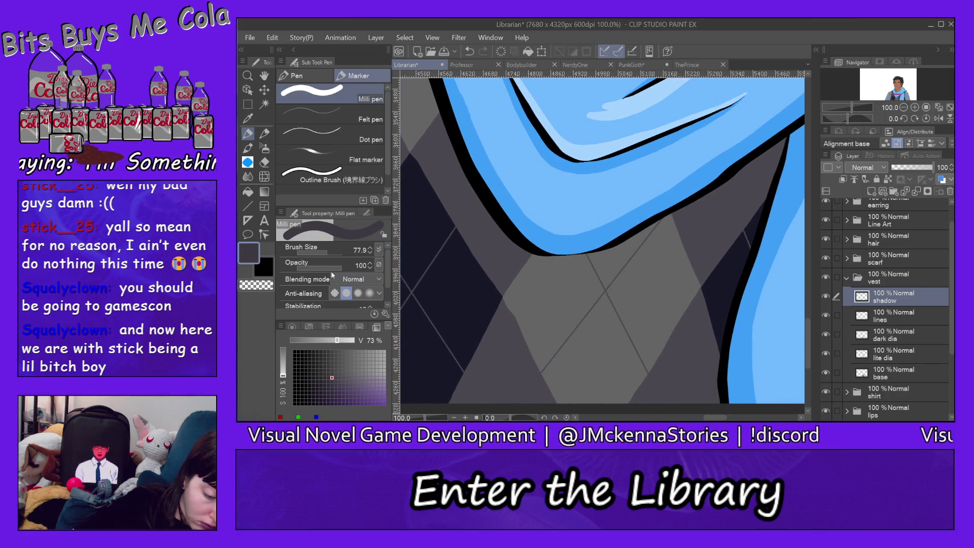
drag(358, 268, 327, 271)
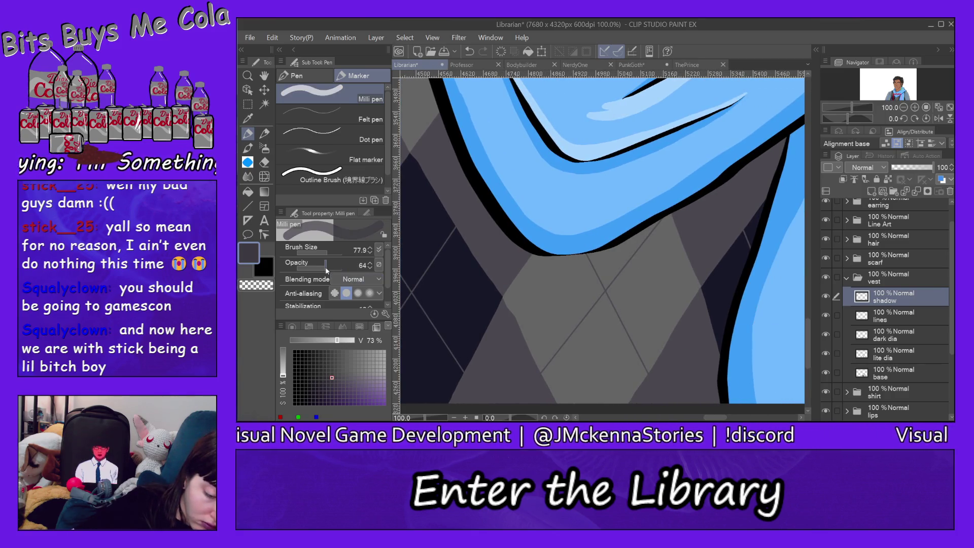
click(371, 268)
click(370, 268)
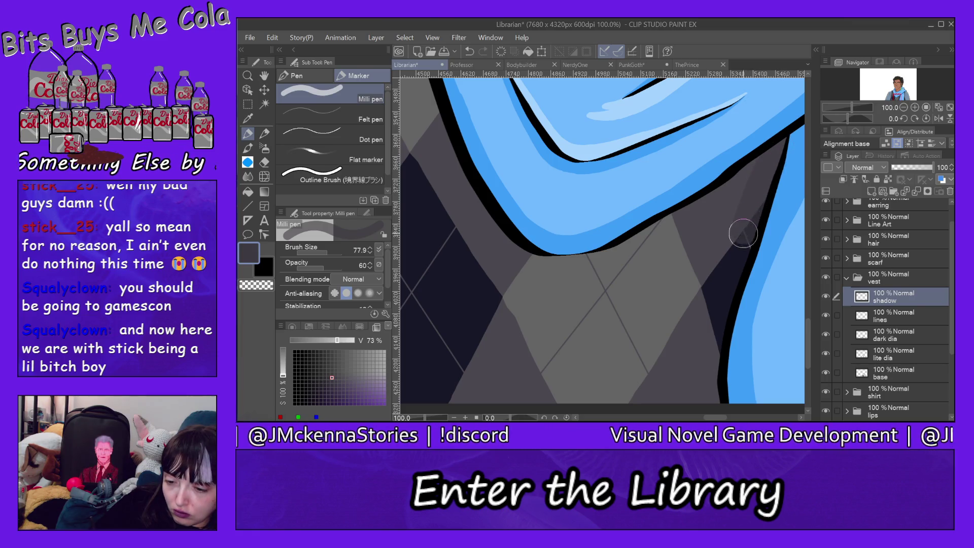
drag(760, 198, 718, 309)
drag(755, 213, 716, 402)
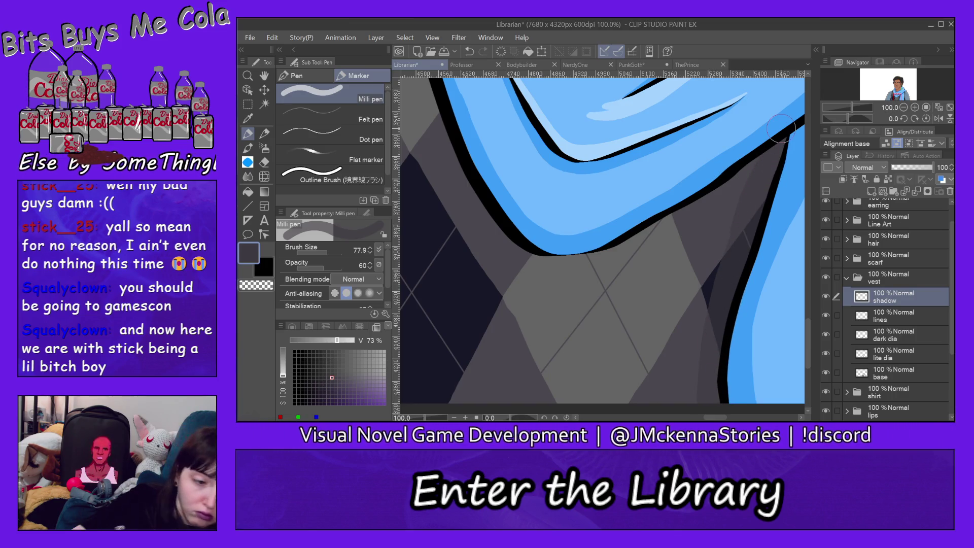
click(272, 37)
click(302, 26)
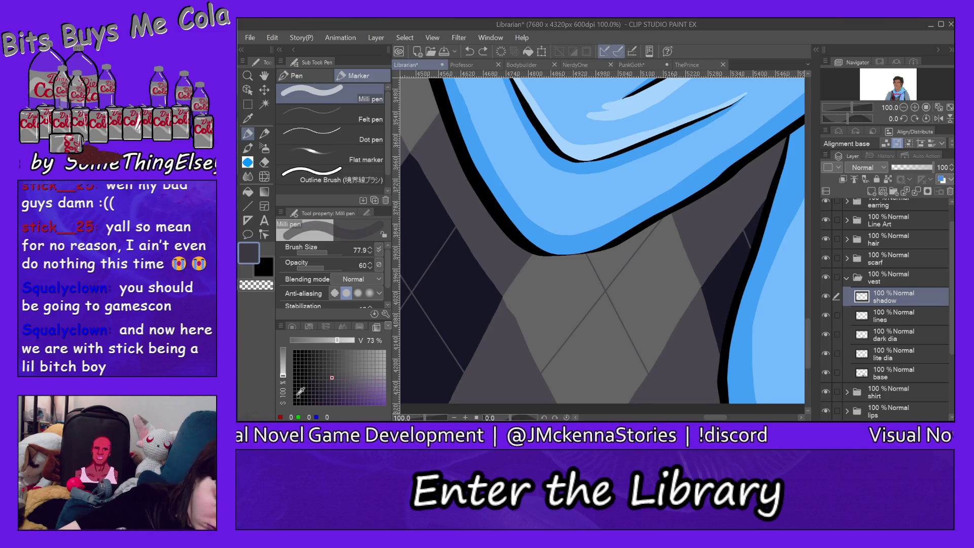
Switch the colour to black and paint a dark right-edge shadow, then undo it.
click(293, 327)
click(319, 386)
drag(321, 383, 313, 392)
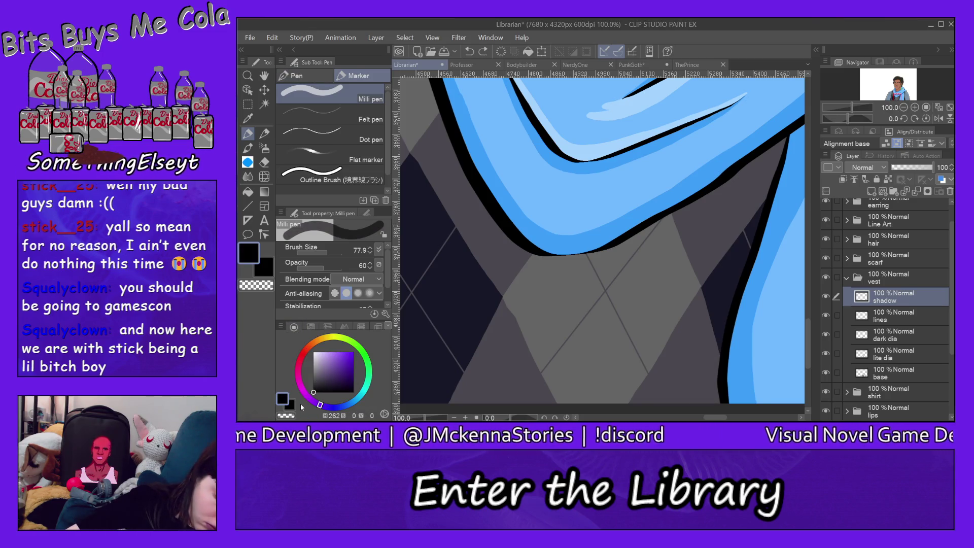
mouse_move(780, 143)
mouse_down()
mouse_move(721, 317)
mouse_move(713, 411)
mouse_up()
click(272, 38)
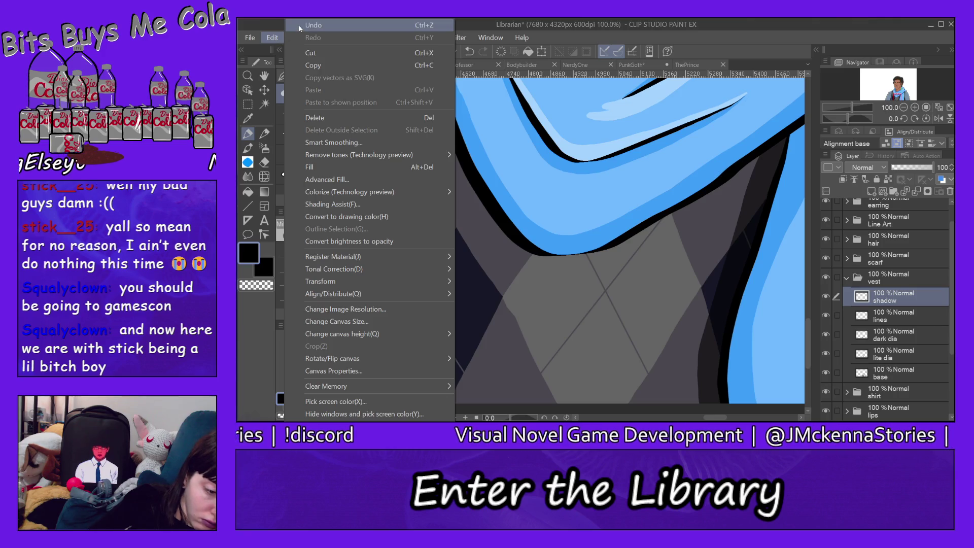
click(314, 25)
At 30 opacity, paint a faint shadow down the vest's right edge and along the scarf.
click(311, 268)
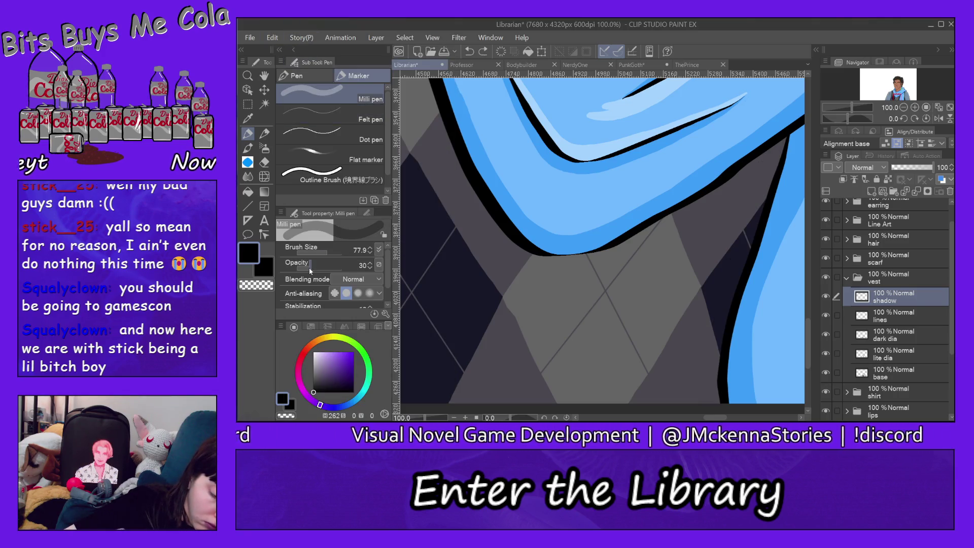
drag(777, 145, 731, 259)
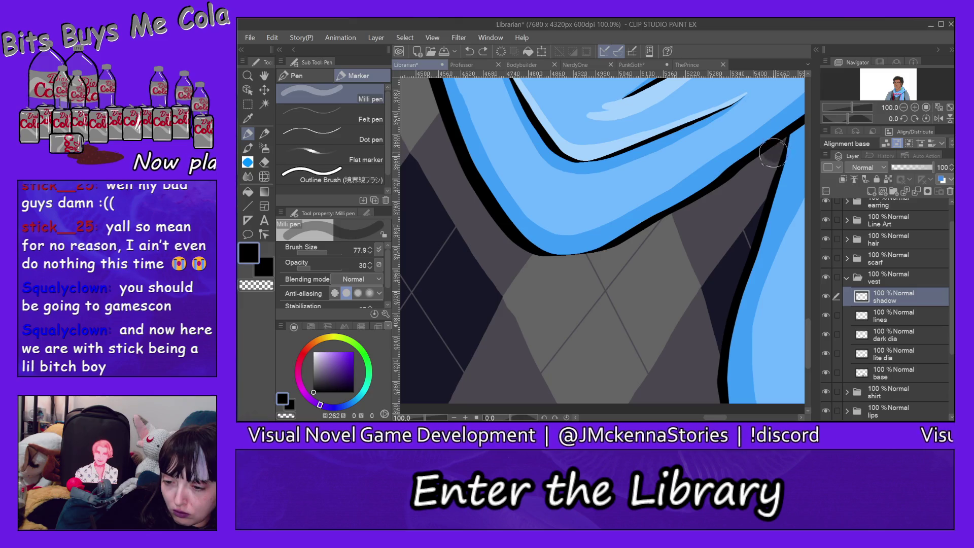
drag(716, 311, 712, 405)
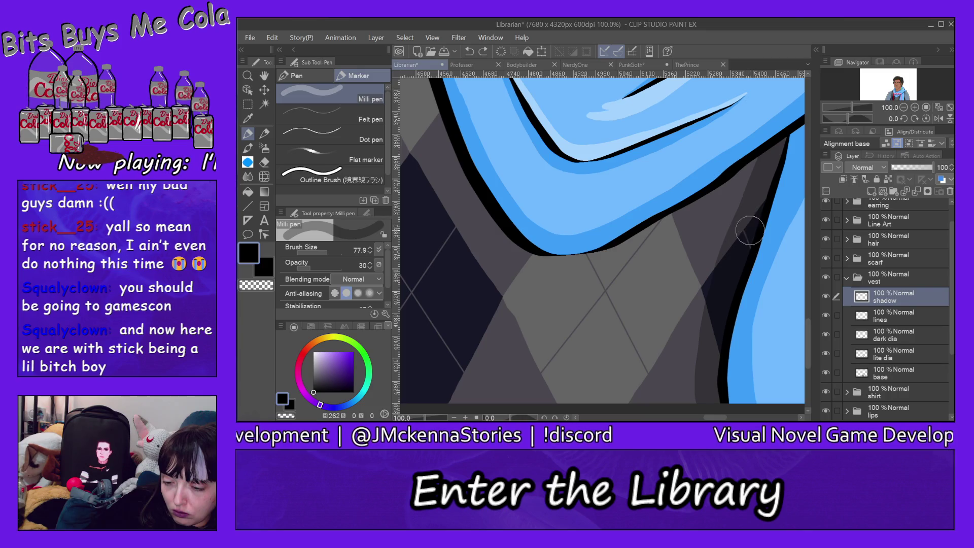
drag(775, 152, 779, 147)
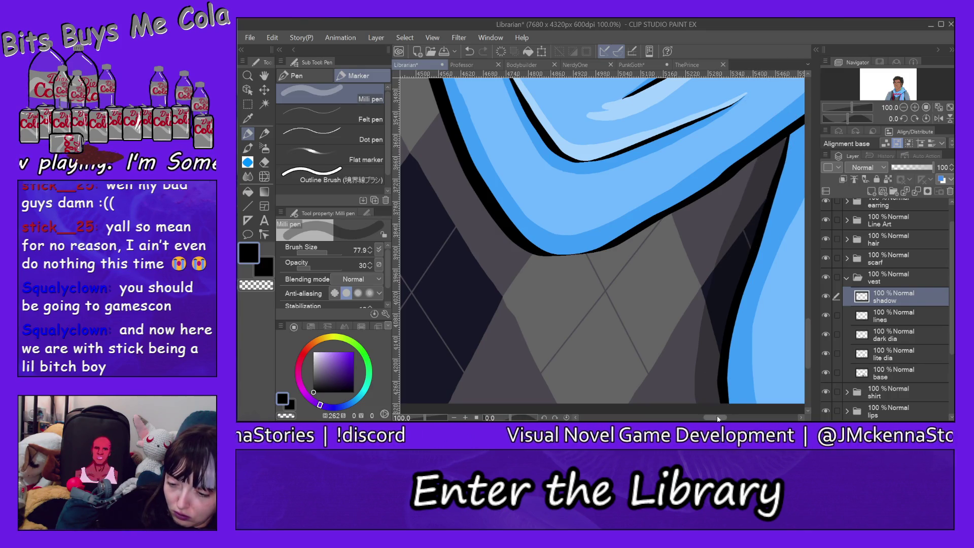
drag(718, 418, 707, 418)
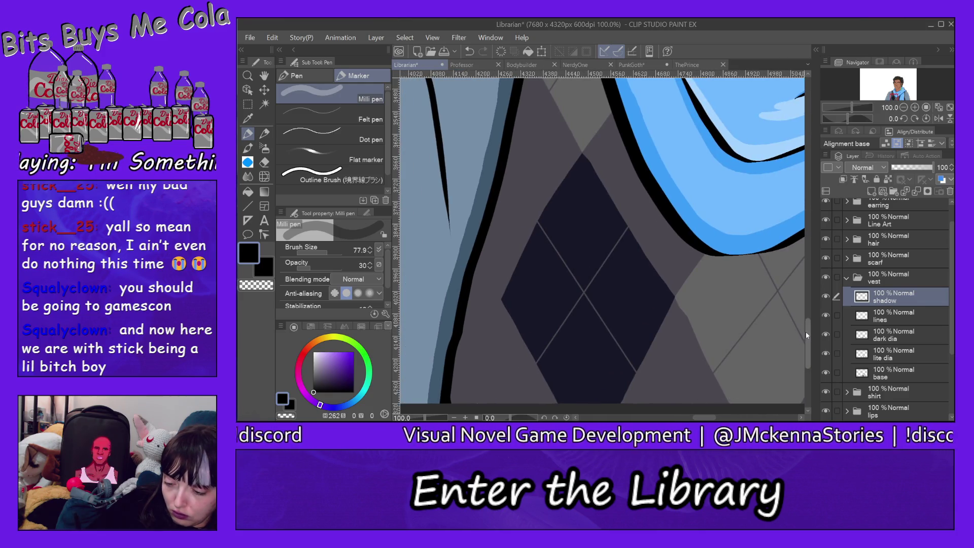
drag(806, 332, 809, 311)
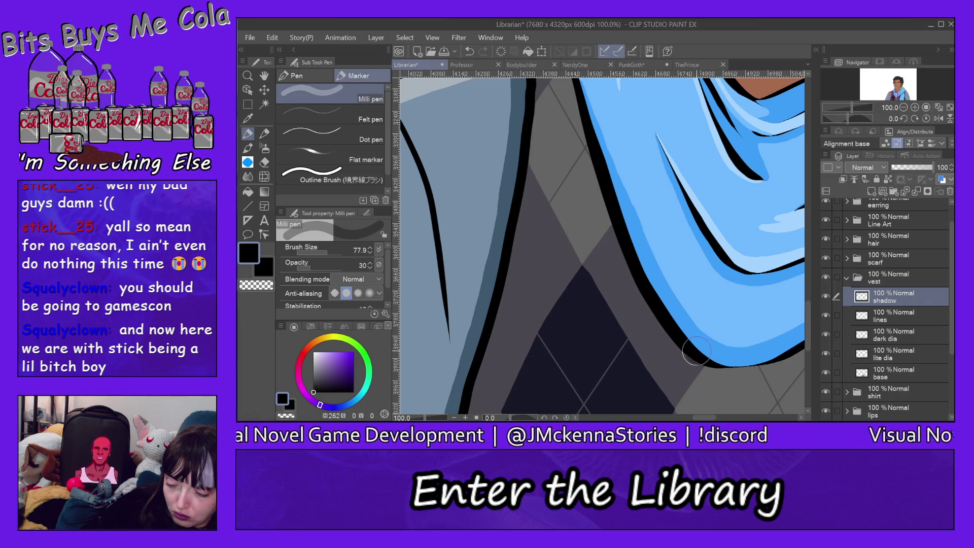
mouse_move(651, 306)
mouse_down()
mouse_move(599, 217)
mouse_move(567, 86)
mouse_up()
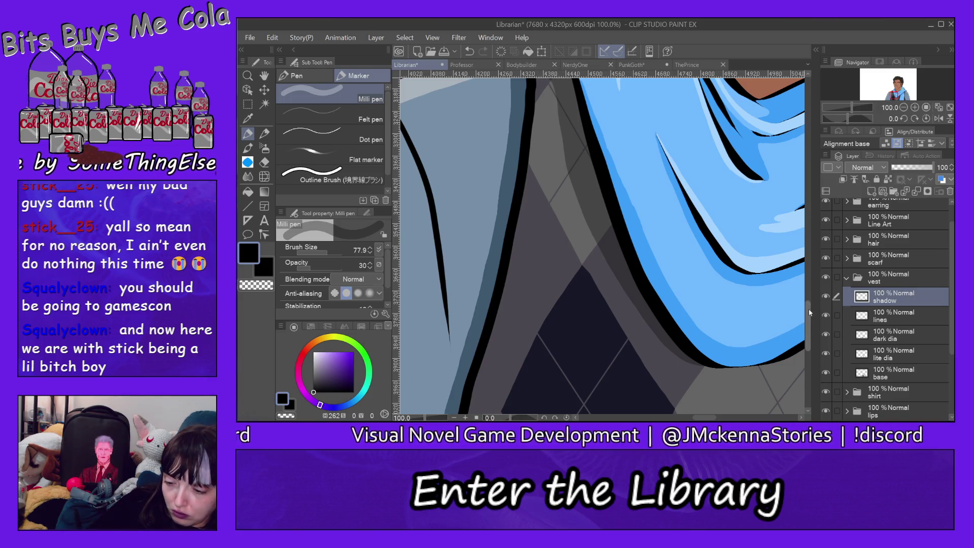
scroll(810, 313, up, 5)
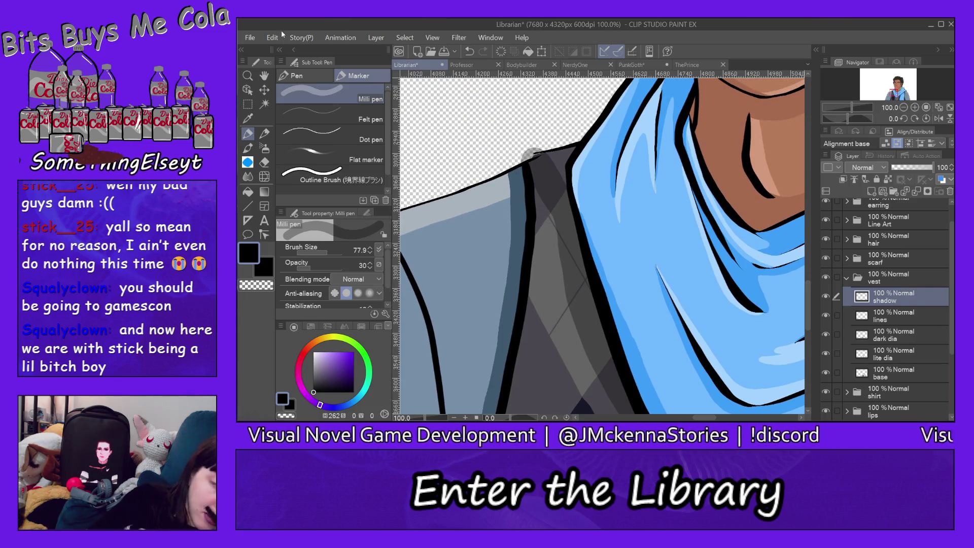
Undo the last stroke, zoom out, and reshade the vest along the scarf from the collar down.
click(273, 38)
click(305, 48)
click(248, 75)
click(321, 112)
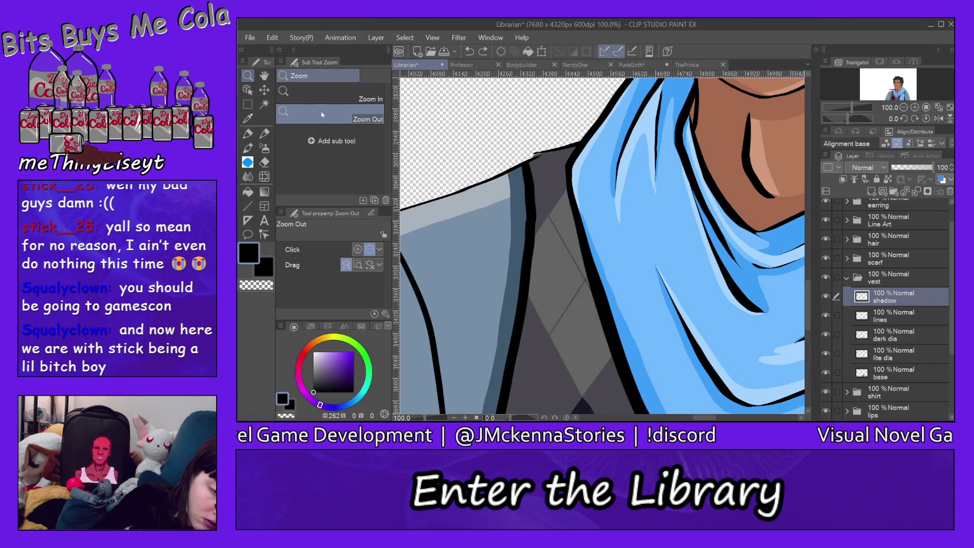
click(565, 172)
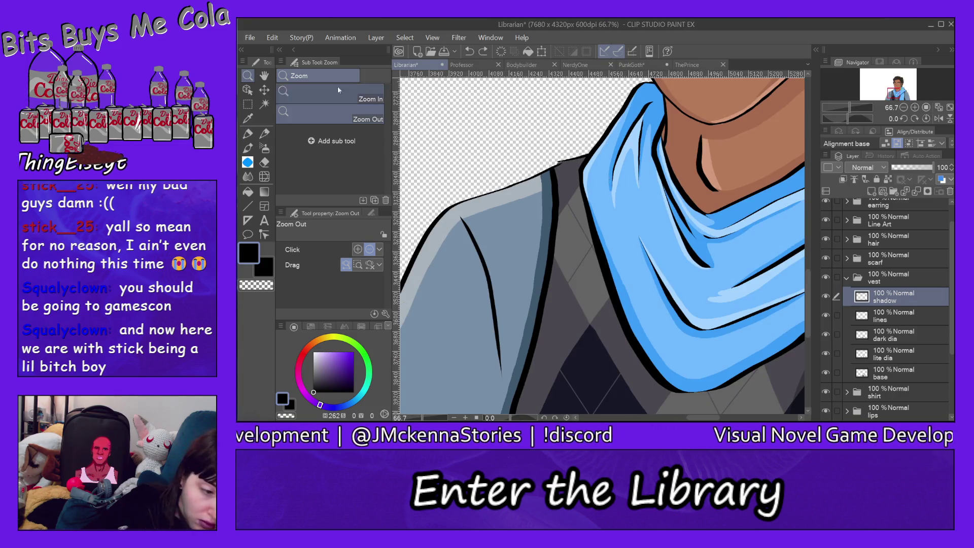
click(247, 134)
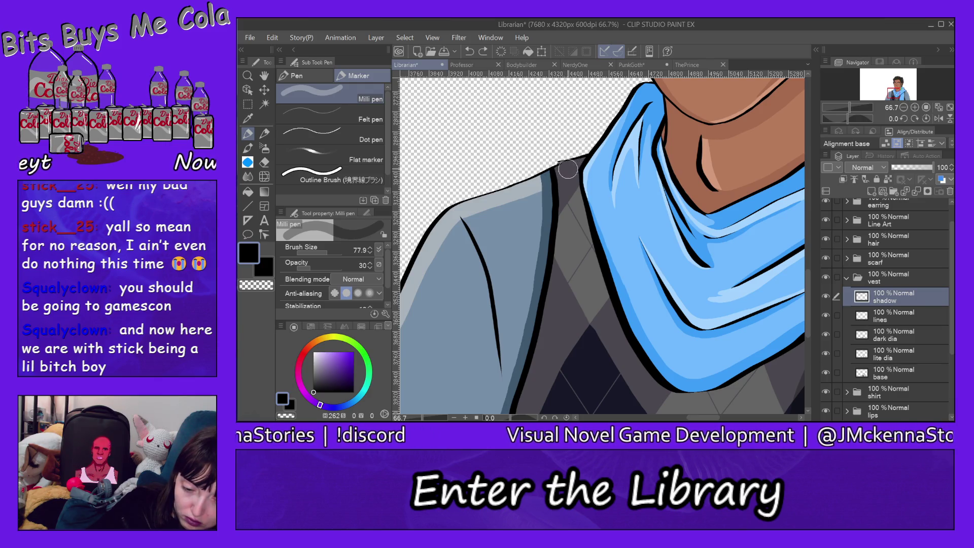
drag(574, 186, 638, 360)
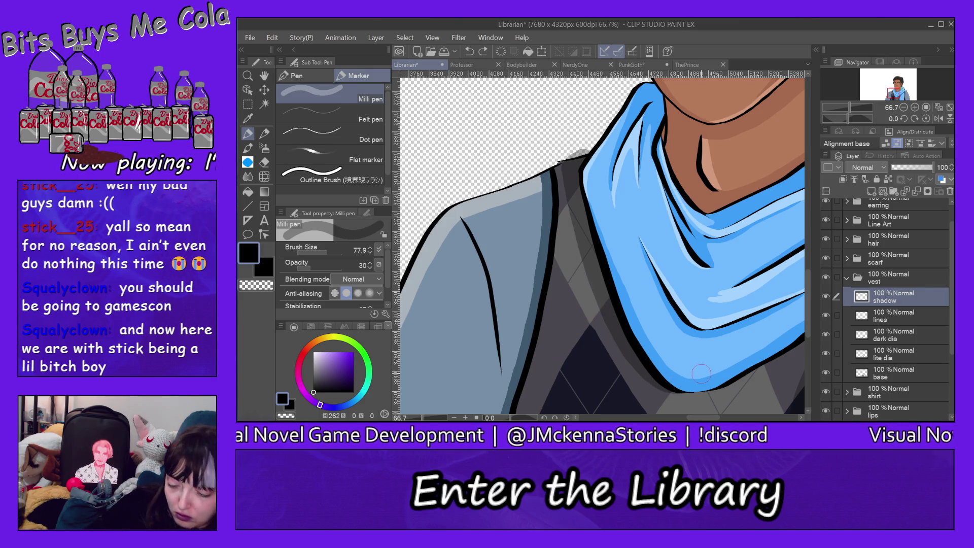
Tidy the shadow beside the scarf with the eraser.
click(265, 159)
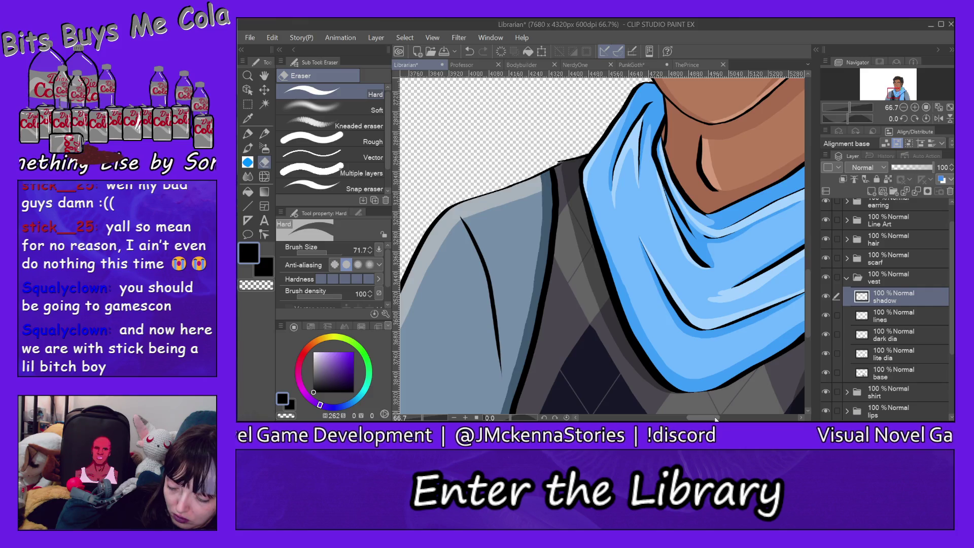
drag(716, 419, 733, 419)
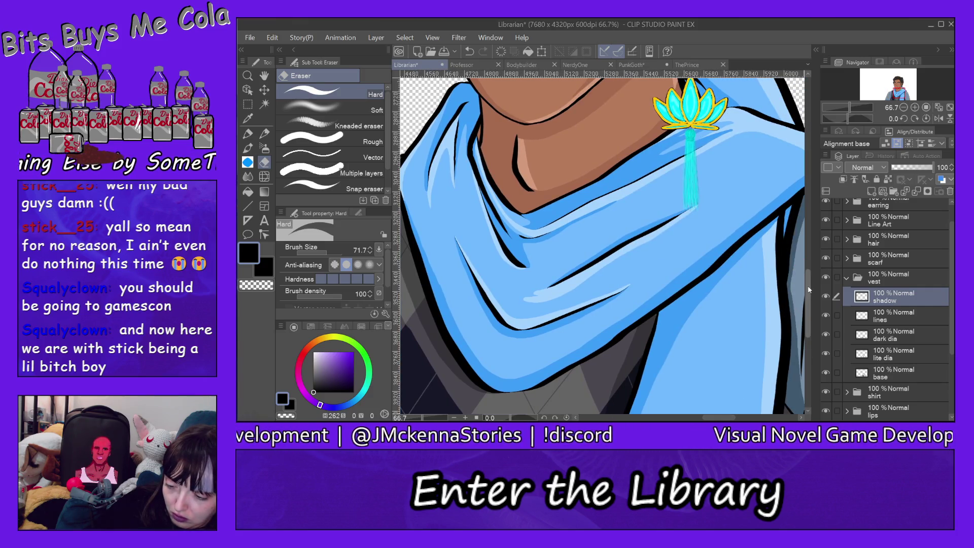
drag(809, 290, 807, 317)
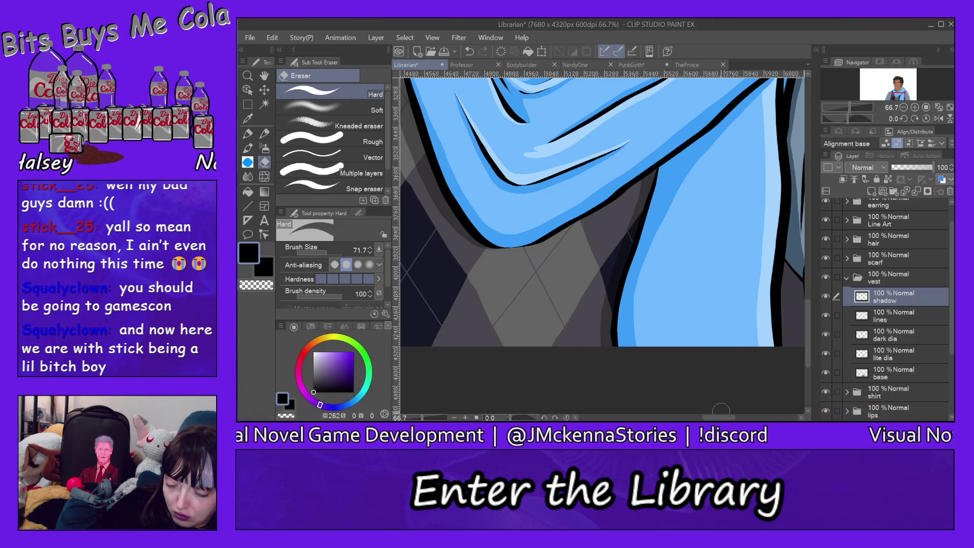
mouse_move(723, 419)
mouse_down()
mouse_move(735, 420)
mouse_move(713, 421)
mouse_up()
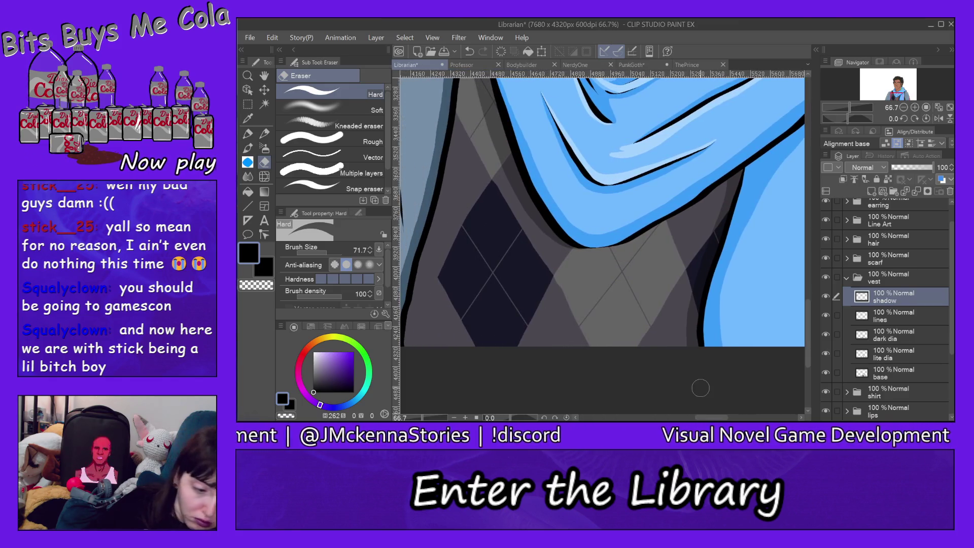
Zoom out twice to 25% and pan so the hair and eyes are in view.
click(248, 75)
click(330, 114)
click(551, 142)
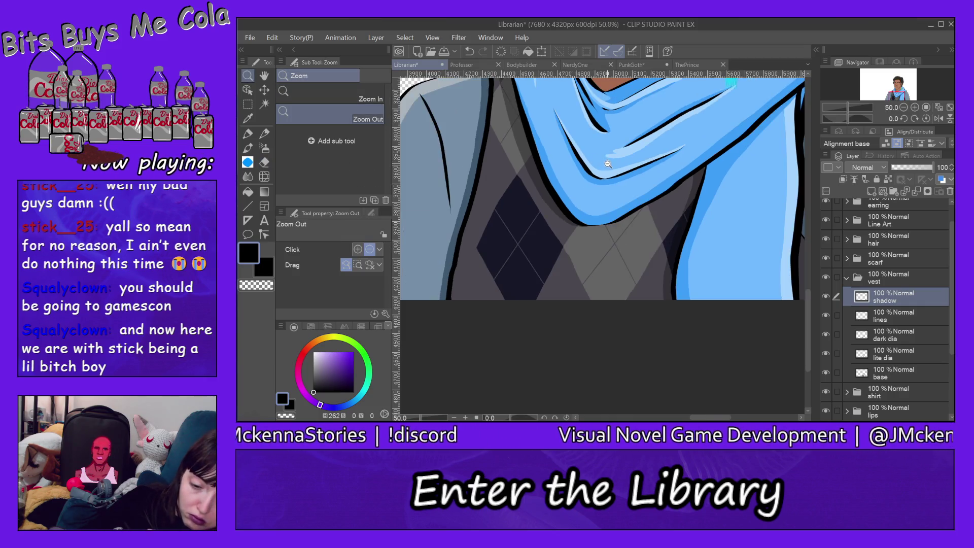
click(552, 142)
drag(809, 274, 811, 220)
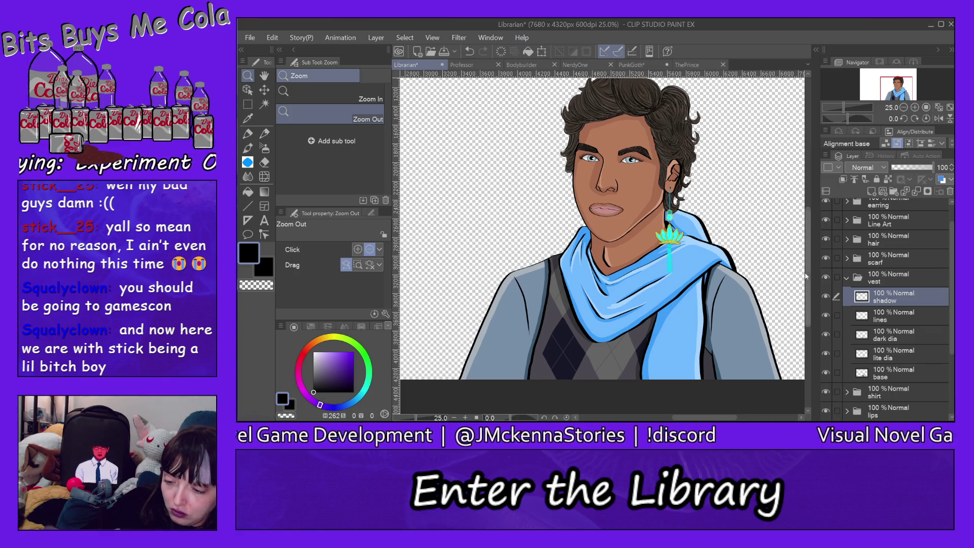
Zoom in closely on the shoulder beside the scarf.
scroll(808, 263, up, 2)
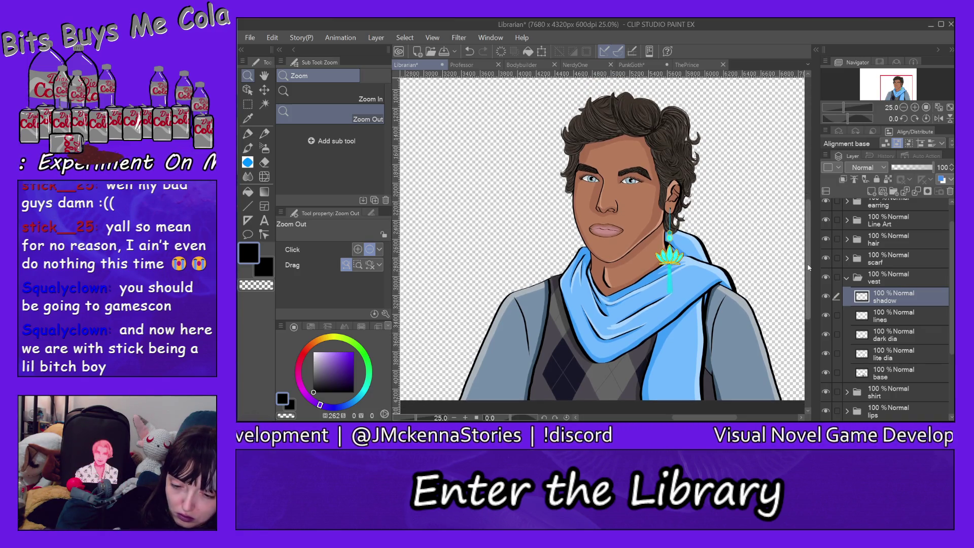
scroll(807, 270, down, 2)
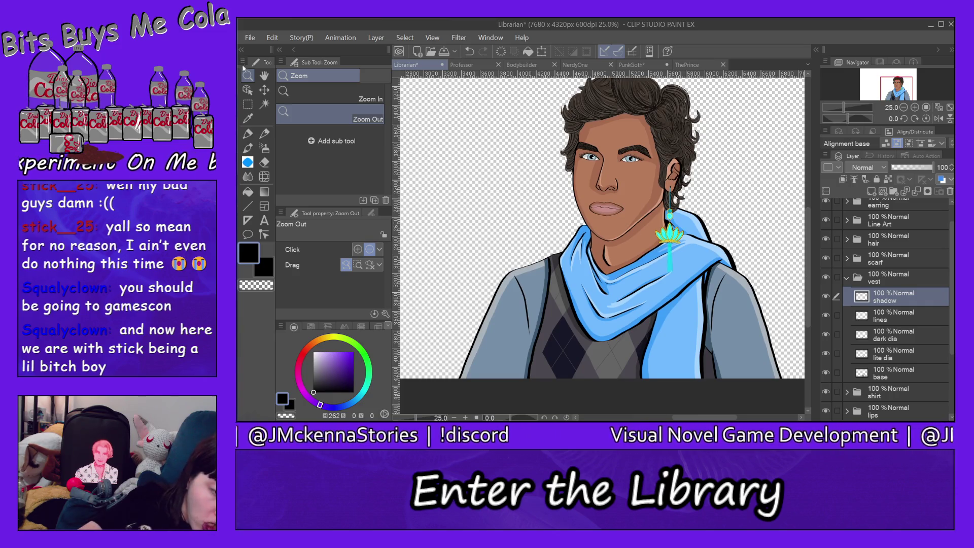
click(334, 91)
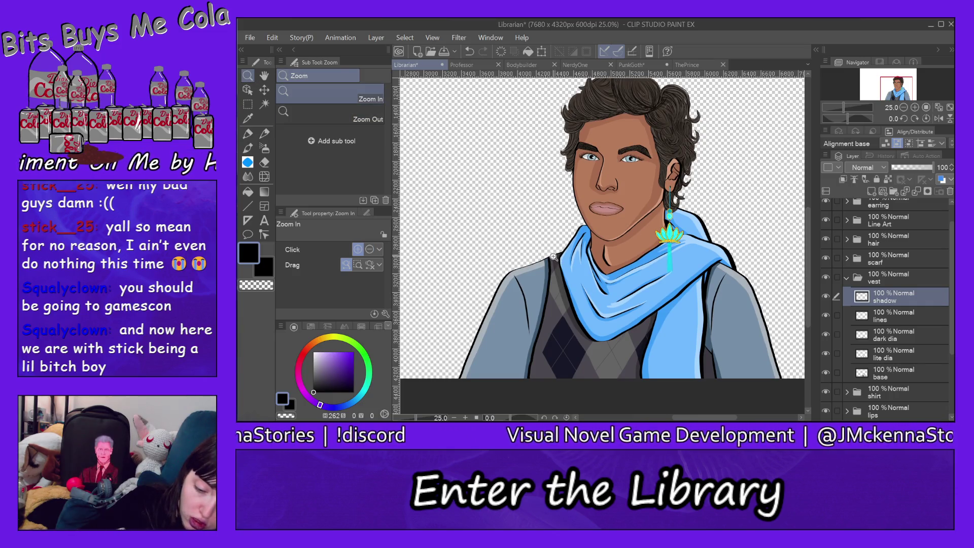
drag(558, 263, 555, 242)
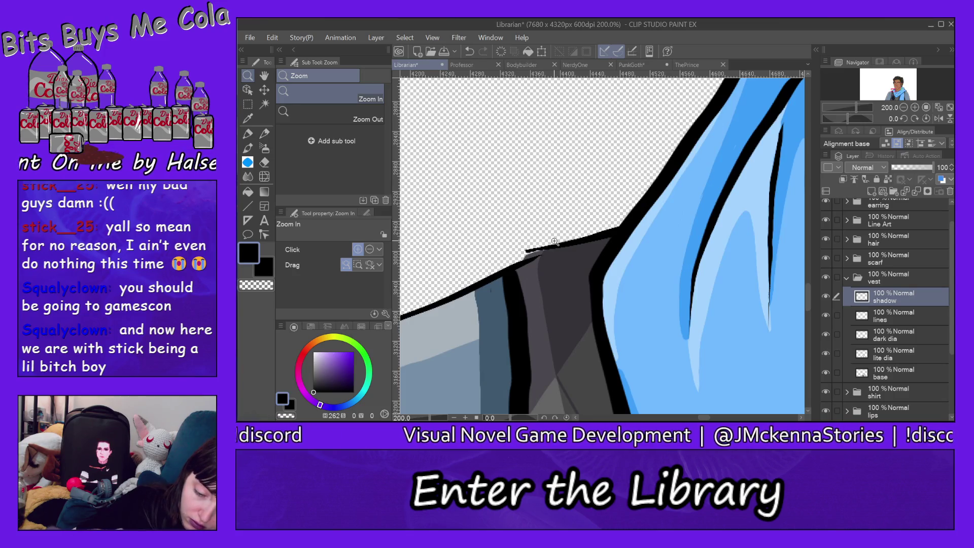
key(alt)
Select the vest line art layer and set the Milli pen to size 18.9 at 100 opacity.
key(p)
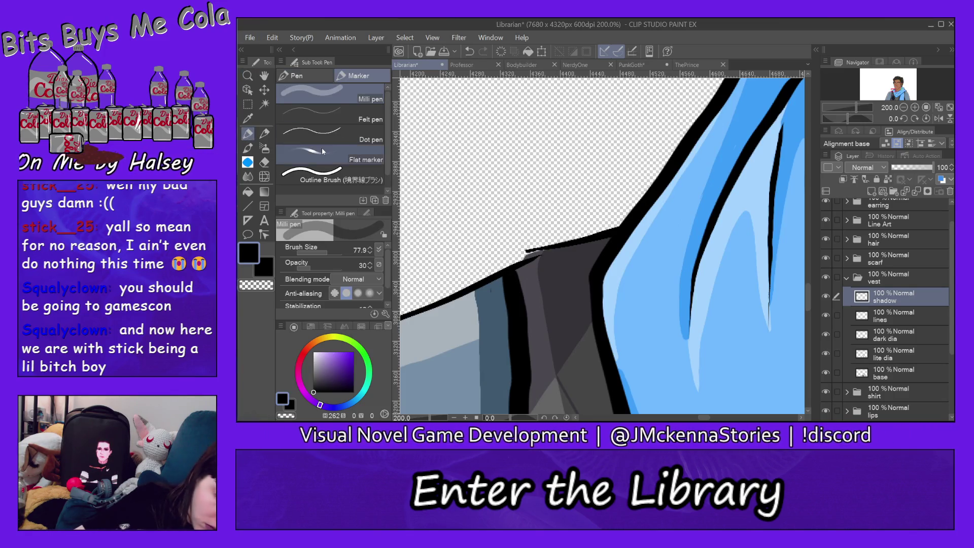
ctrl+shift+click(510, 298)
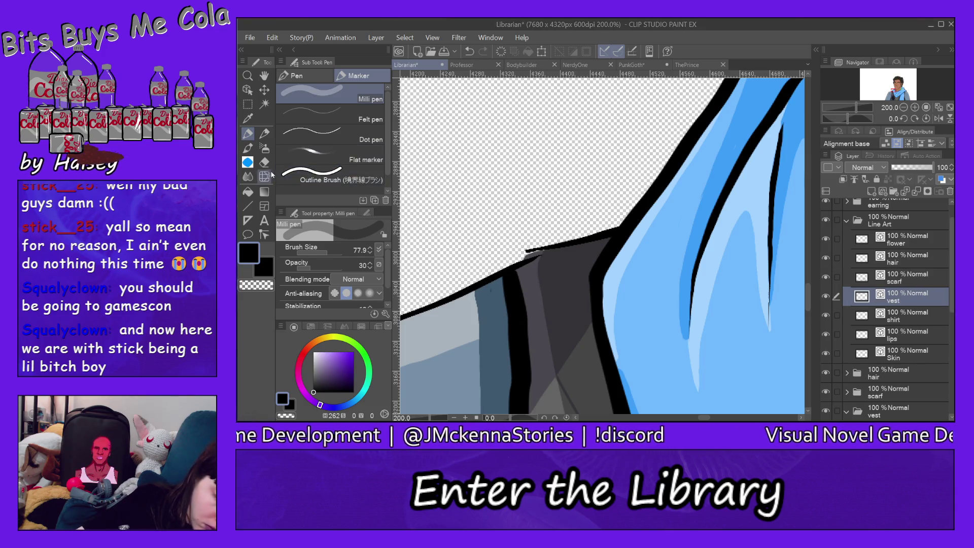
key(e)
drag(485, 305, 436, 307)
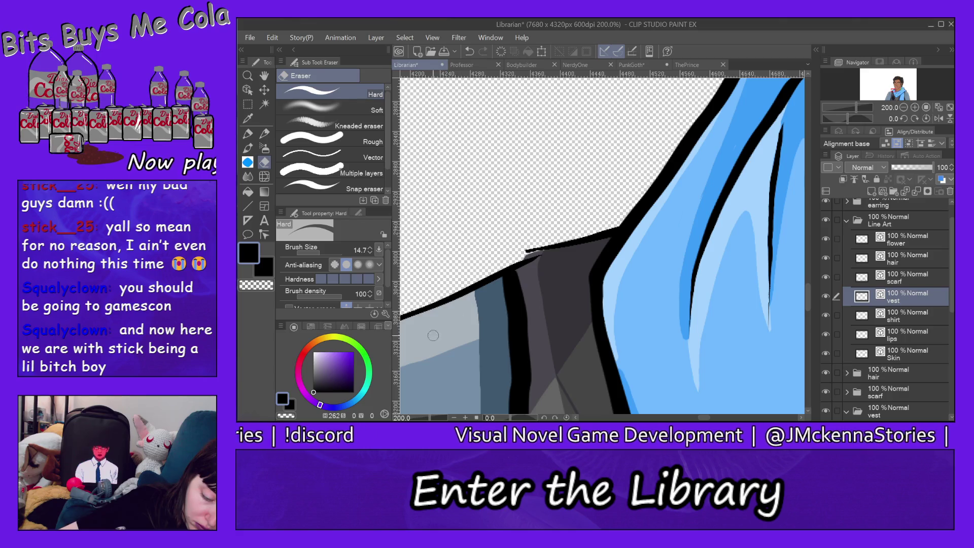
key(p)
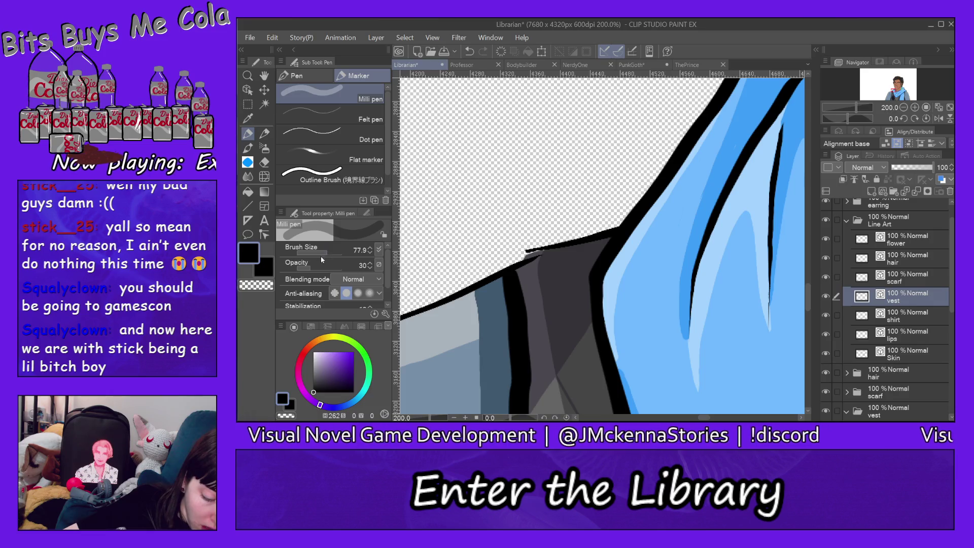
click(329, 92)
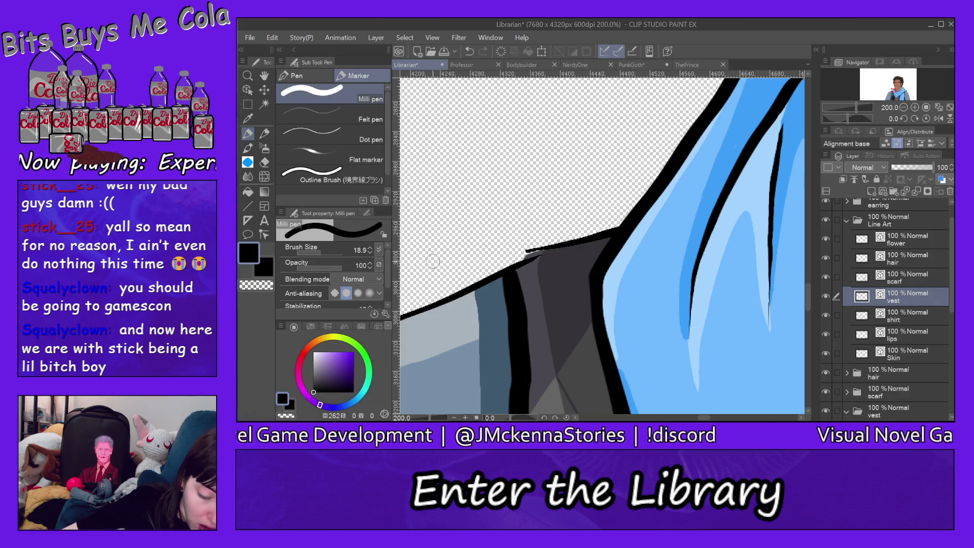
Trace the shoulder edge beside the scarf twice in solid black, then pan to check other lines.
drag(505, 269, 630, 225)
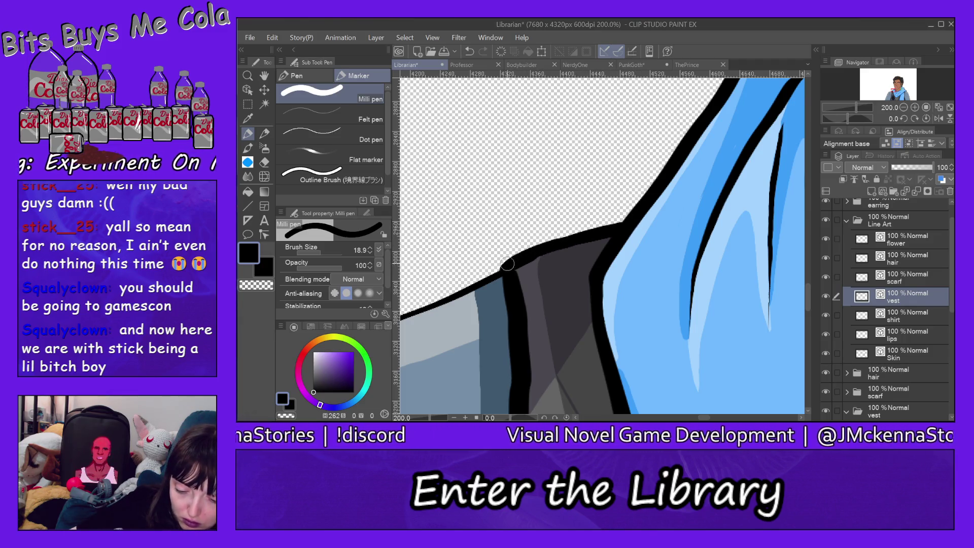
drag(522, 259, 623, 224)
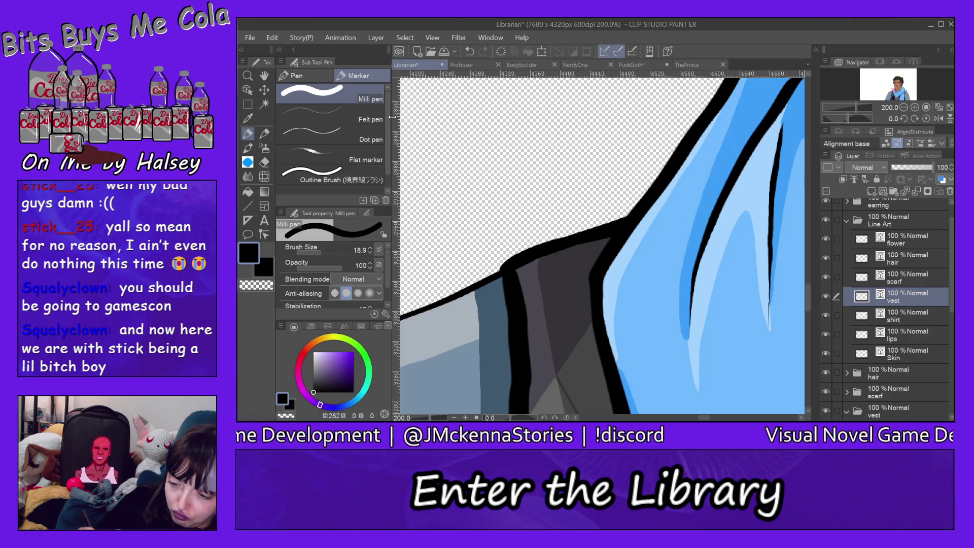
drag(811, 291, 809, 274)
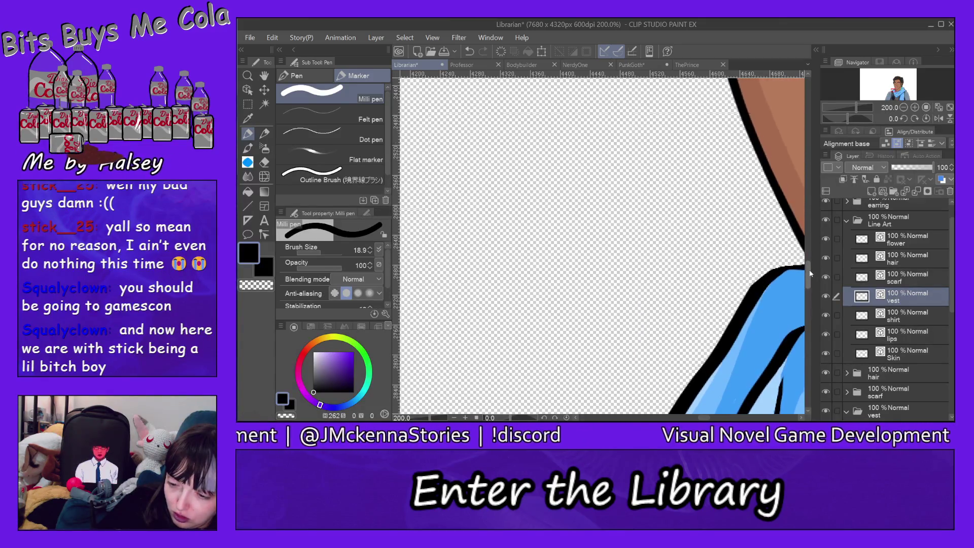
drag(704, 418, 711, 417)
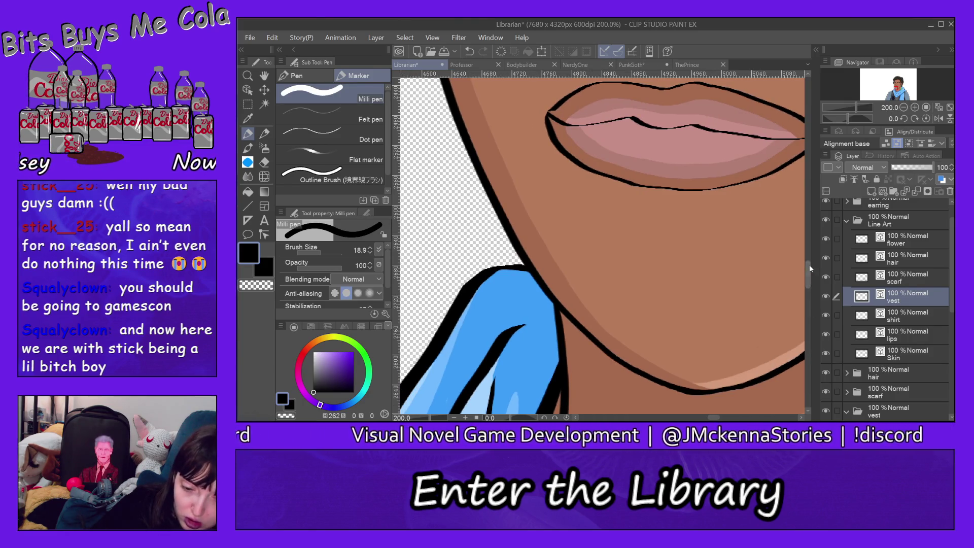
drag(810, 277, 805, 178)
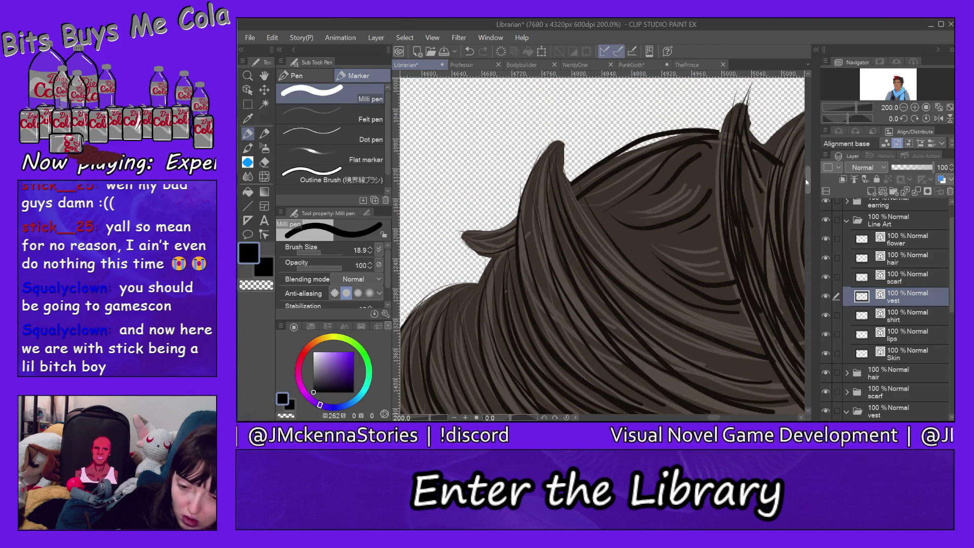
drag(806, 179, 805, 178)
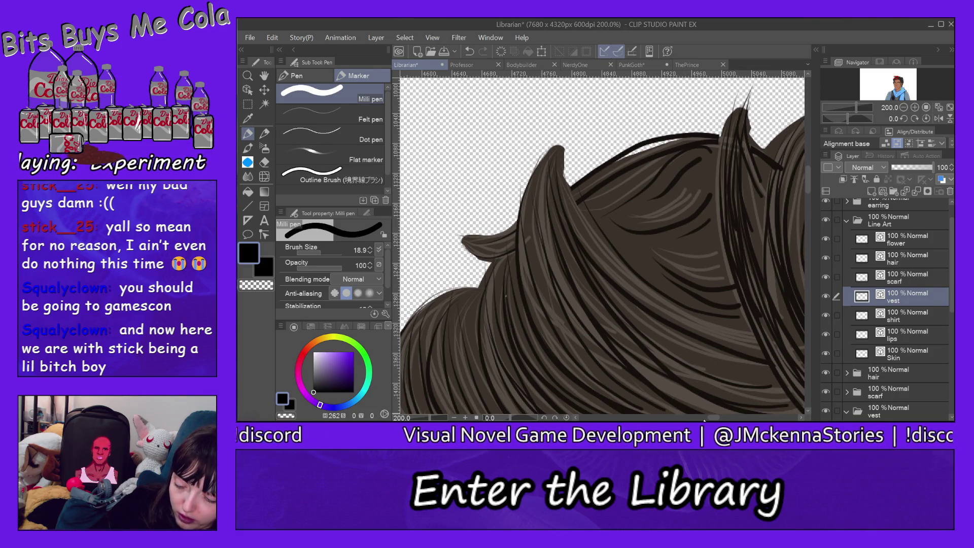
drag(724, 418, 739, 417)
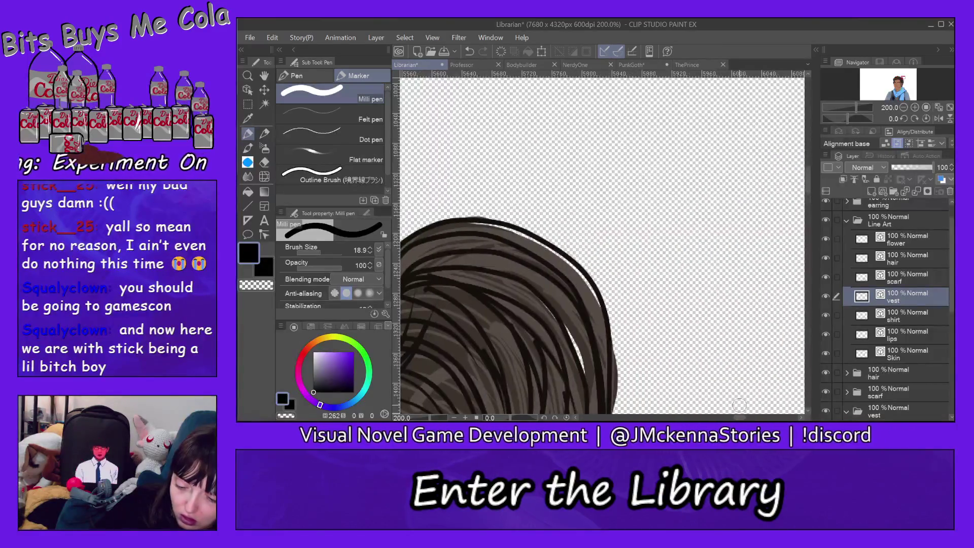
mouse_move(808, 180)
mouse_down()
mouse_move(816, 263)
mouse_move(817, 244)
mouse_up()
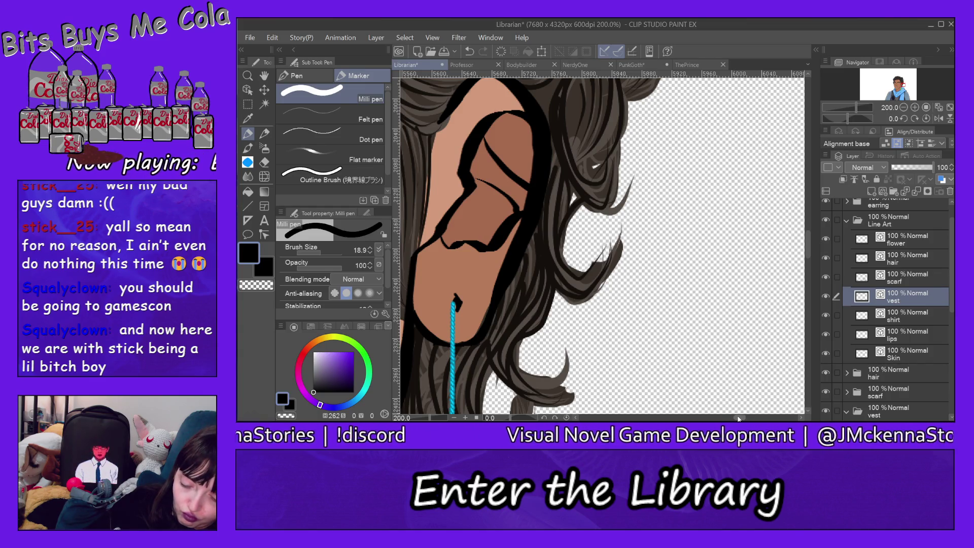
drag(737, 417, 732, 419)
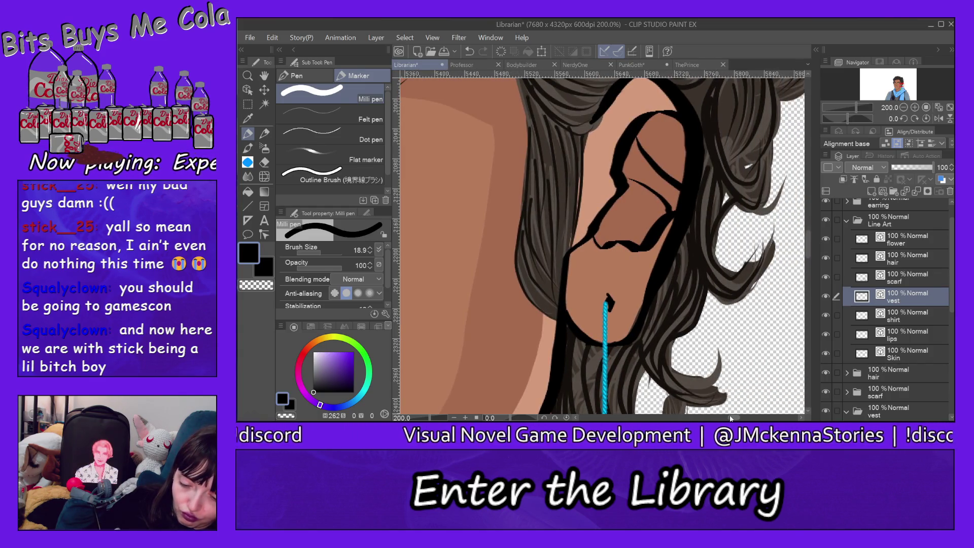
Take the Eraser onto the Skin line art layer and scroll down to the lotus earring.
key(e)
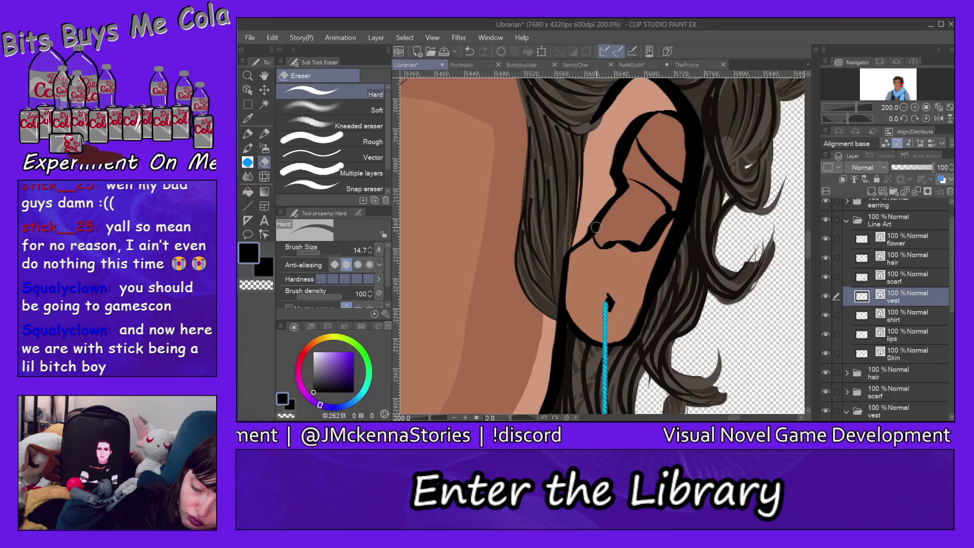
ctrl+shift+click(593, 230)
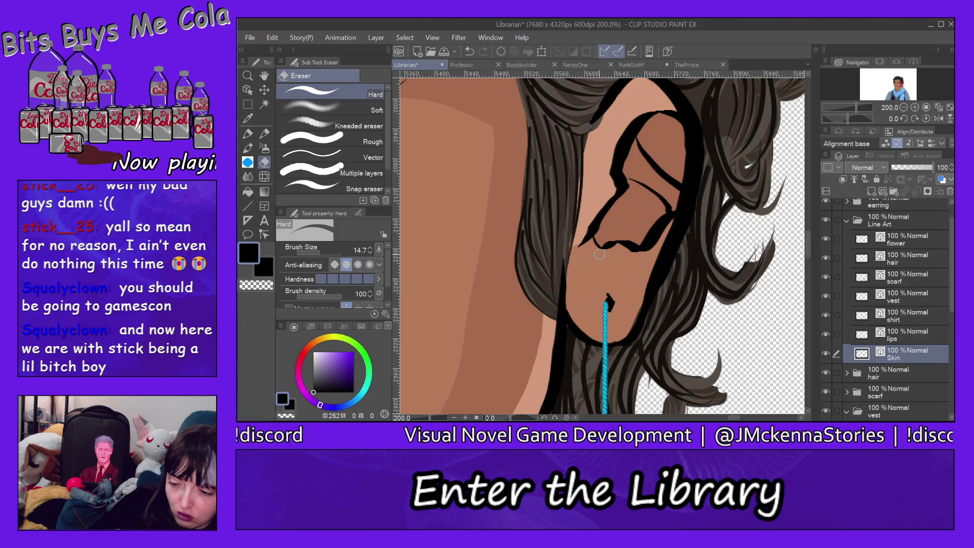
drag(808, 256, 806, 289)
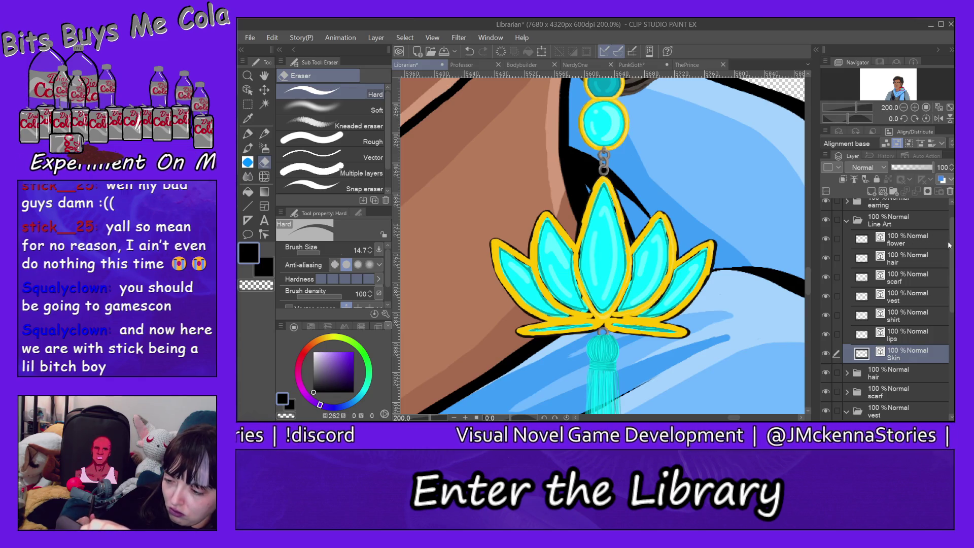
drag(952, 237, 951, 227)
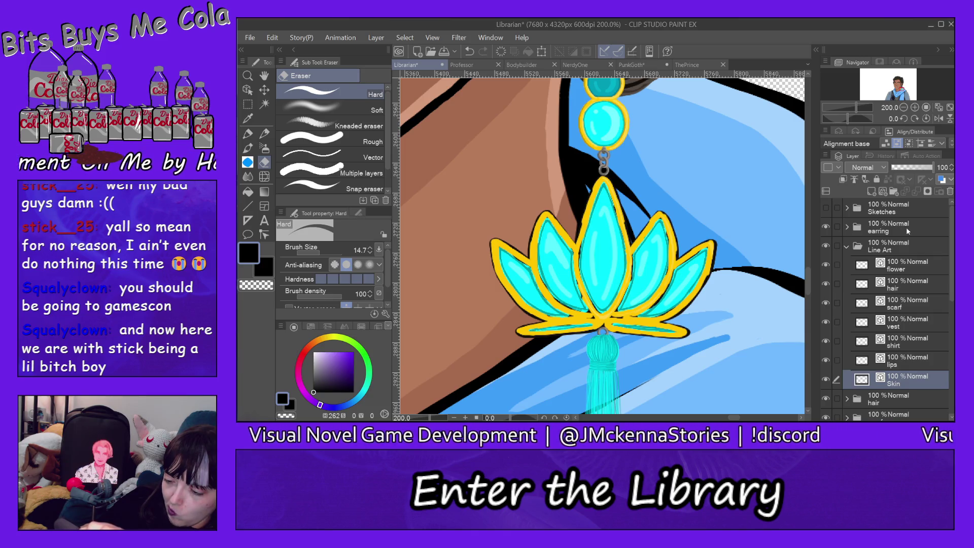
Move the flower layer above the earring folder and rename it 'flower line art'.
click(848, 228)
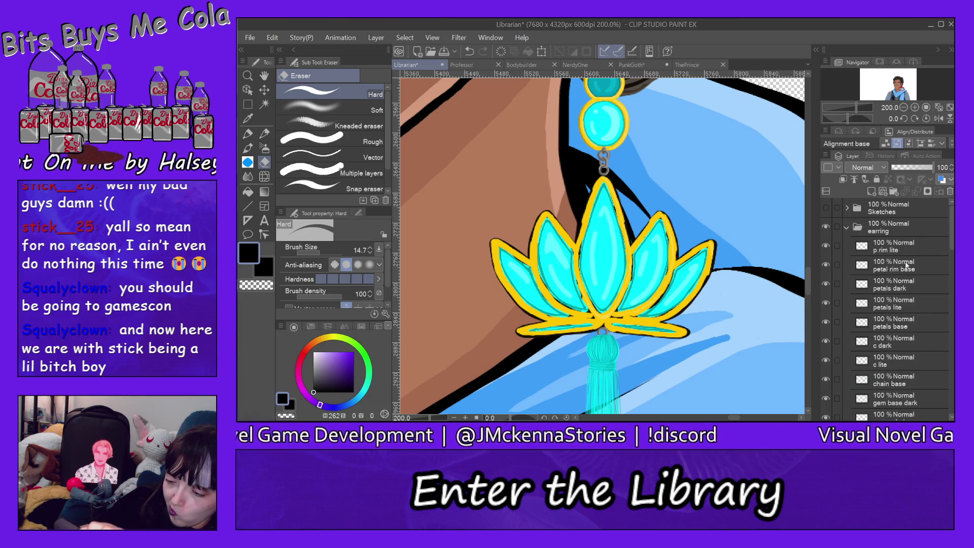
click(848, 228)
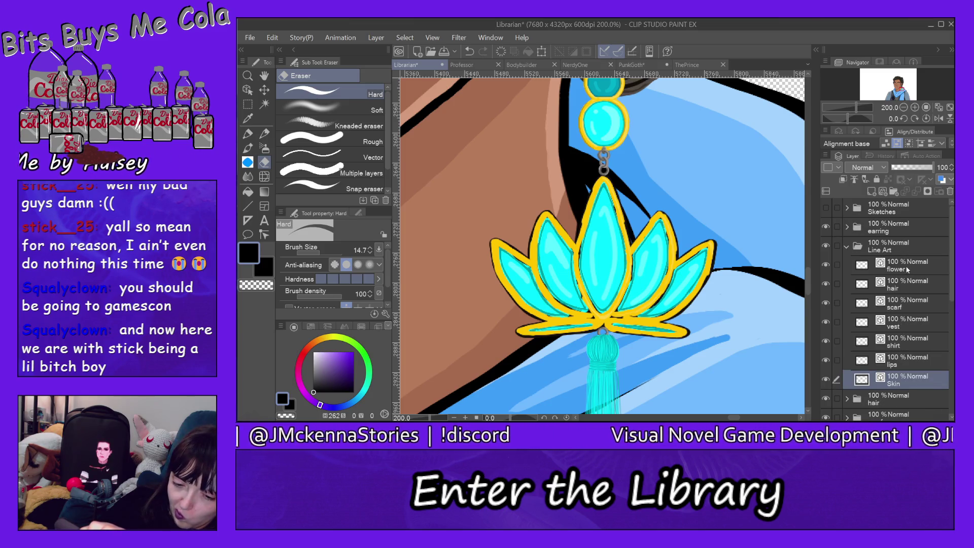
drag(907, 268, 908, 228)
text(linea)
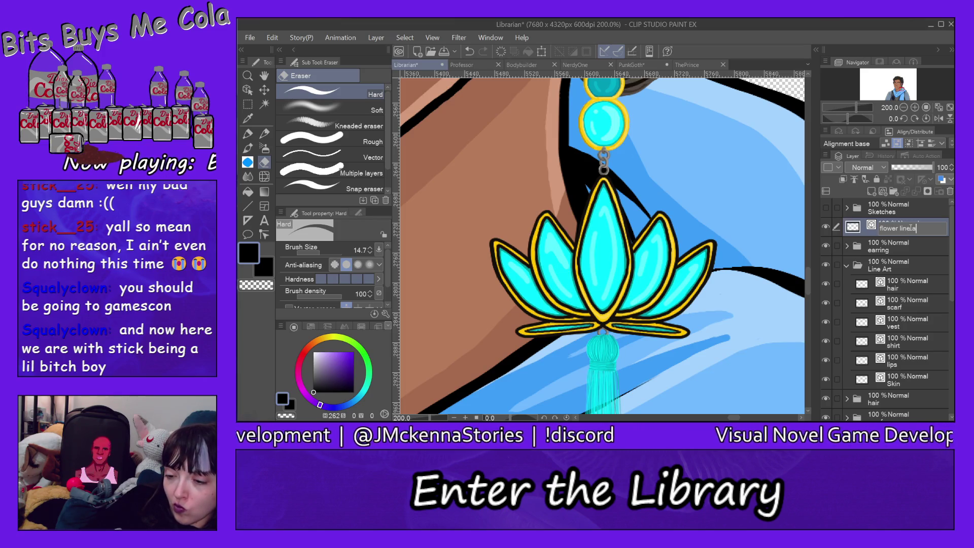
text(rt)
key(Return)
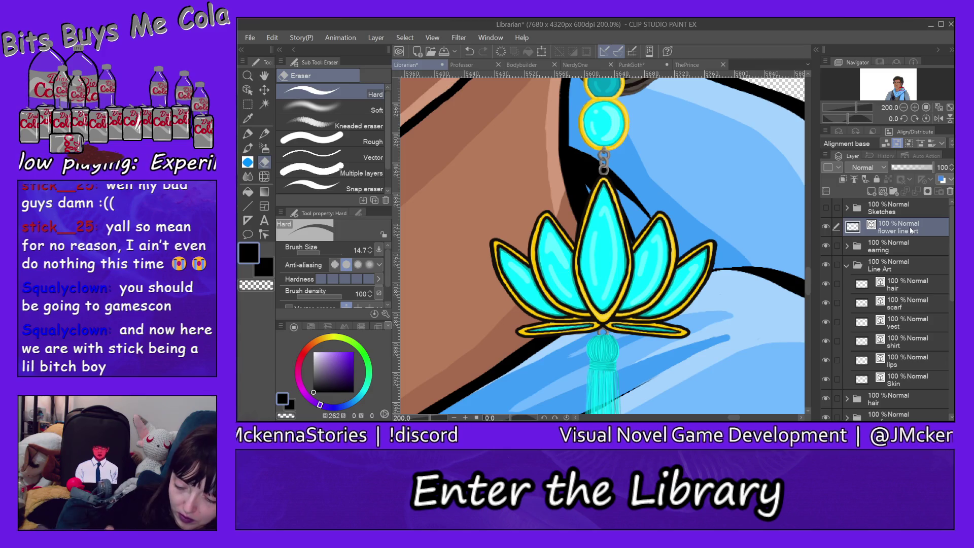
mouse_move(810, 282)
mouse_down()
mouse_move(811, 298)
mouse_move(811, 284)
mouse_up()
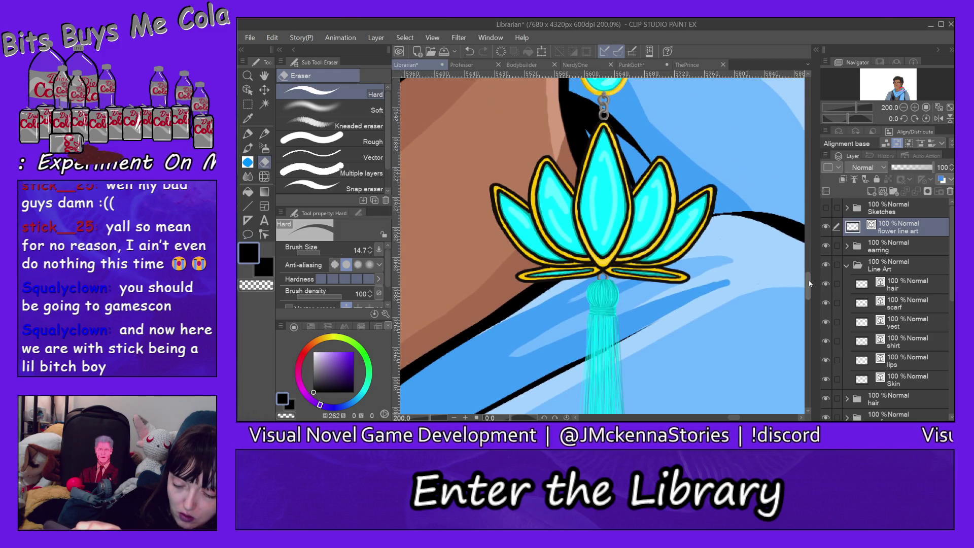
drag(810, 284, 810, 263)
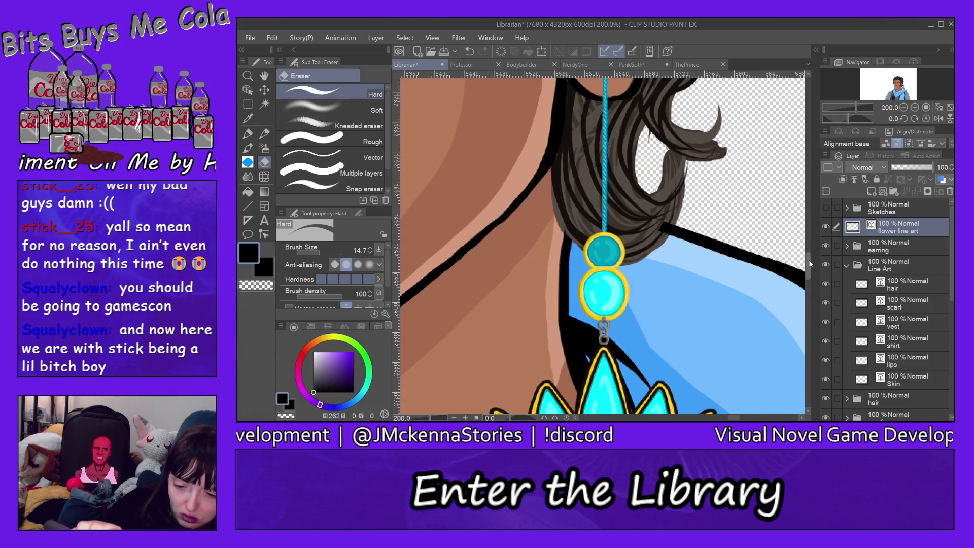
click(747, 418)
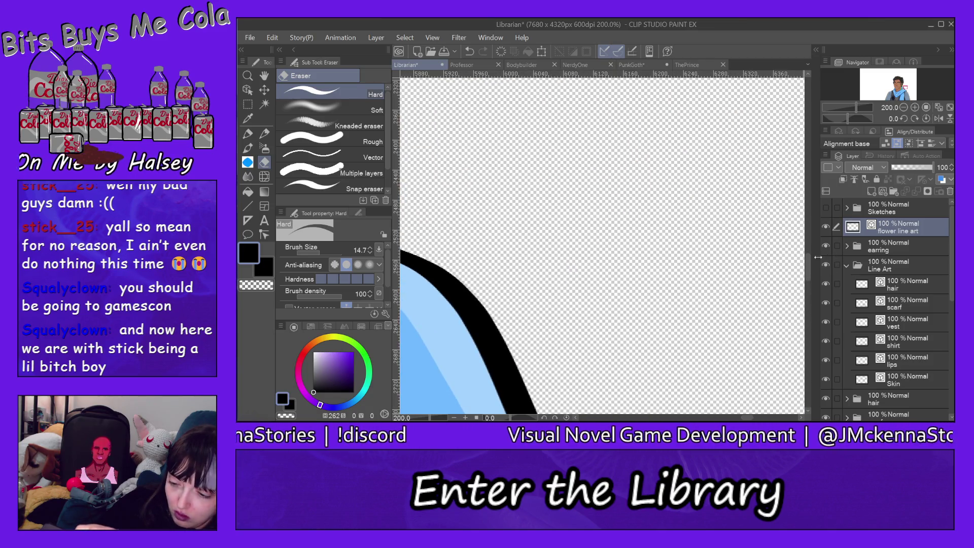
drag(808, 261, 808, 317)
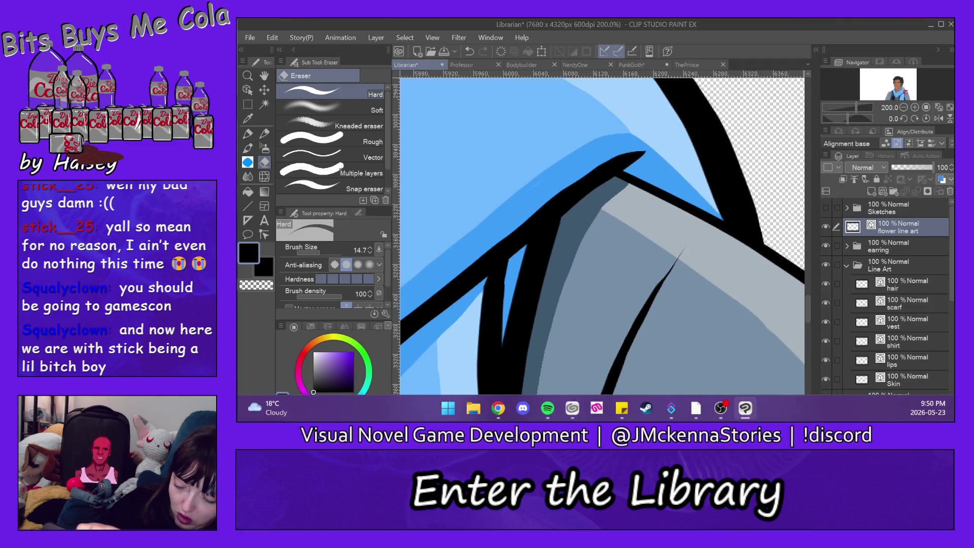
drag(746, 417, 760, 417)
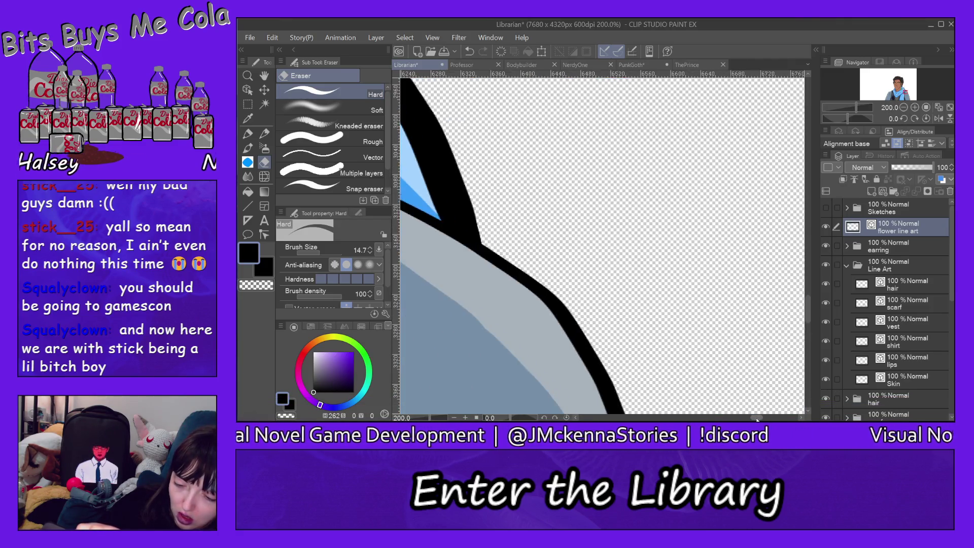
Zoom out to 25%, collapse the Line Art folder and turn on the black 4-3 canvas layer.
drag(809, 302, 817, 372)
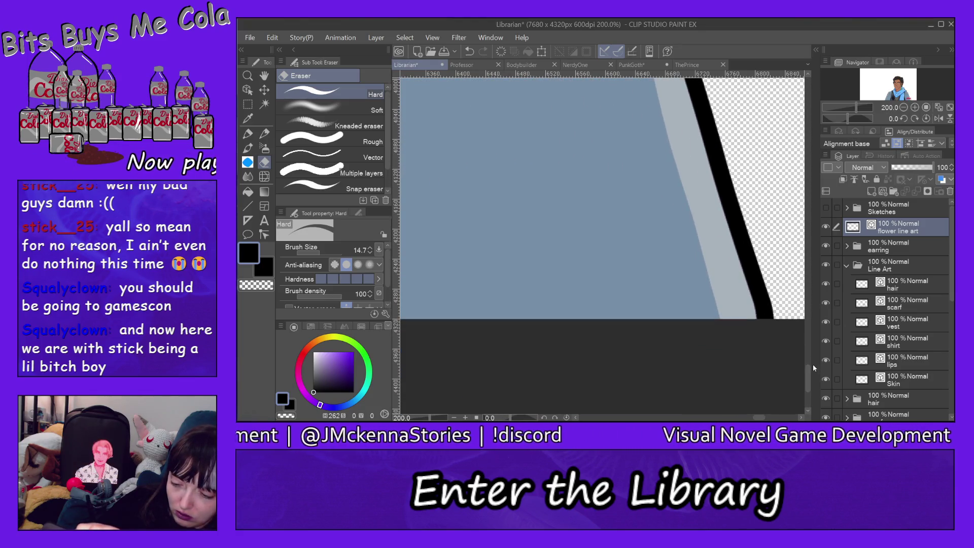
click(247, 75)
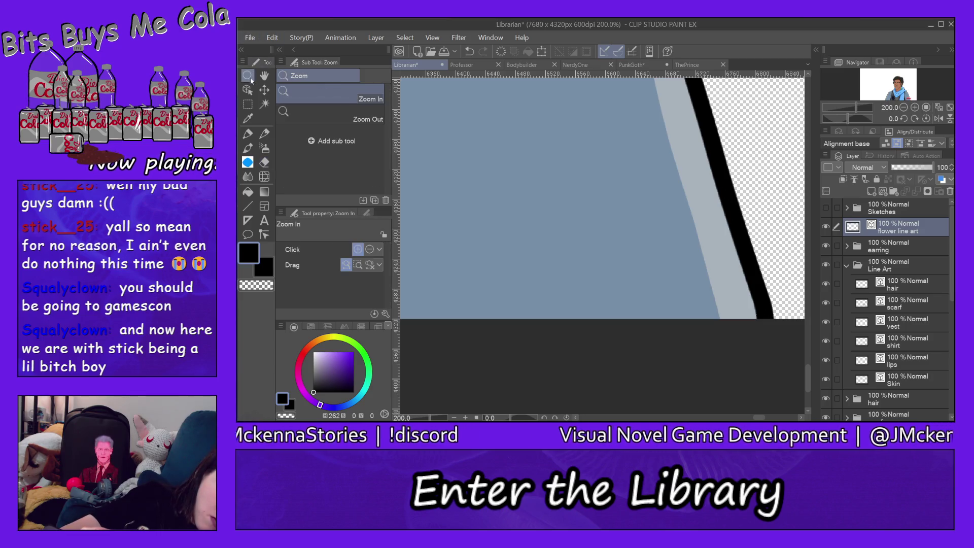
click(330, 115)
mouse_move(479, 142)
mouse_down()
mouse_move(733, 254)
mouse_move(750, 208)
mouse_up()
click(750, 208)
click(750, 208)
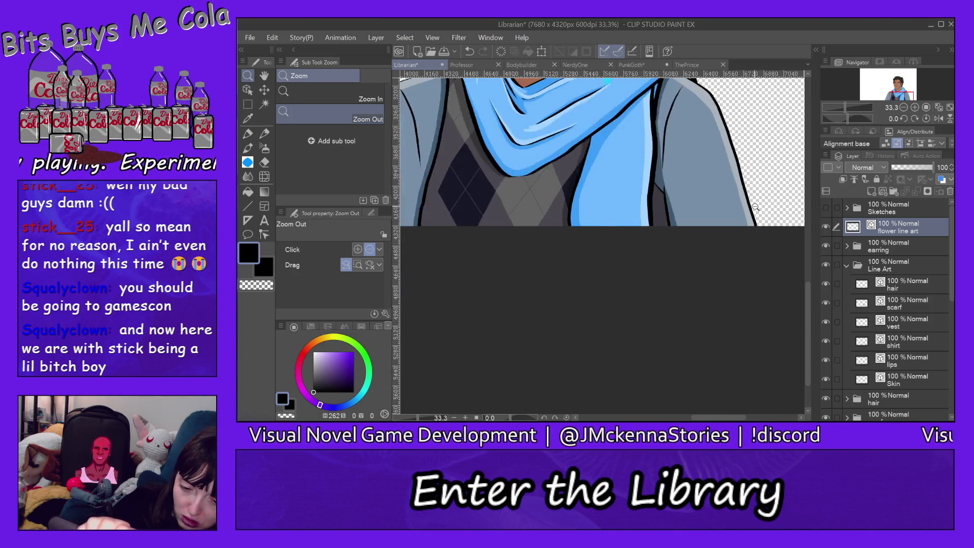
click(751, 210)
drag(808, 284, 806, 216)
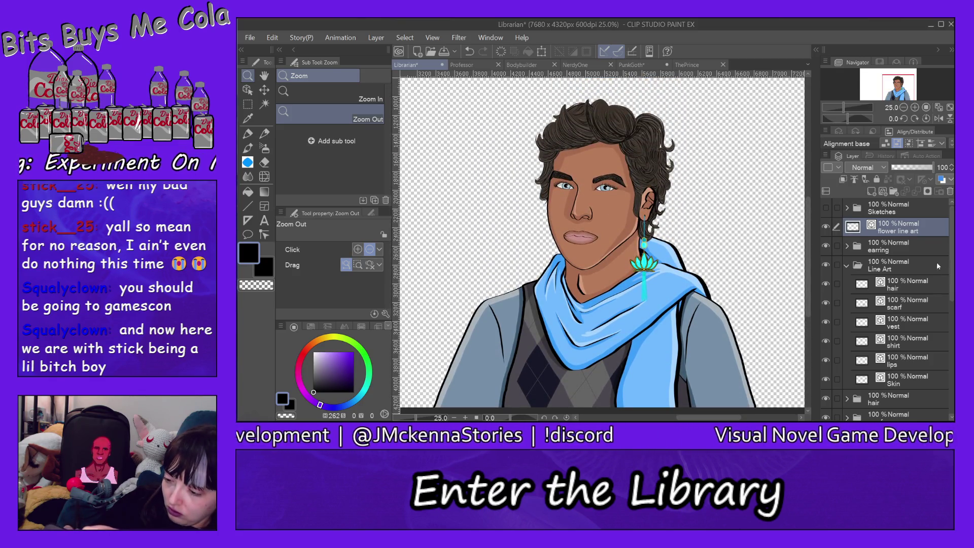
click(847, 266)
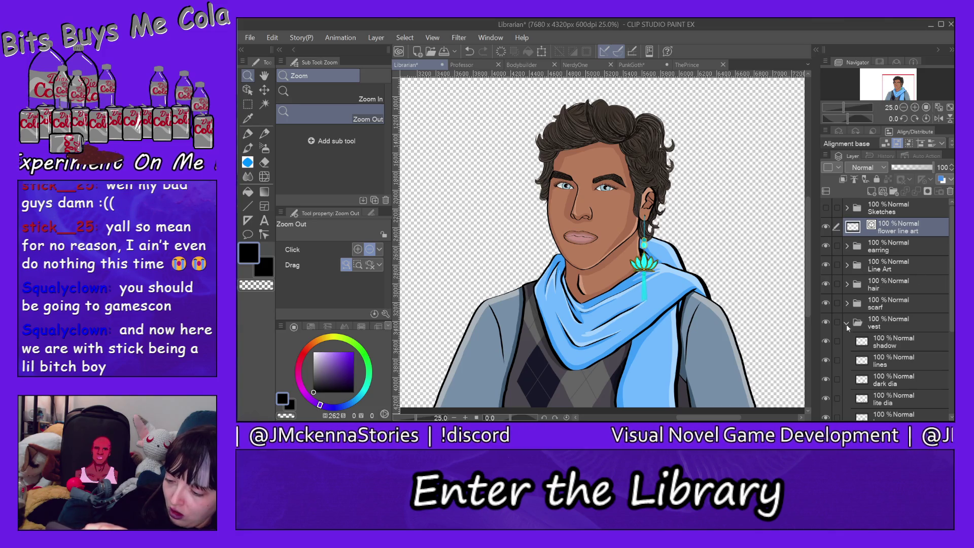
scroll(893, 305, down, 3)
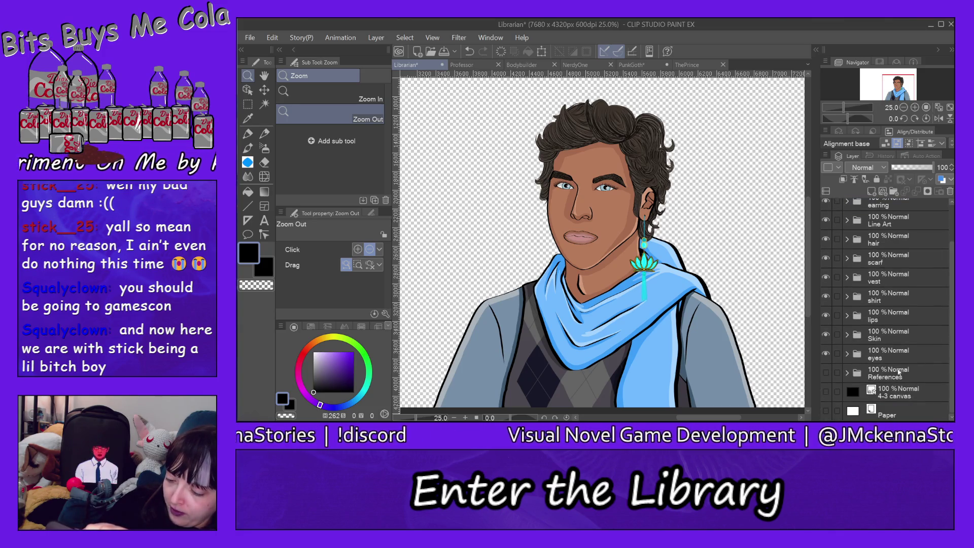
click(826, 391)
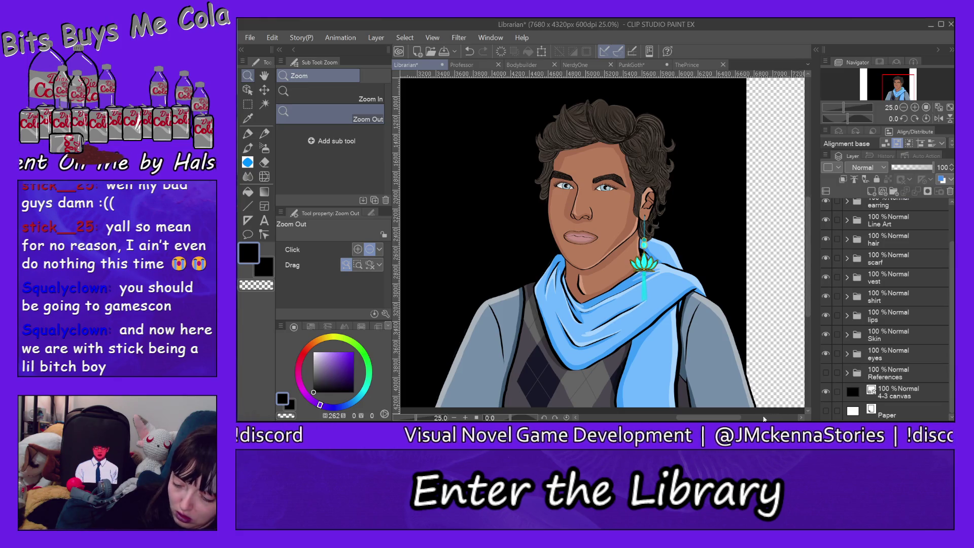
scroll(602, 239, left, 3)
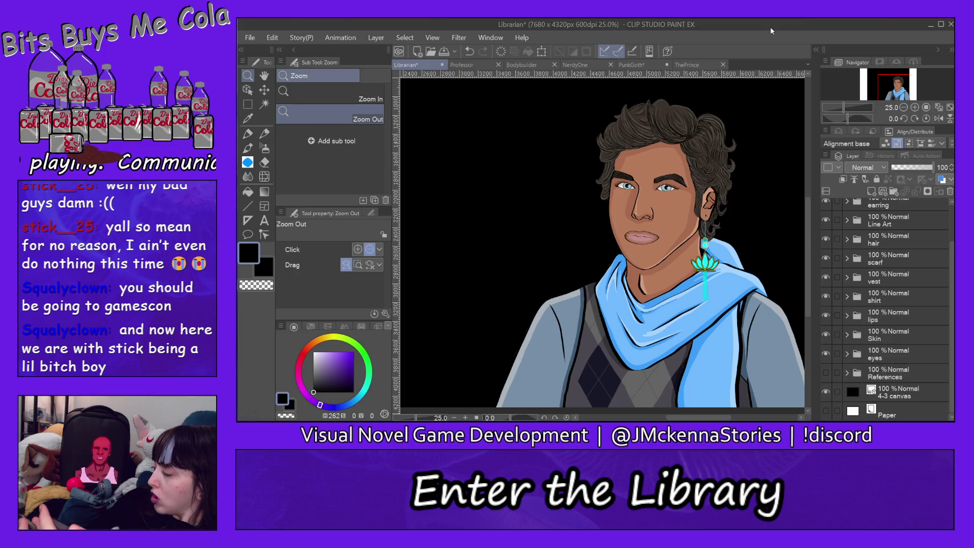
click(686, 193)
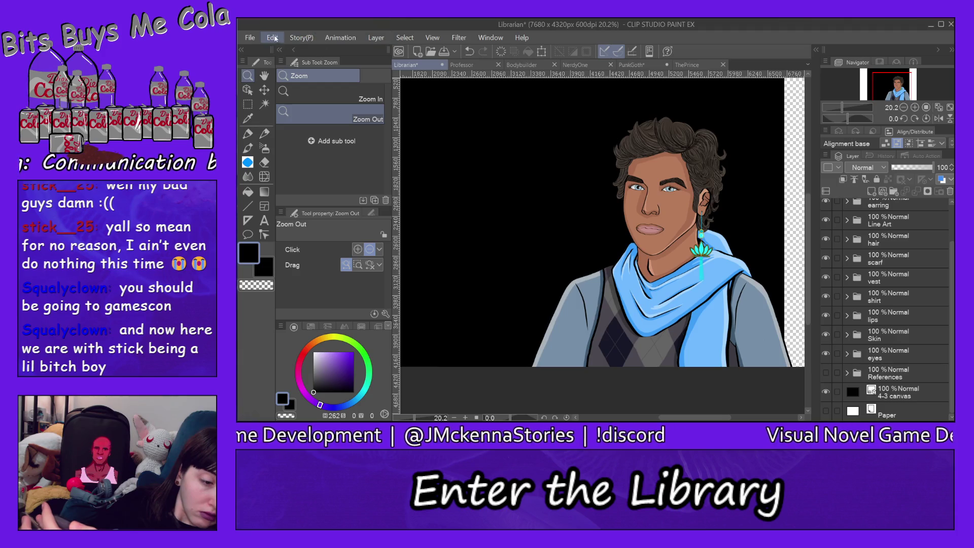
Save the drawing as Librarian.clip, replacing the existing file.
click(250, 38)
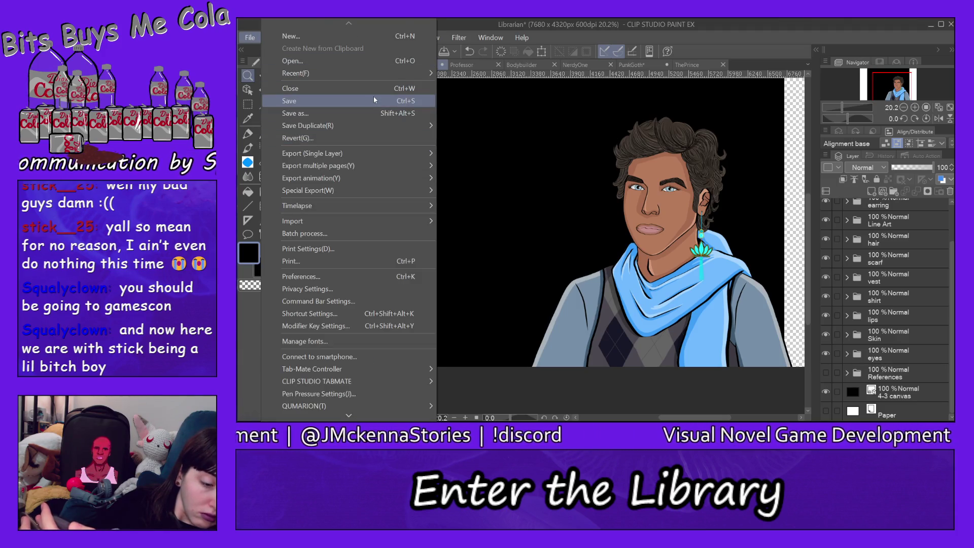
click(370, 112)
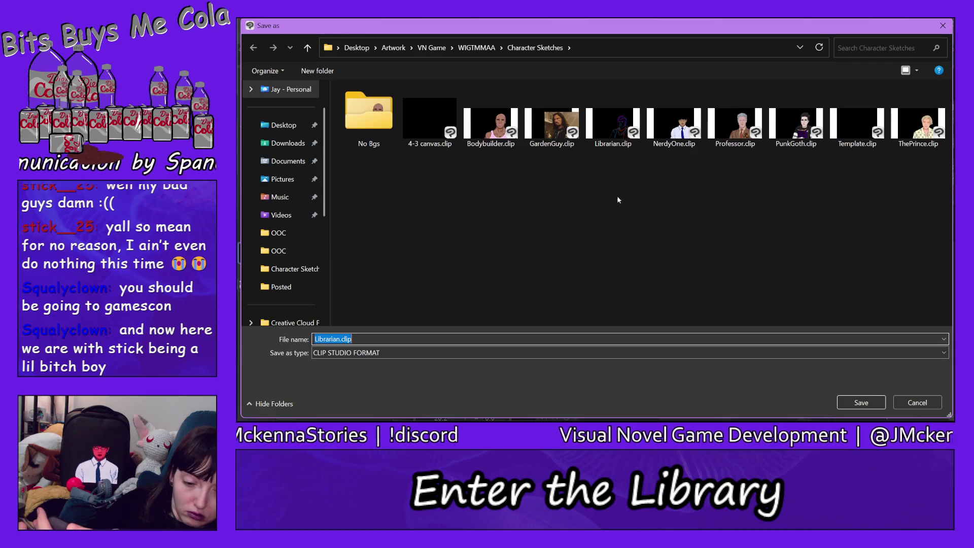
key(Return)
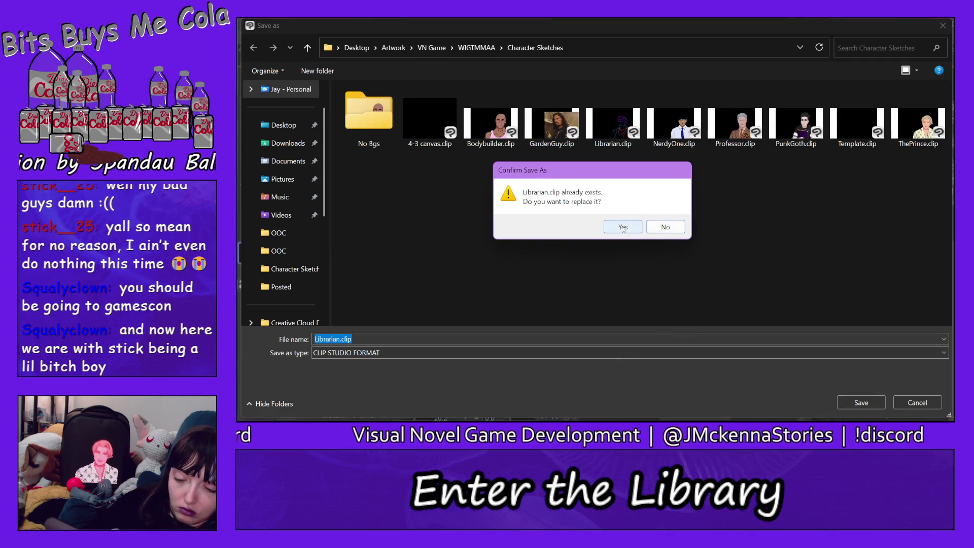
click(623, 227)
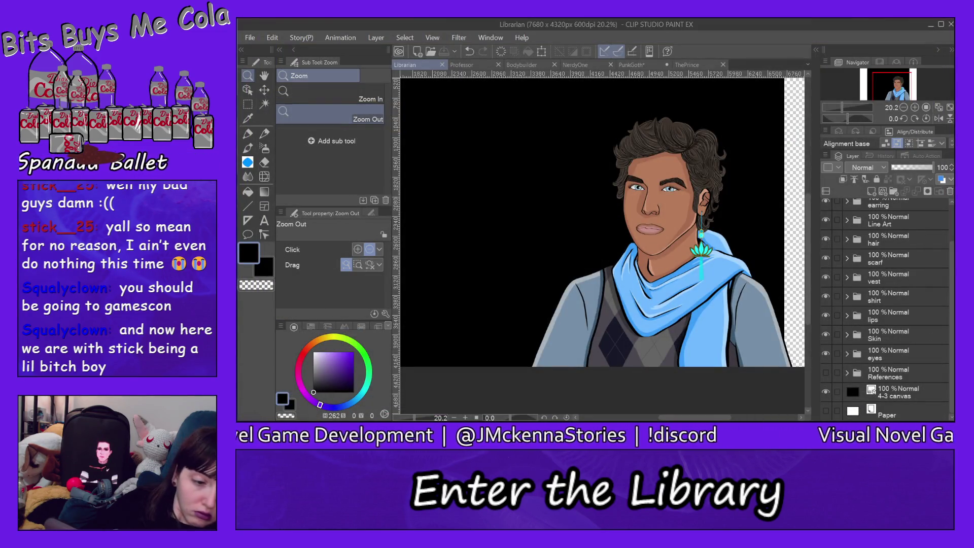
Export Librarian.png with the black background as a single-layer PNG.
click(251, 38)
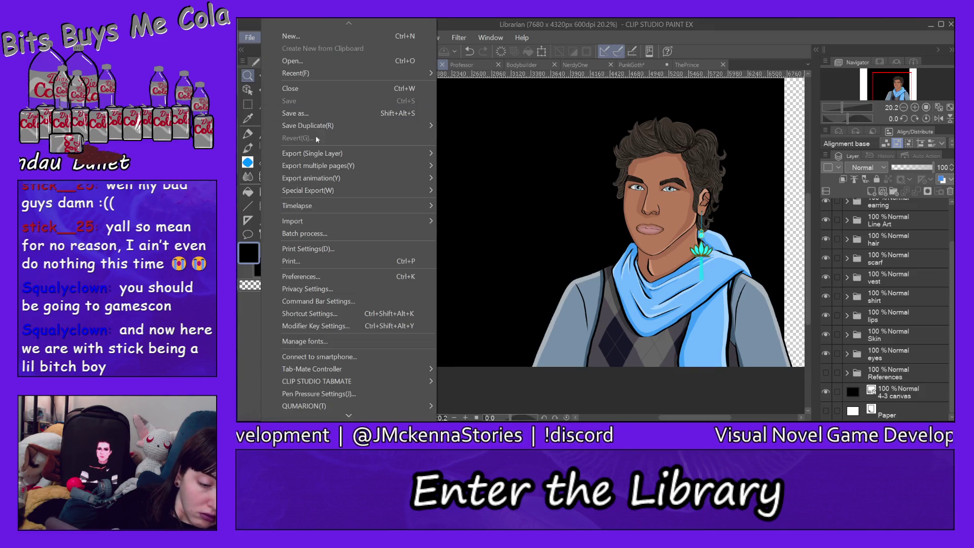
mouse_move(380, 154)
click(477, 180)
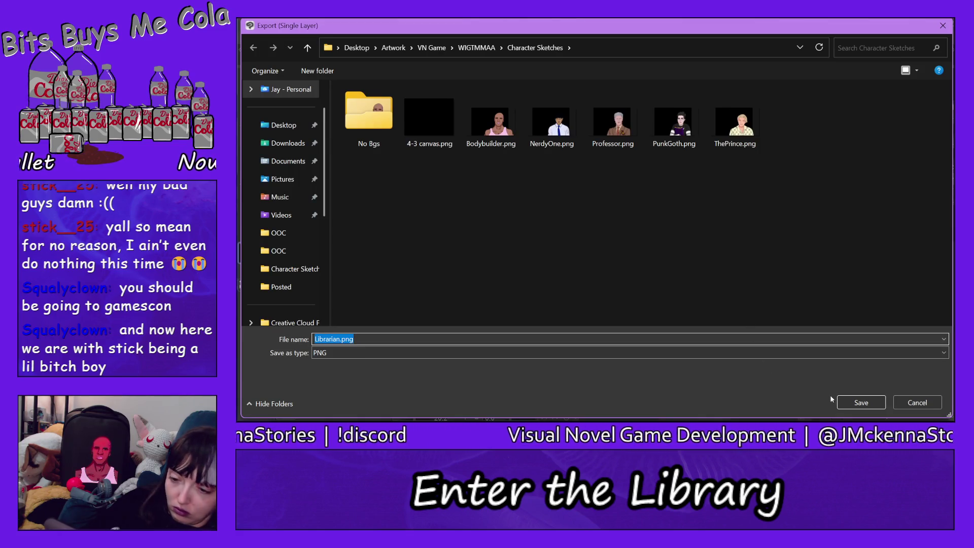
click(861, 402)
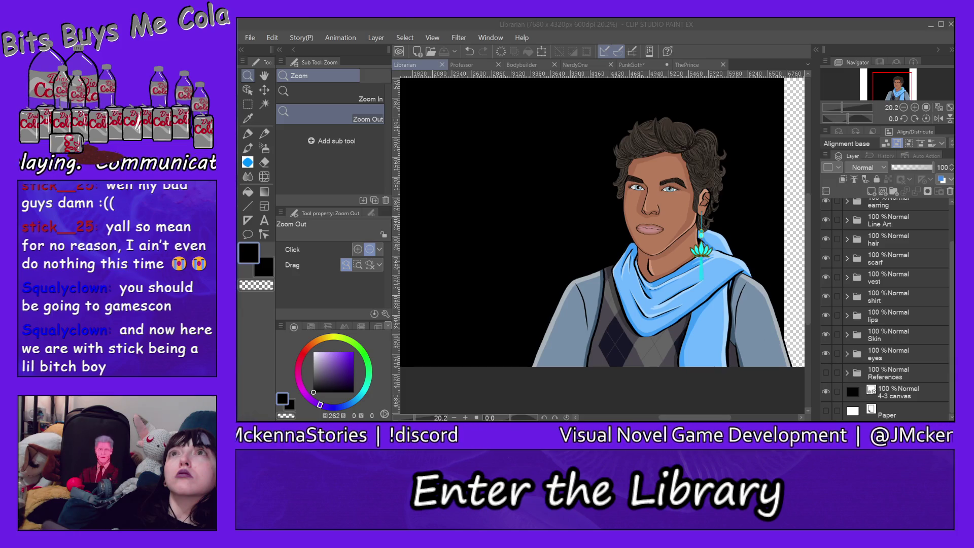
Hide the 4-3 canvas layer and export a transparent Librarian.png into the No Bgs folder.
click(844, 189)
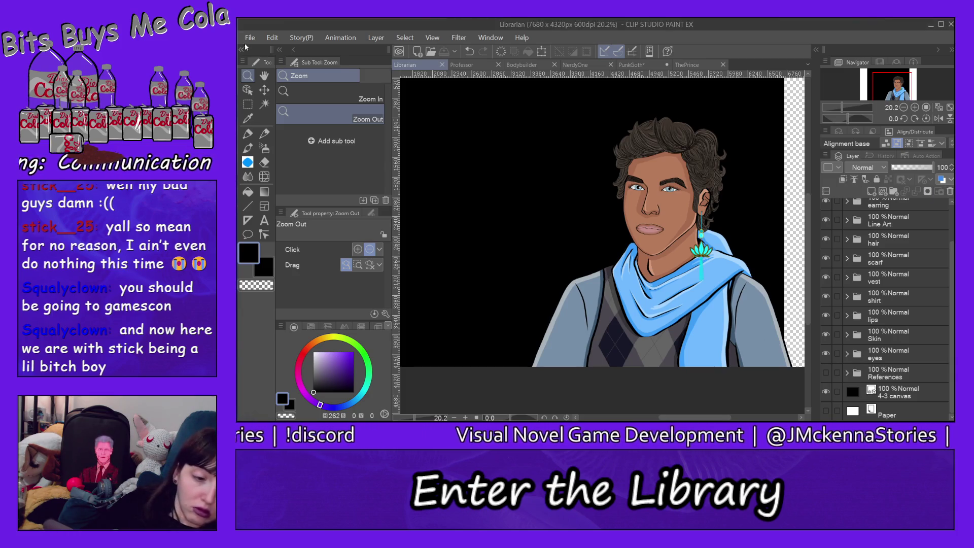
click(827, 391)
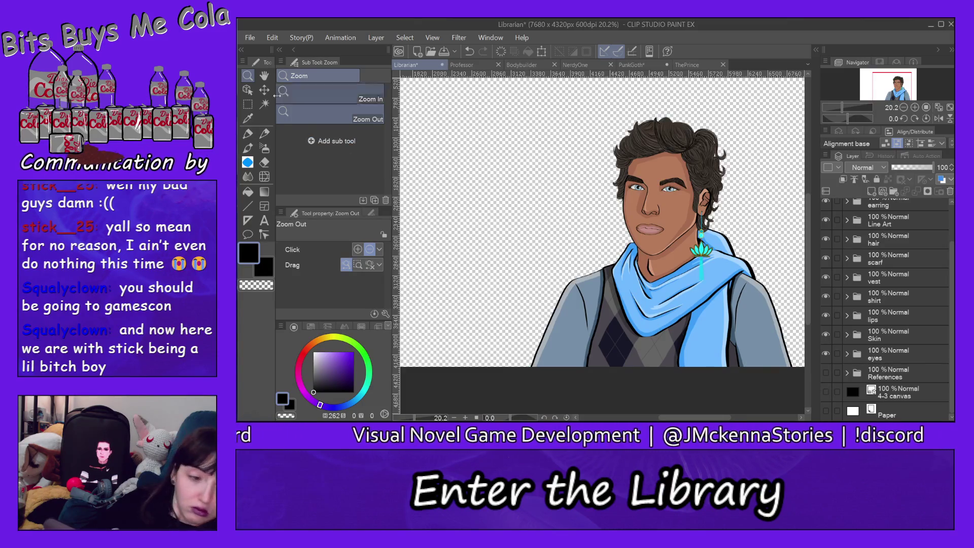
click(250, 38)
mouse_move(351, 153)
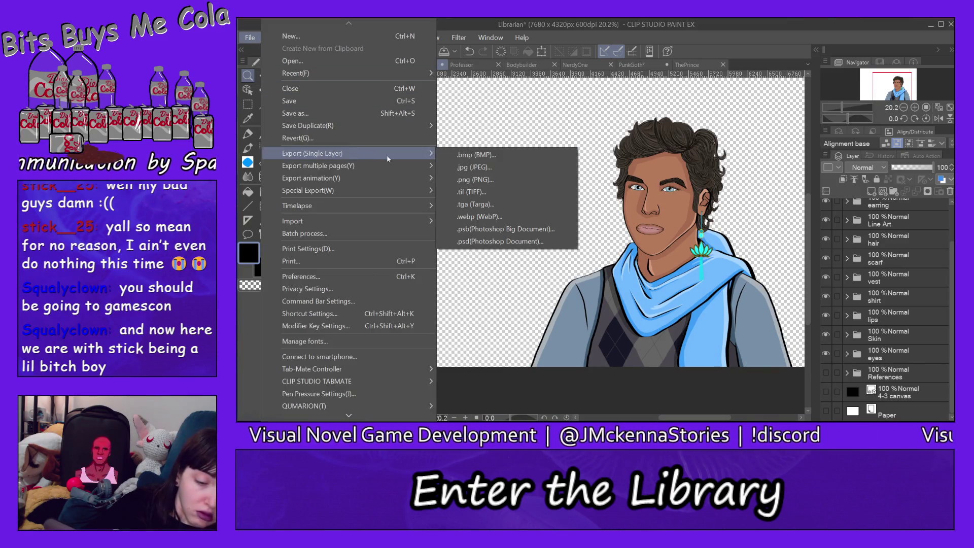
click(467, 179)
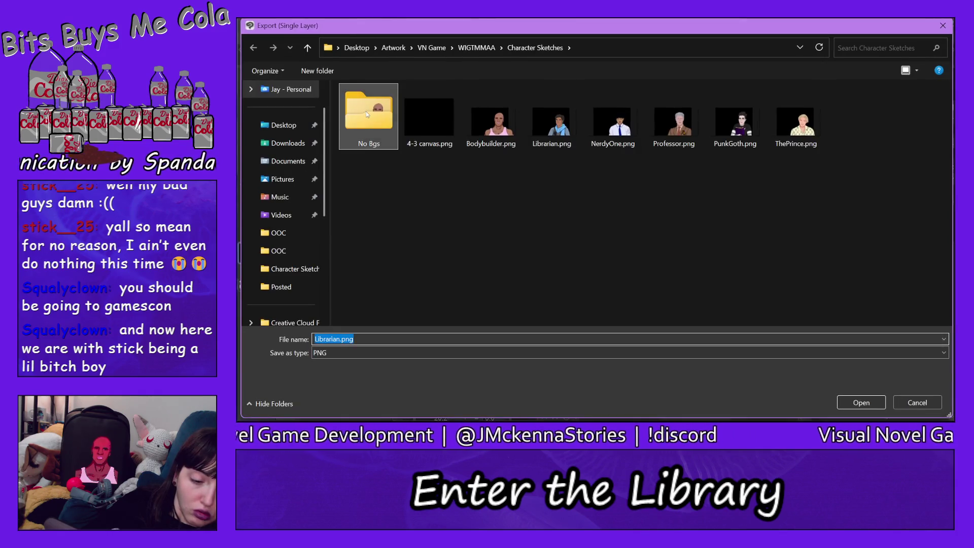
double_click(367, 111)
click(857, 402)
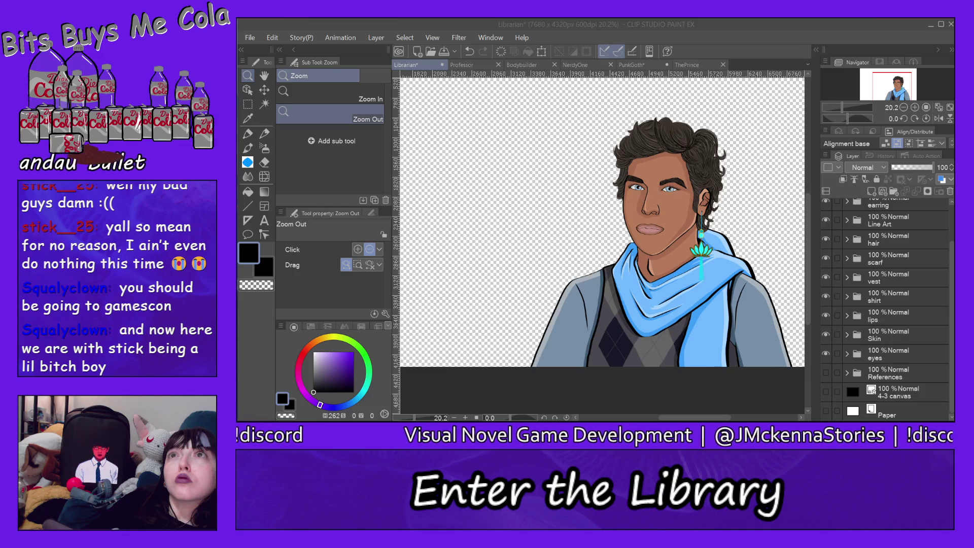
click(273, 128)
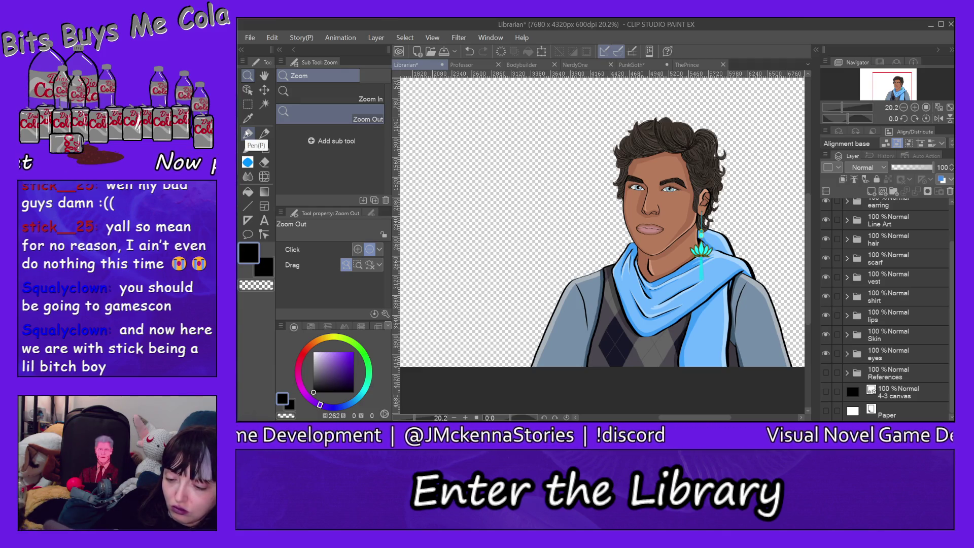
Zoom out to 12.5% and add a raster layer named 'colour bg' above the 4-3 canvas layer.
scroll(810, 251, down, 1)
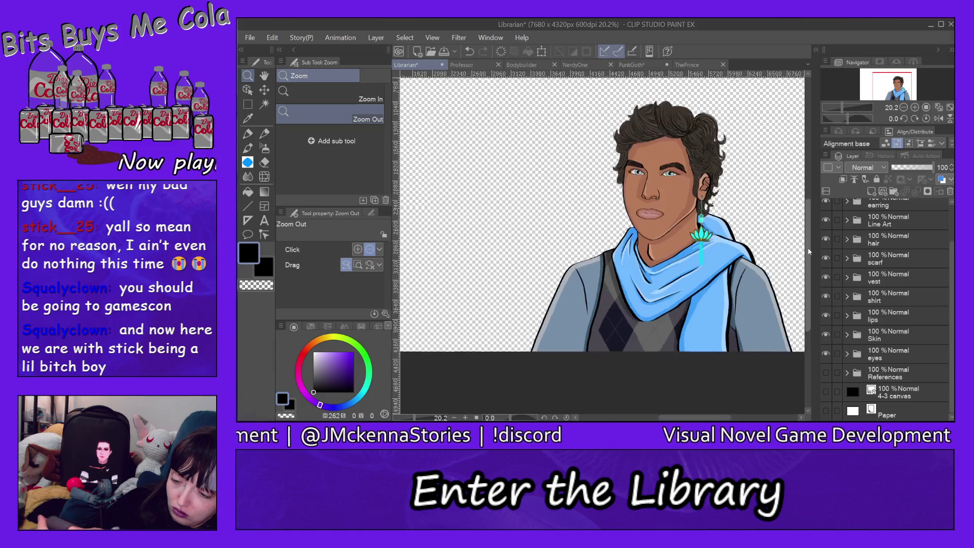
drag(810, 251, 789, 232)
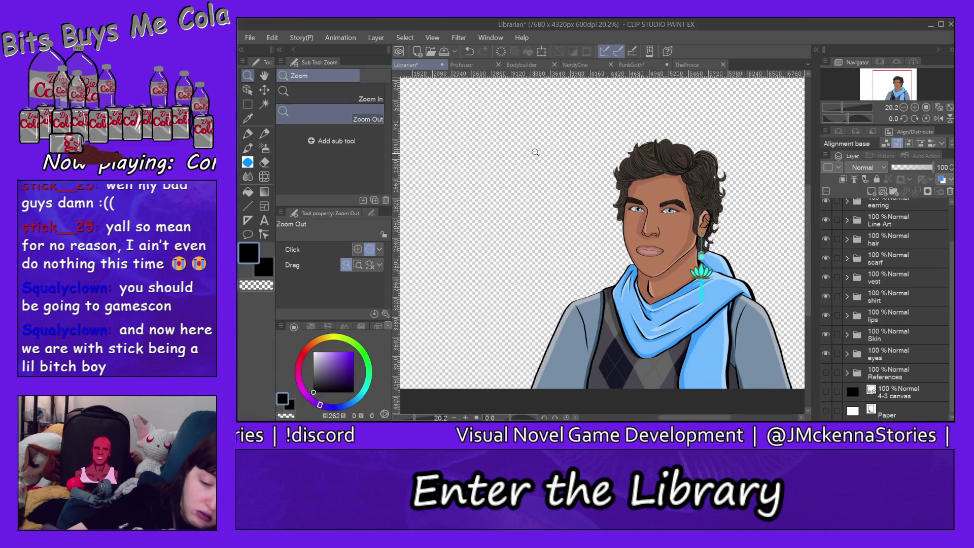
click(535, 152)
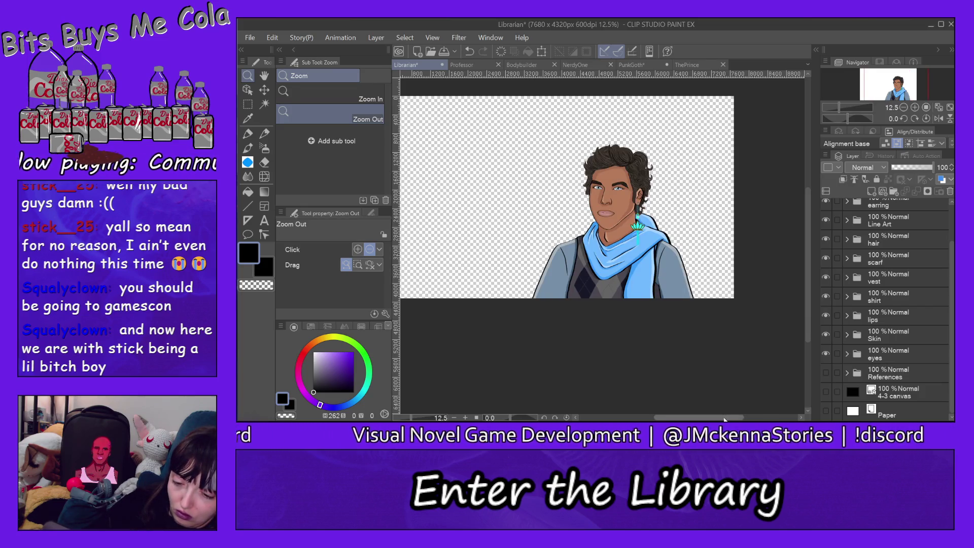
drag(724, 419, 714, 419)
drag(808, 304, 807, 288)
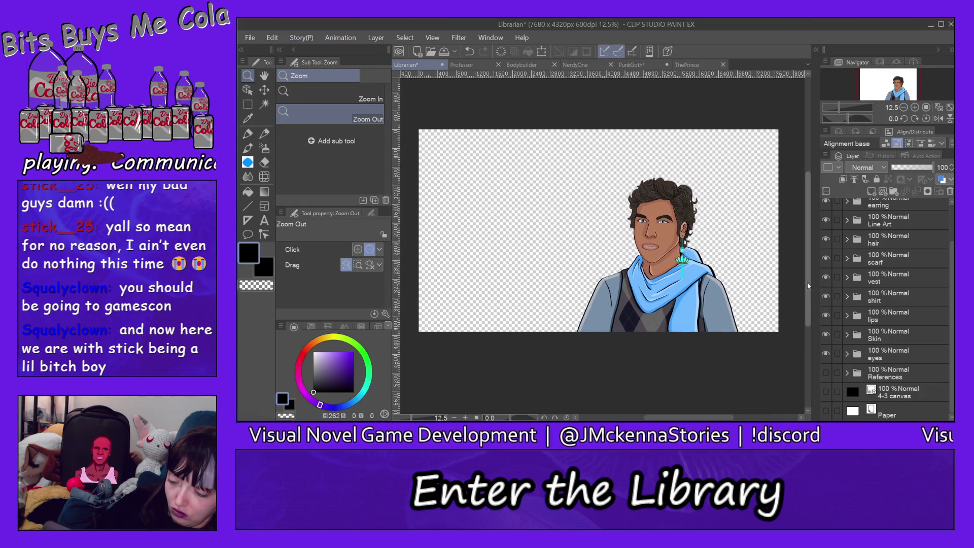
click(904, 399)
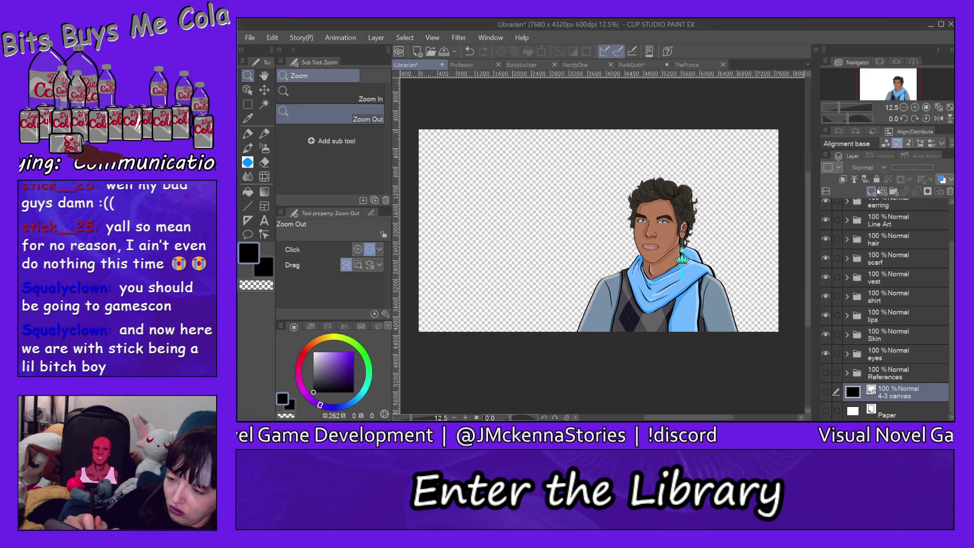
click(873, 191)
double_click(887, 396)
text(colour b)
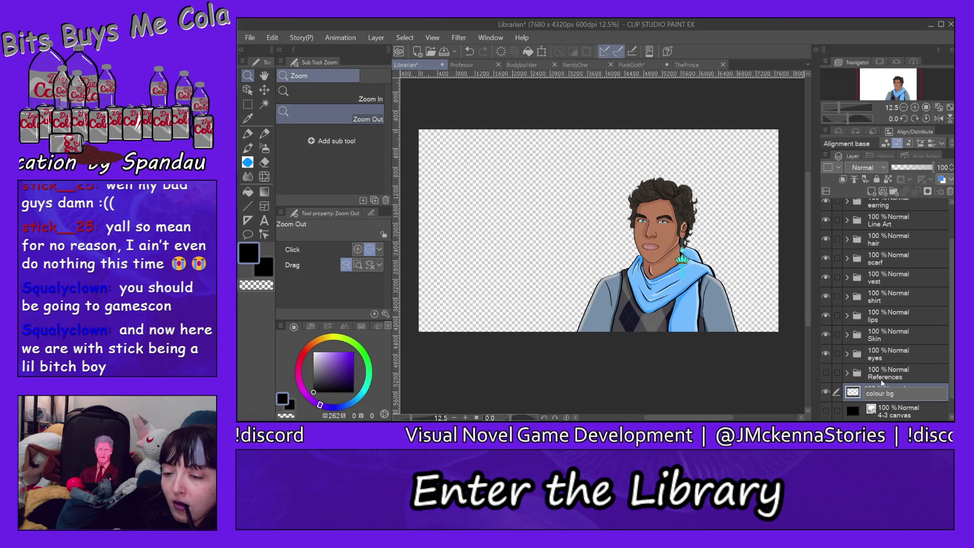
text(g)
key(Return)
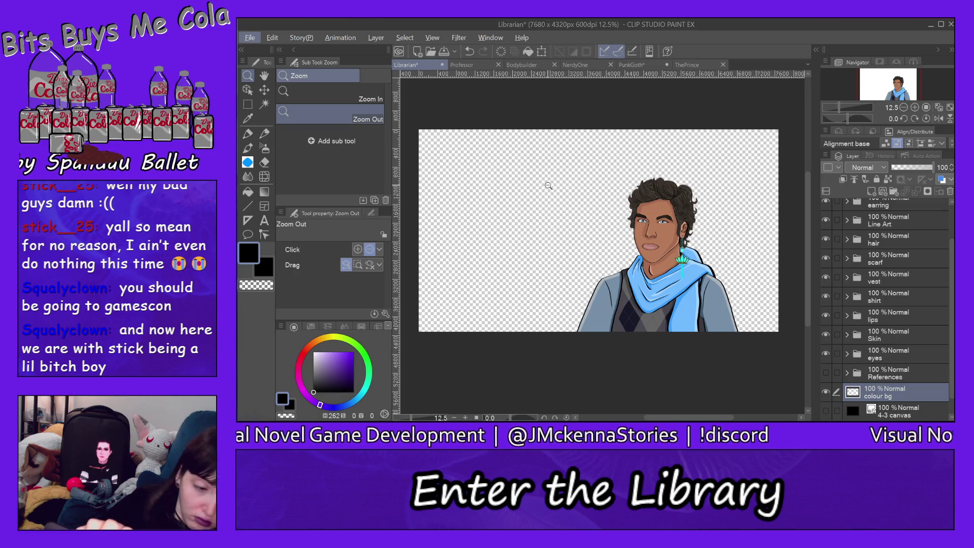
Sample the earring's cyan as main and secondary colour and set the rectangle shape tool to solid fill.
key(p)
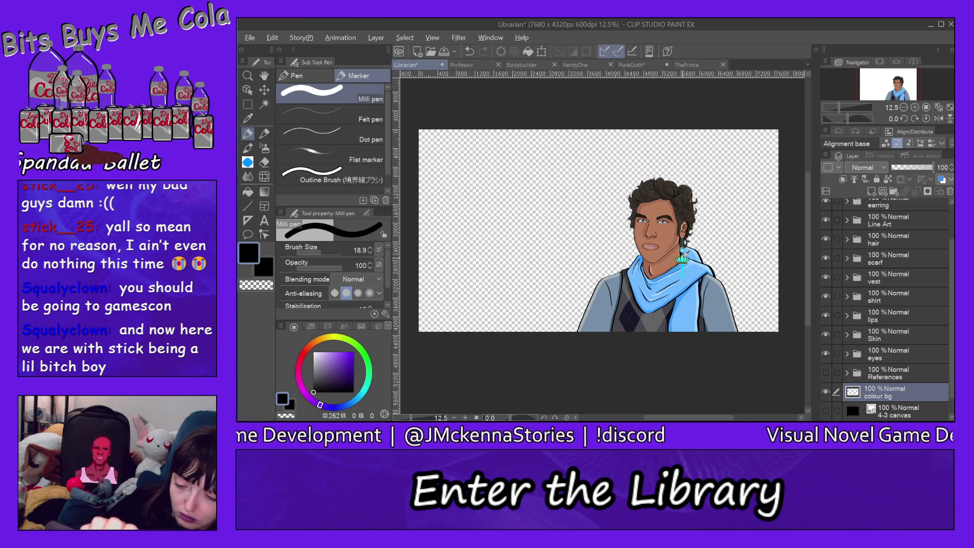
alt+click(685, 255)
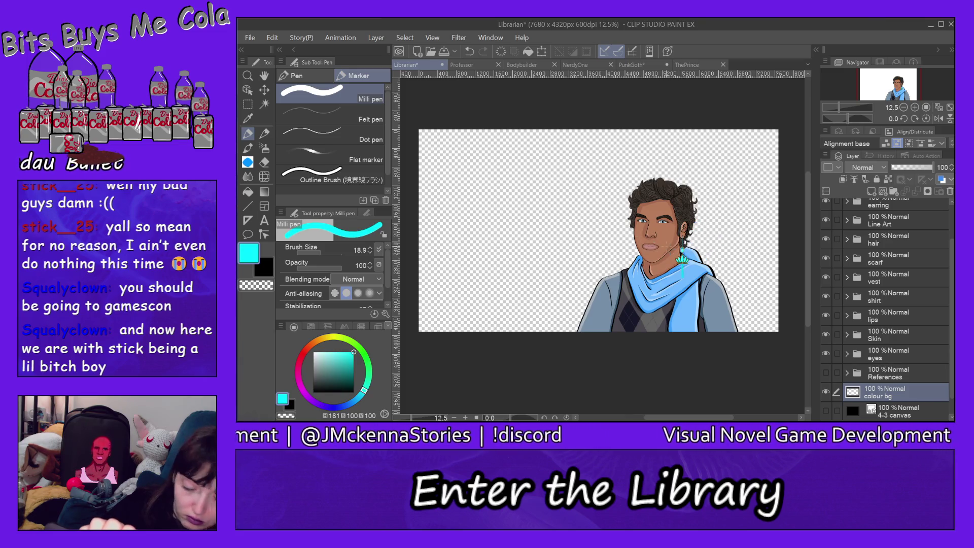
click(247, 206)
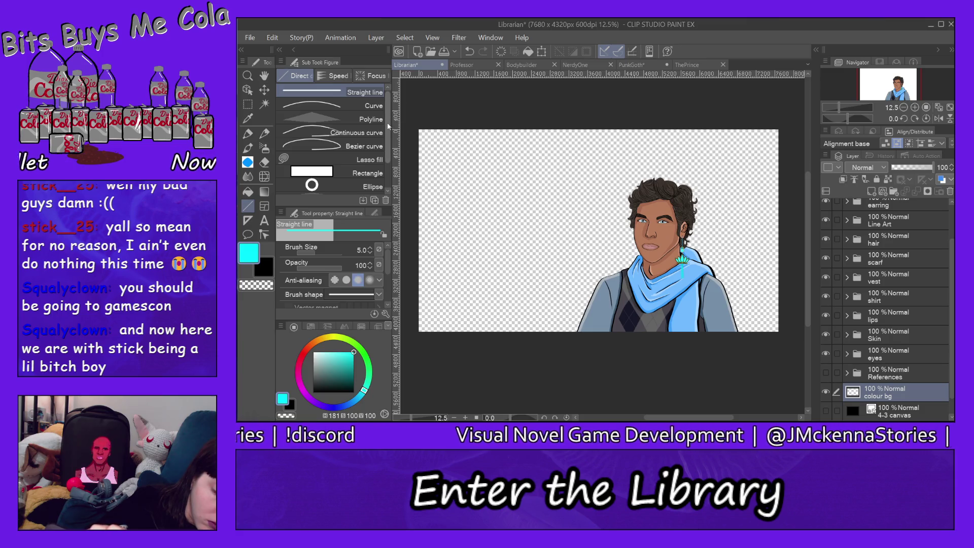
scroll(389, 127, down, 2)
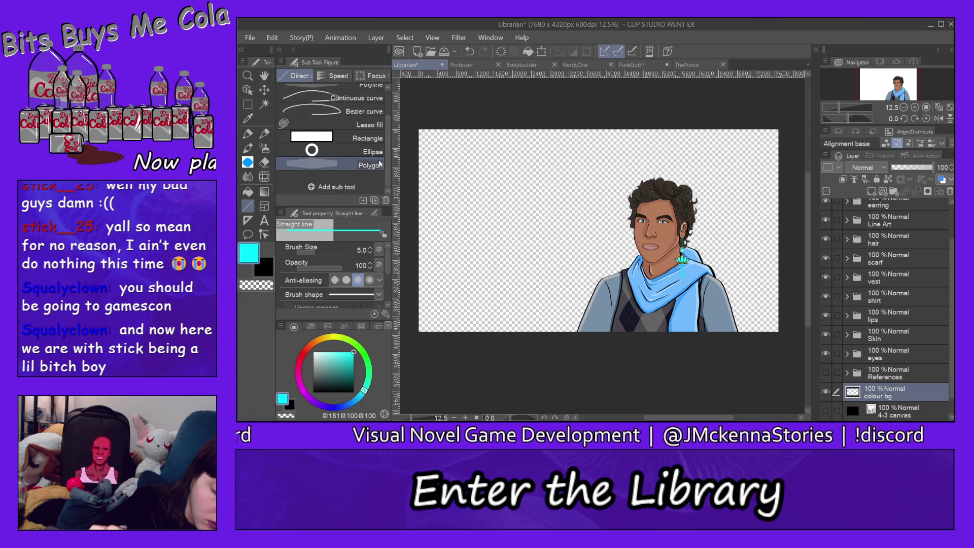
click(378, 163)
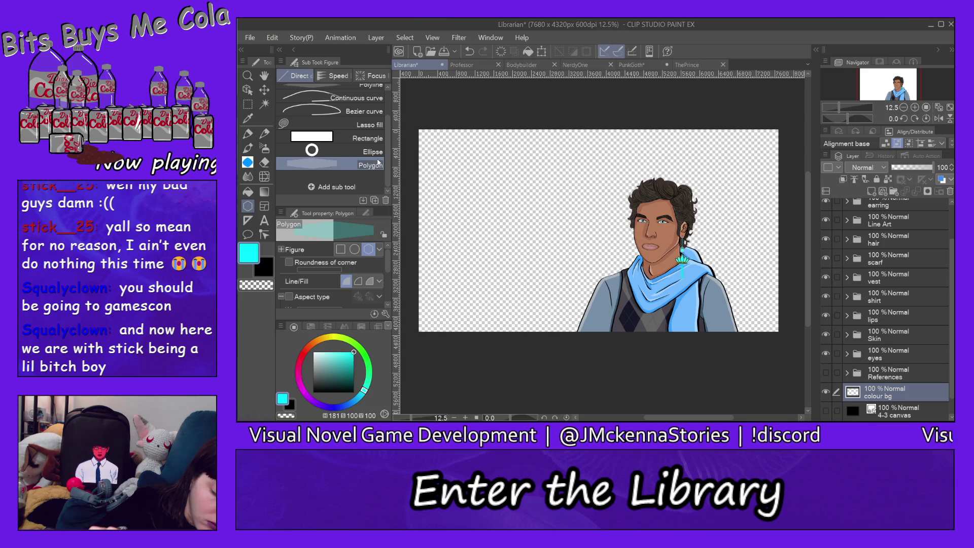
click(342, 251)
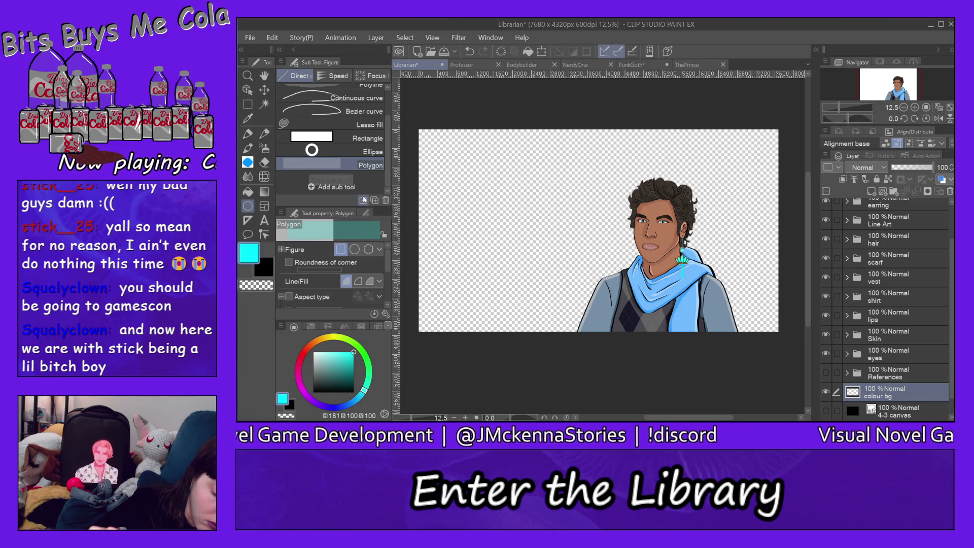
click(370, 282)
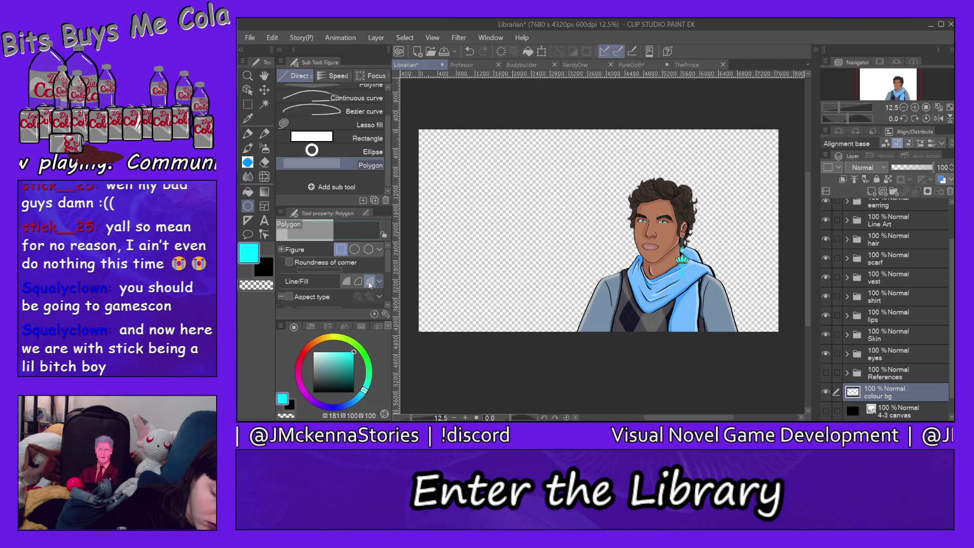
click(290, 405)
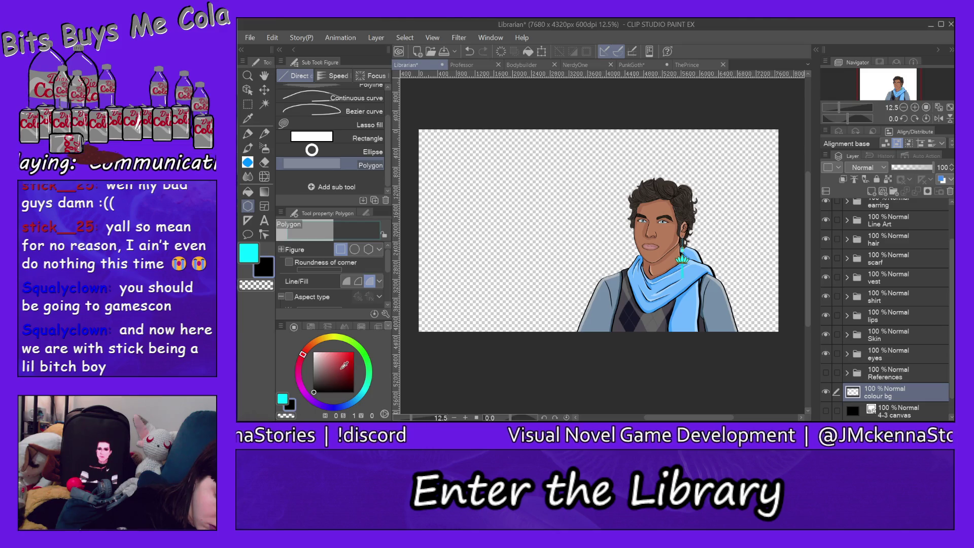
click(283, 399)
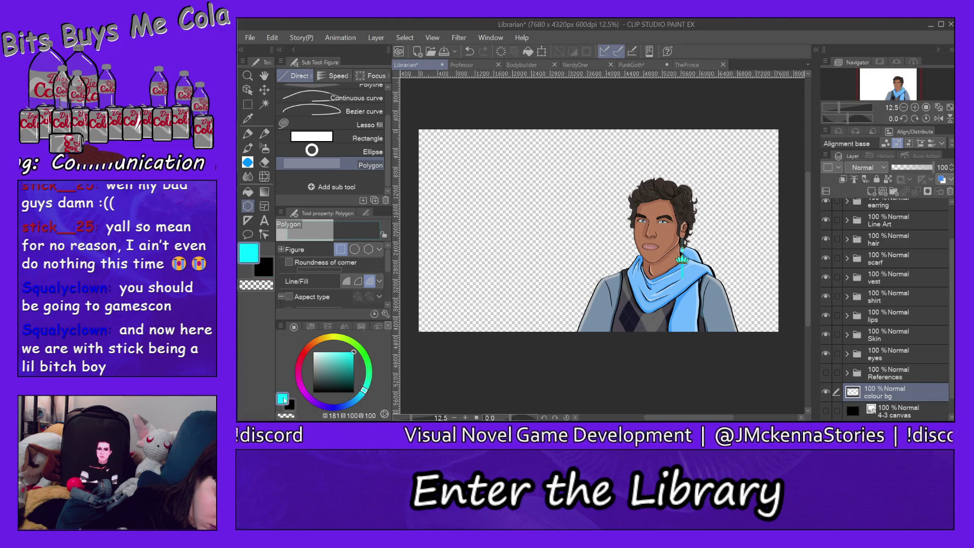
click(293, 408)
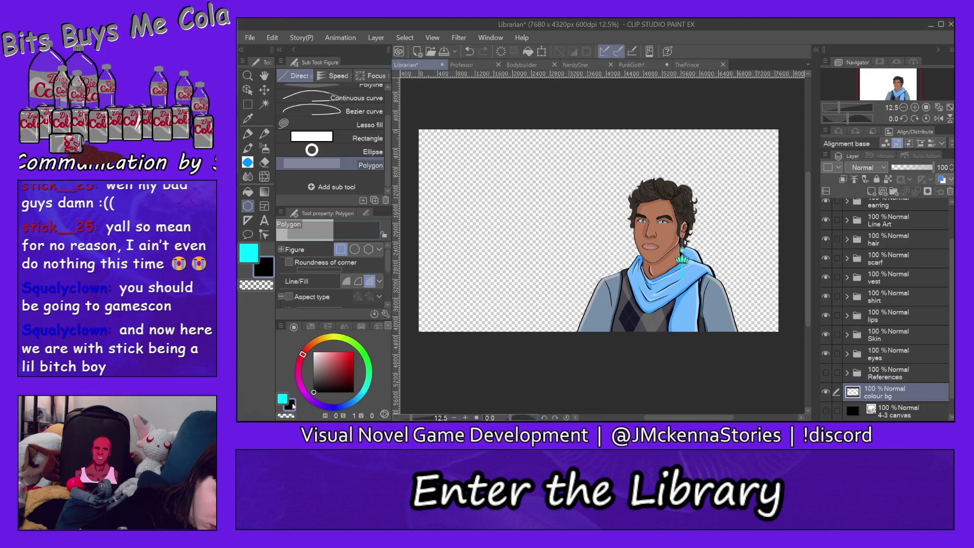
click(254, 255)
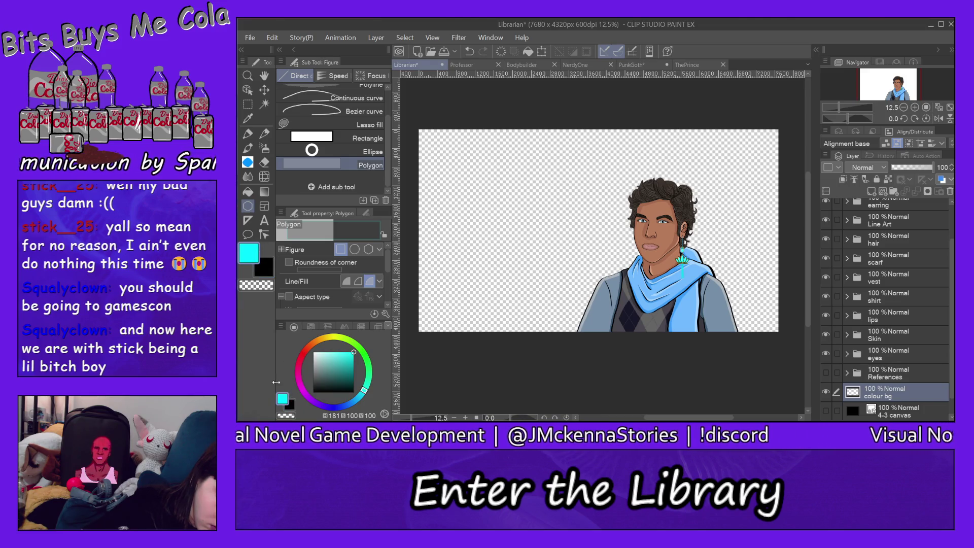
click(291, 406)
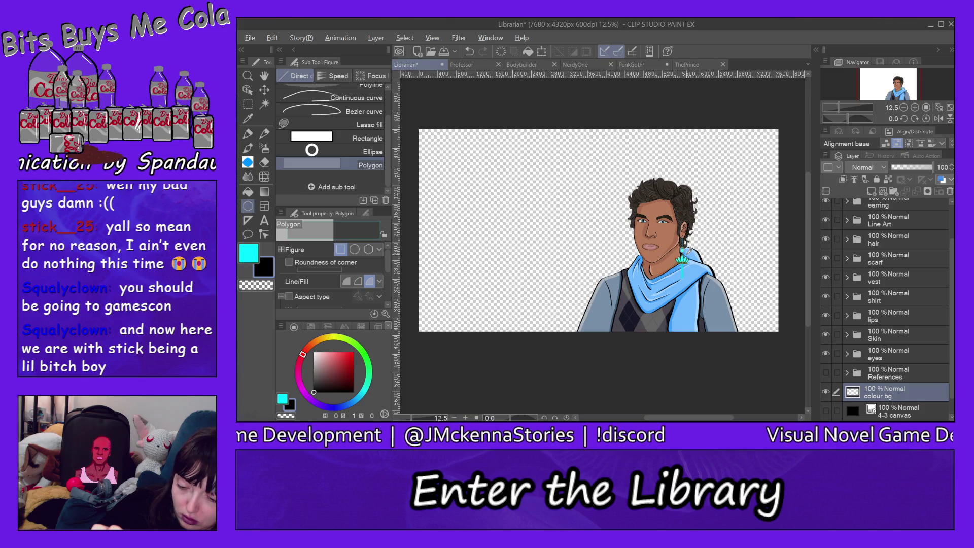
alt+click(685, 255)
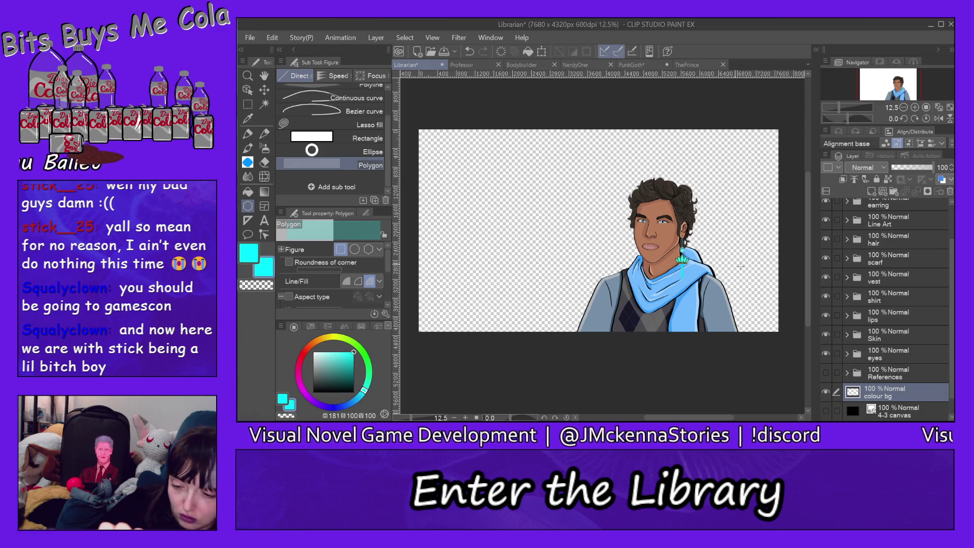
Try a cyan filled rectangle, undo it, and raise the shape opacity to 100.
drag(744, 264, 742, 268)
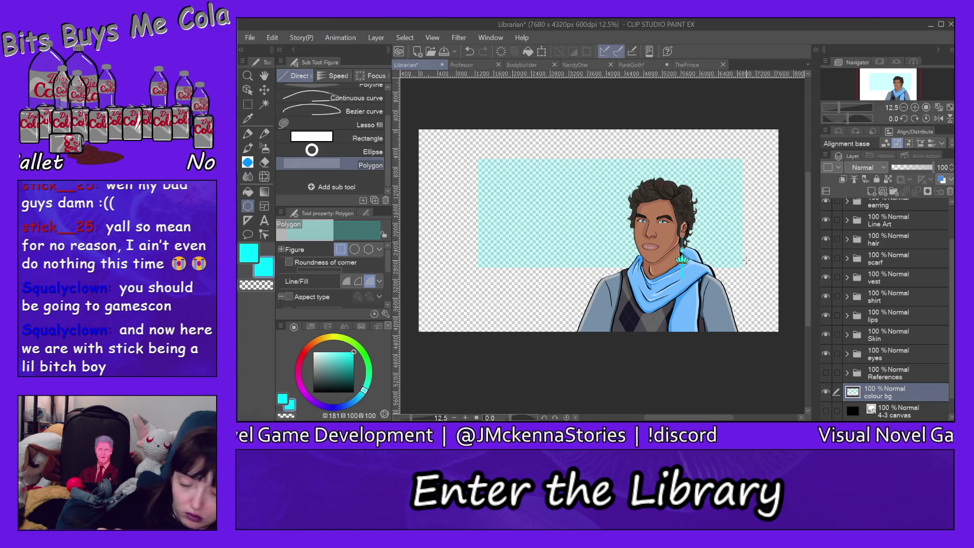
click(273, 38)
click(339, 24)
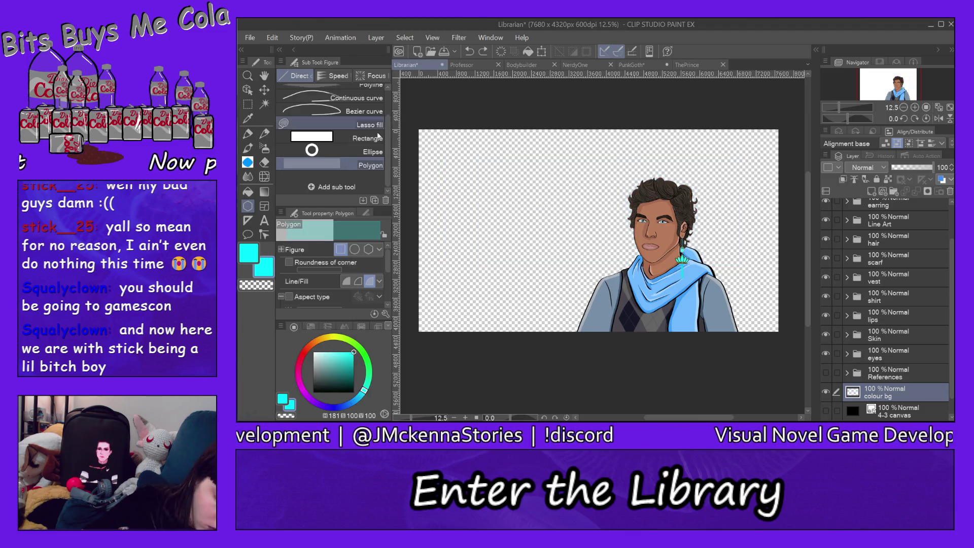
drag(389, 265, 390, 296)
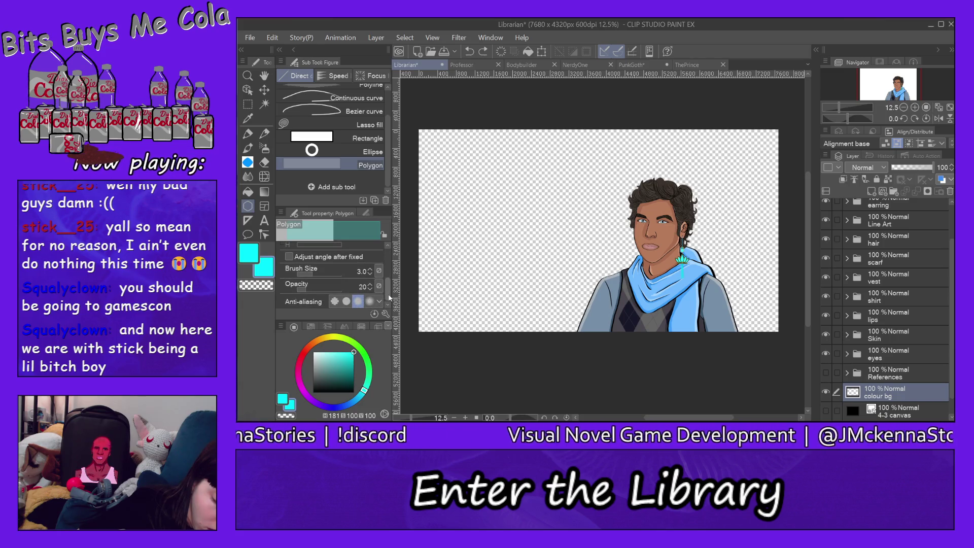
drag(352, 289, 369, 300)
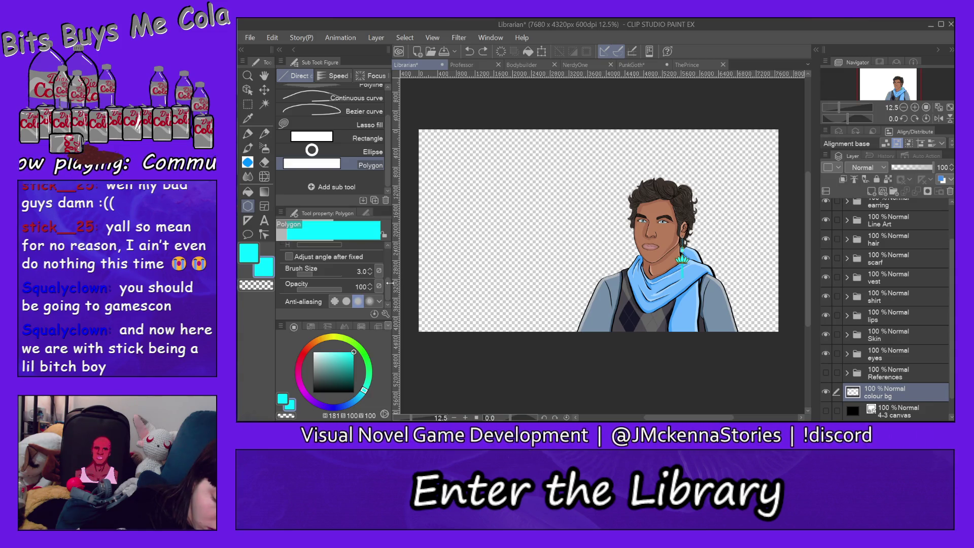
drag(390, 288, 392, 259)
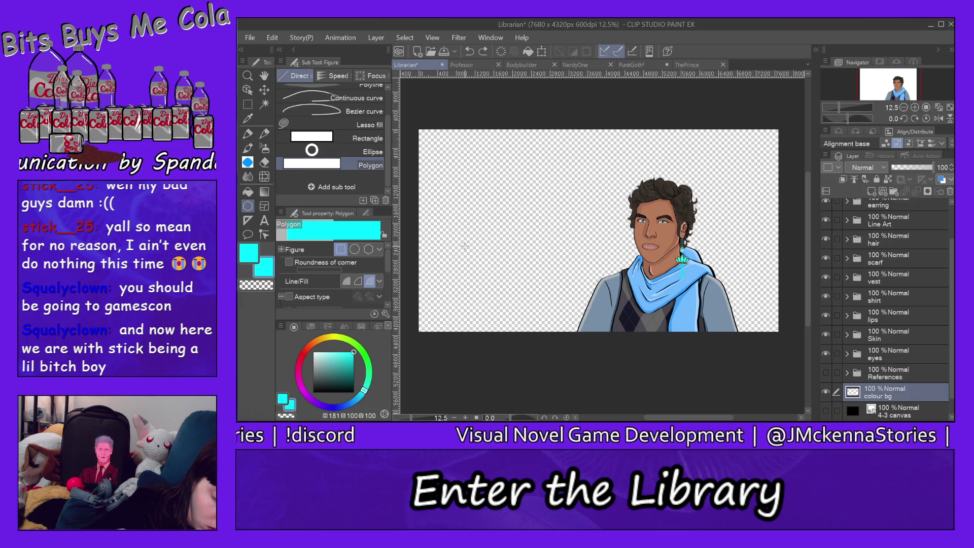
drag(387, 144, 385, 82)
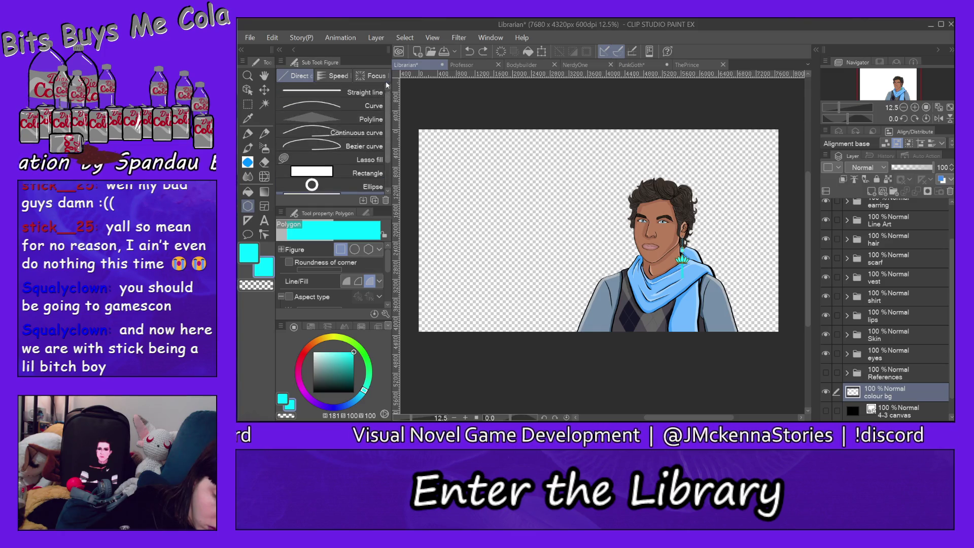
Outline a cyan quadrilateral behind the head with straight lines and fill it solid cyan.
click(381, 93)
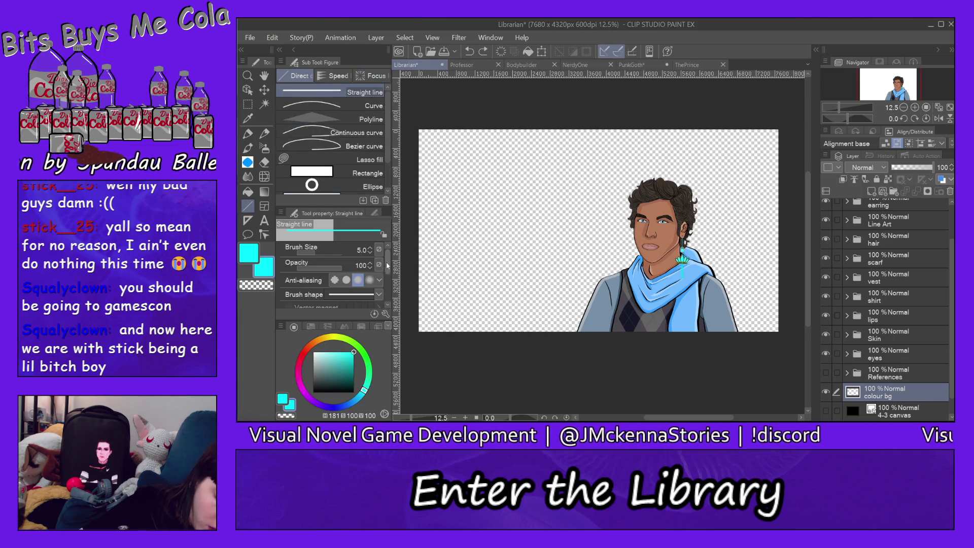
mouse_move(389, 265)
mouse_down()
mouse_move(393, 300)
mouse_move(397, 202)
mouse_up()
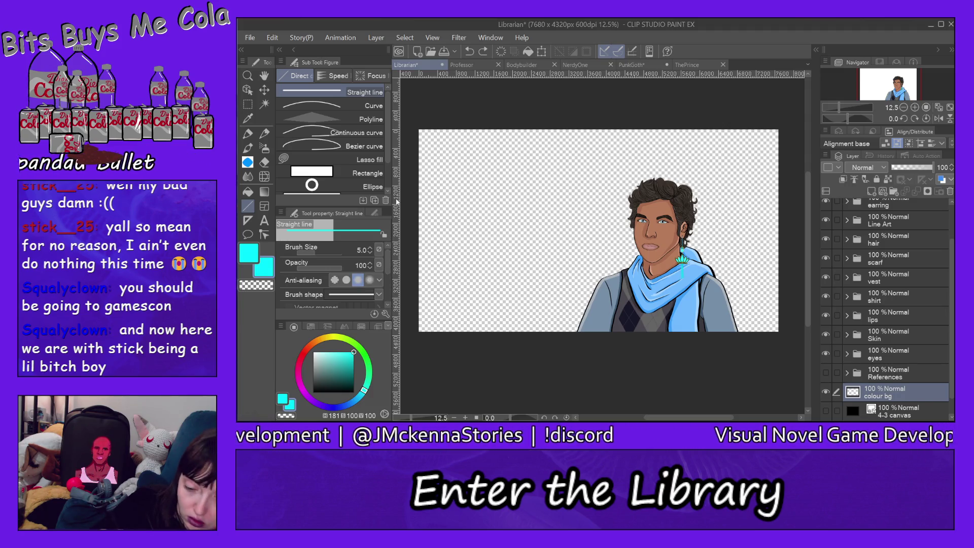
drag(494, 153, 617, 183)
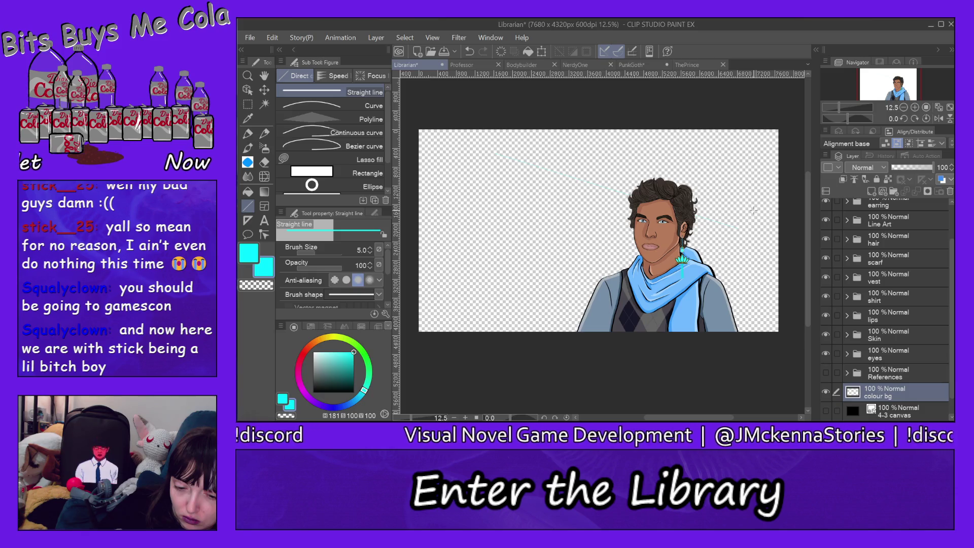
click(273, 38)
click(311, 25)
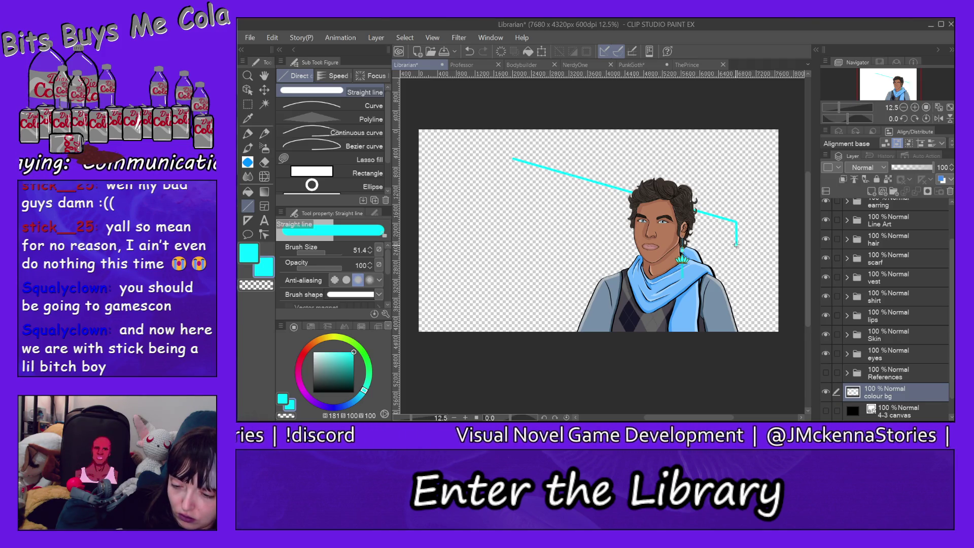
drag(686, 239, 476, 235)
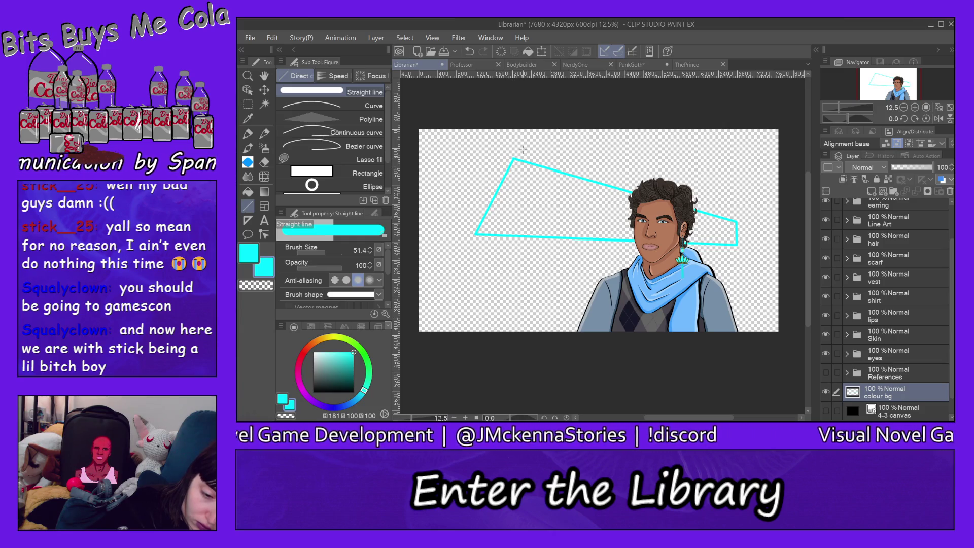
click(248, 192)
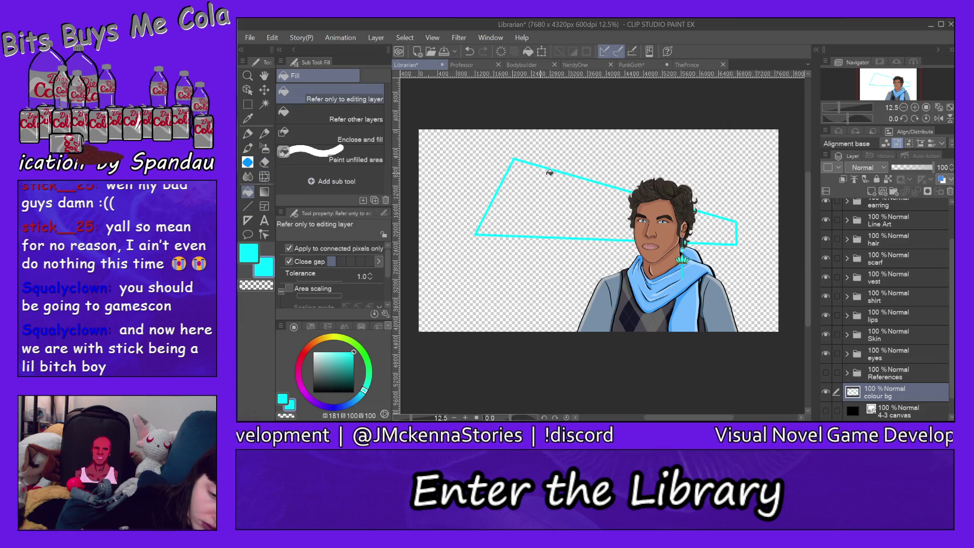
click(550, 186)
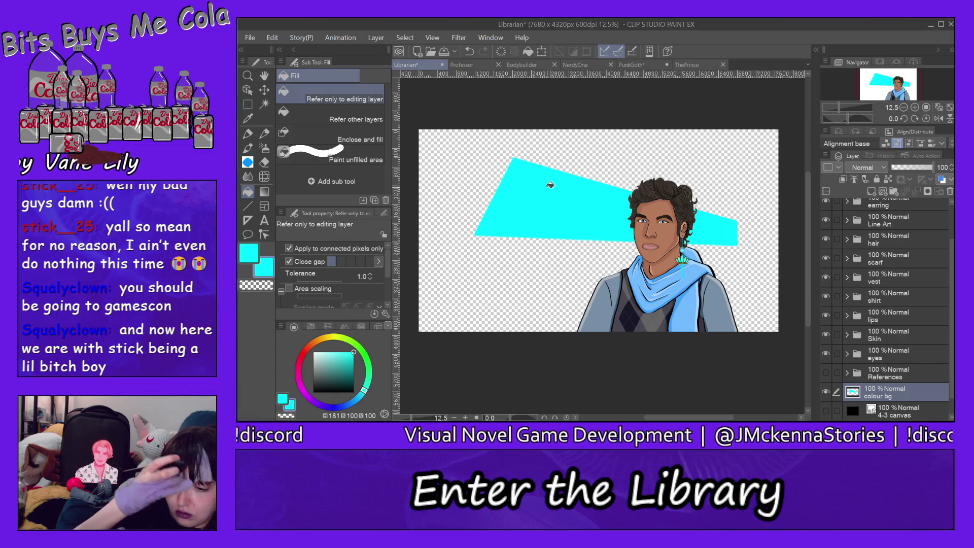
Create a 'Colour BGs' folder in Character Sketches and save Librarian.clip into it.
click(250, 38)
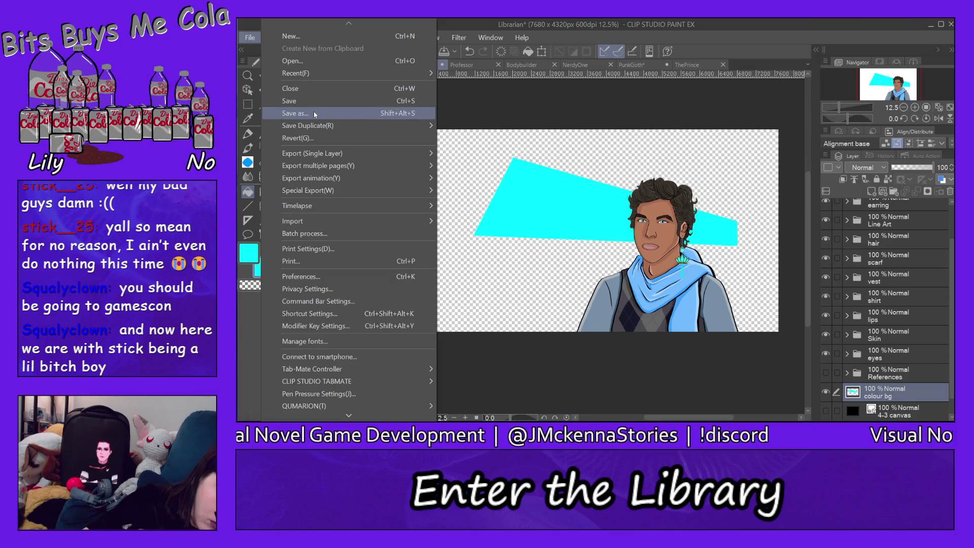
click(314, 114)
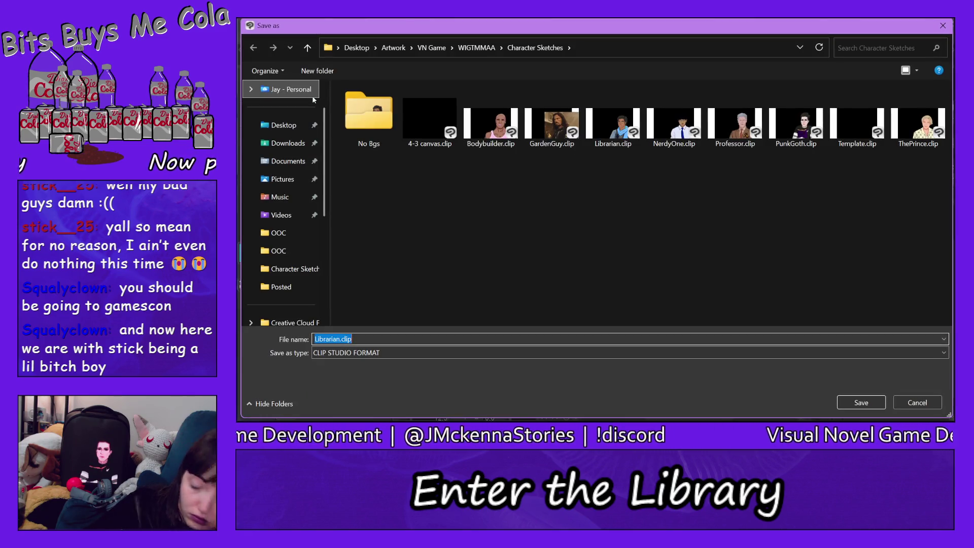
right_click(491, 223)
mouse_move(539, 358)
click(621, 352)
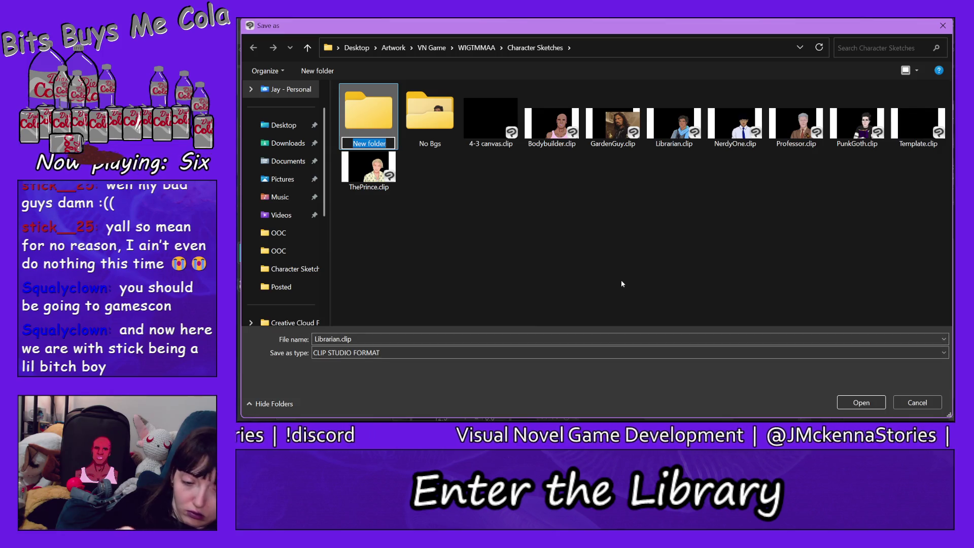
text(C)
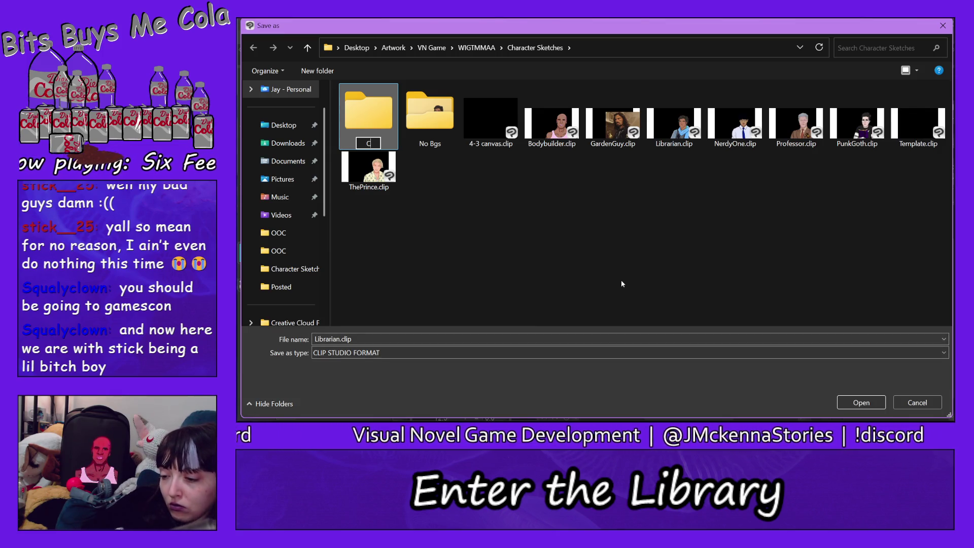
text(olour BGs)
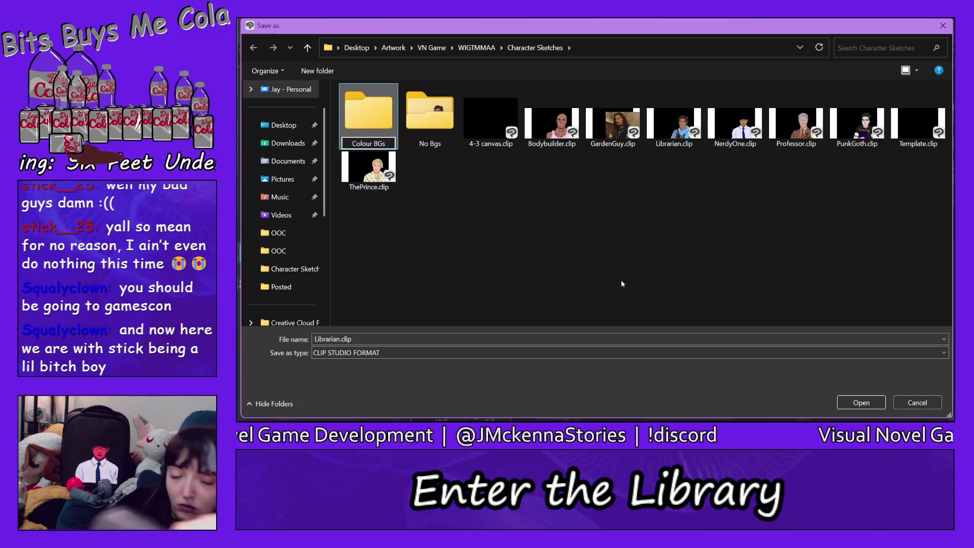
key(Return)
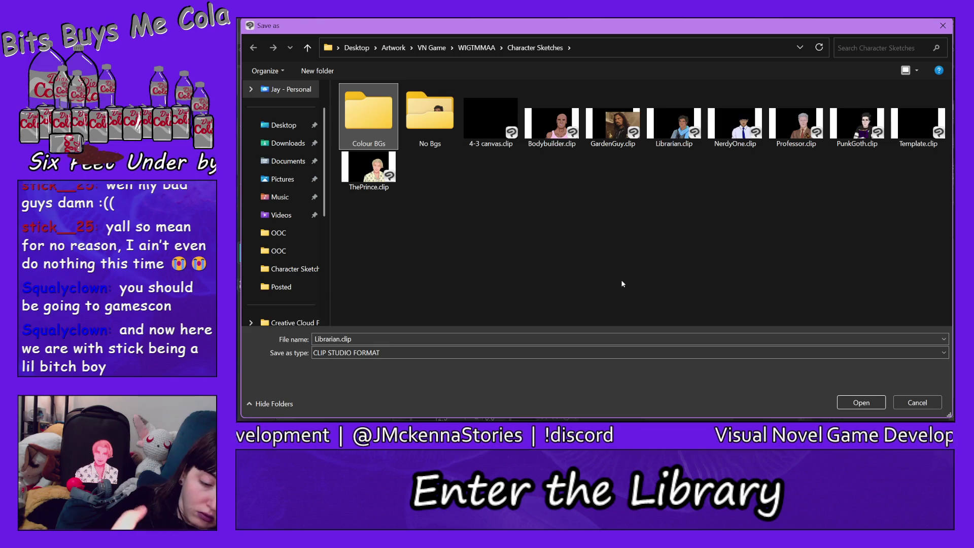
double_click(381, 122)
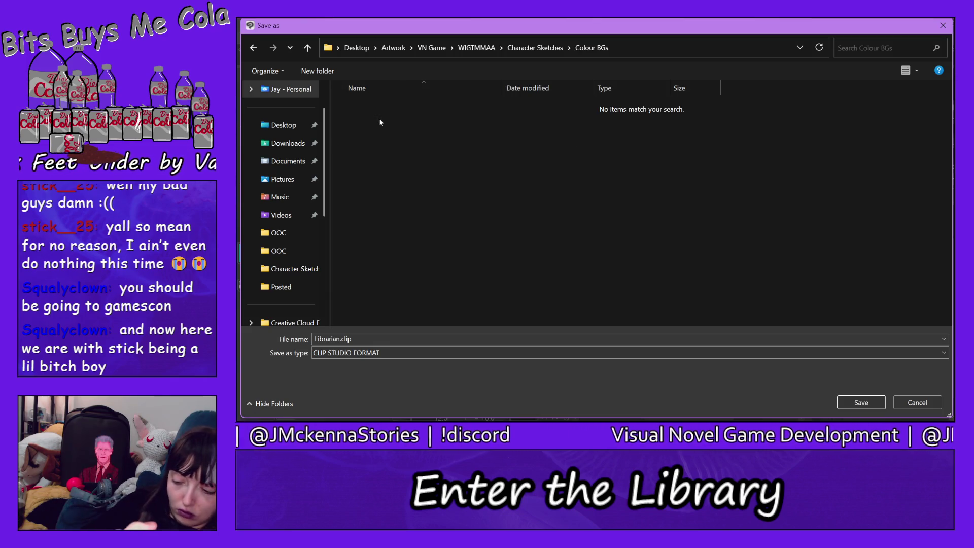
click(861, 403)
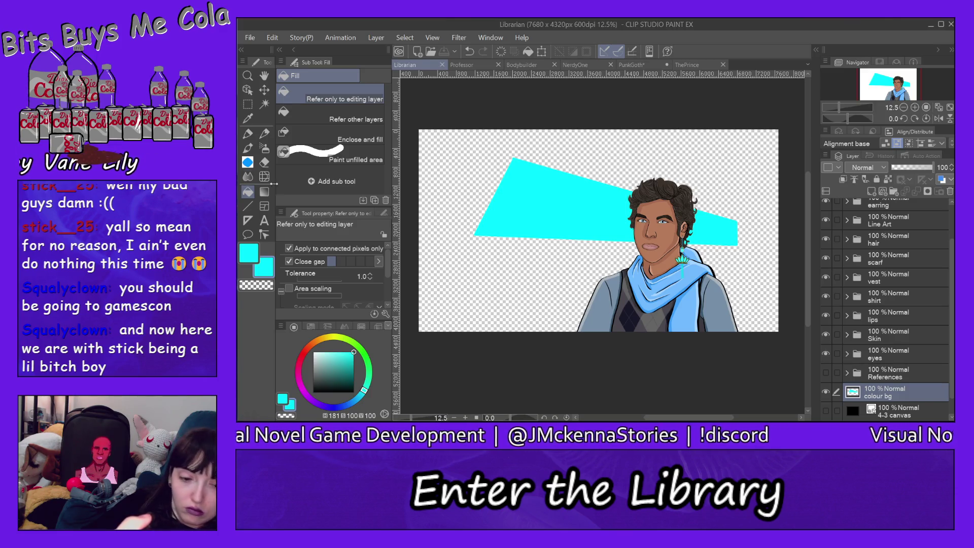
Export the cyan-background bust as Librarian.png into the Colour BGs folder.
click(250, 38)
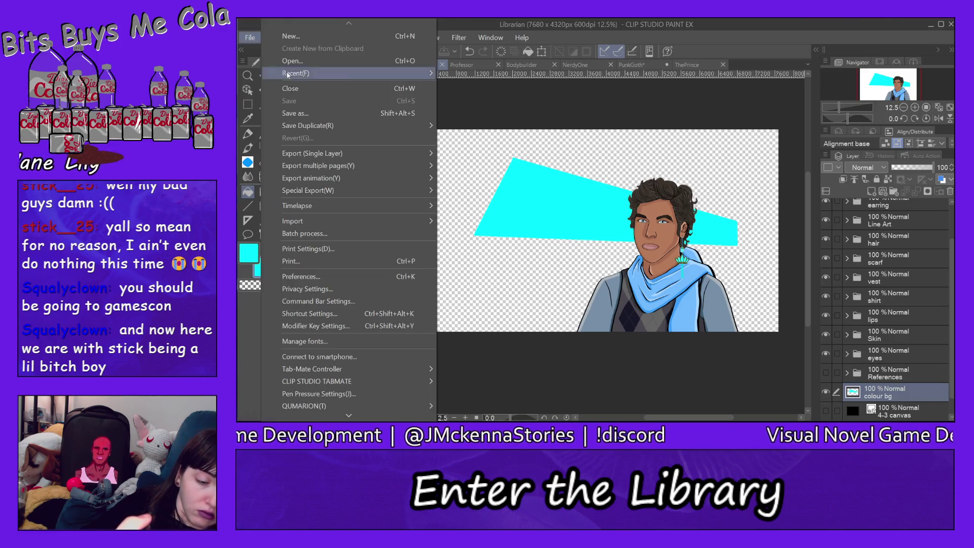
mouse_move(366, 153)
click(477, 179)
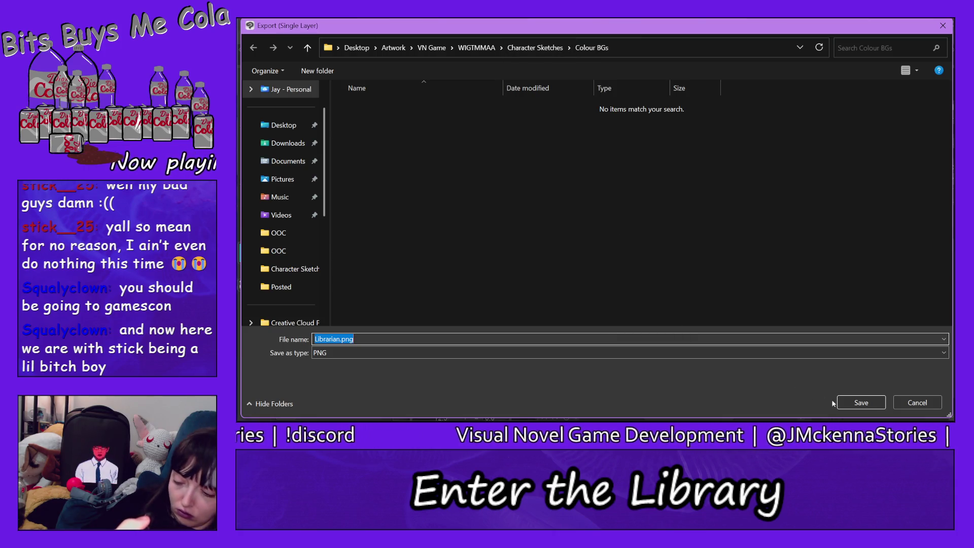
click(862, 403)
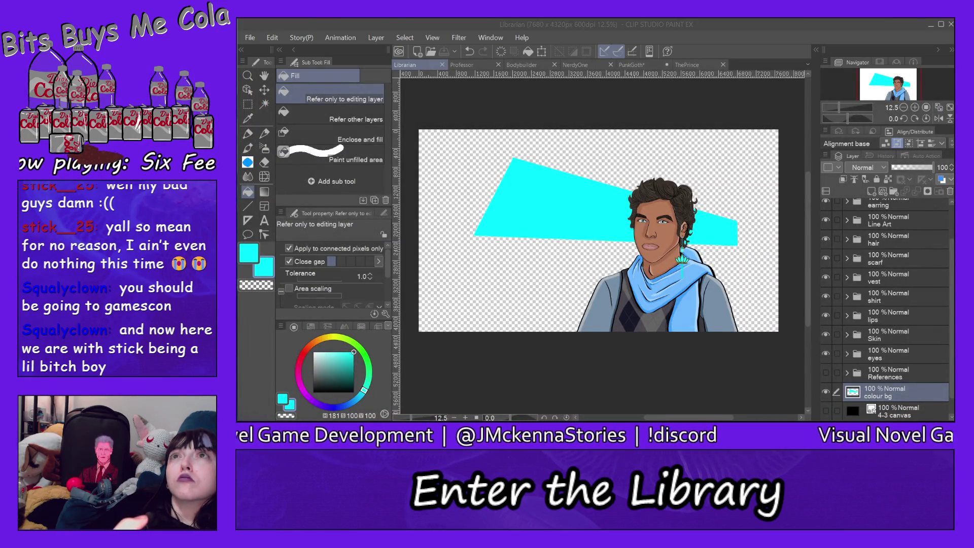
key(alt+Tab)
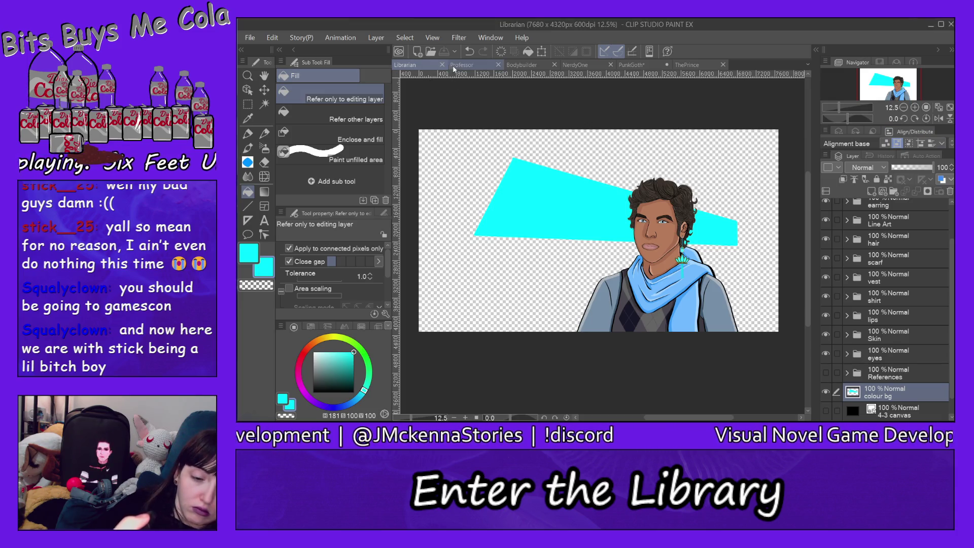
In the Professor drawing, hide the 4-3 canvas, sample the flower's brown, and add a 'colour bg' layer above it.
click(459, 65)
scroll(855, 350, down, 5)
scroll(853, 349, down, 3)
scroll(852, 351, down, 3)
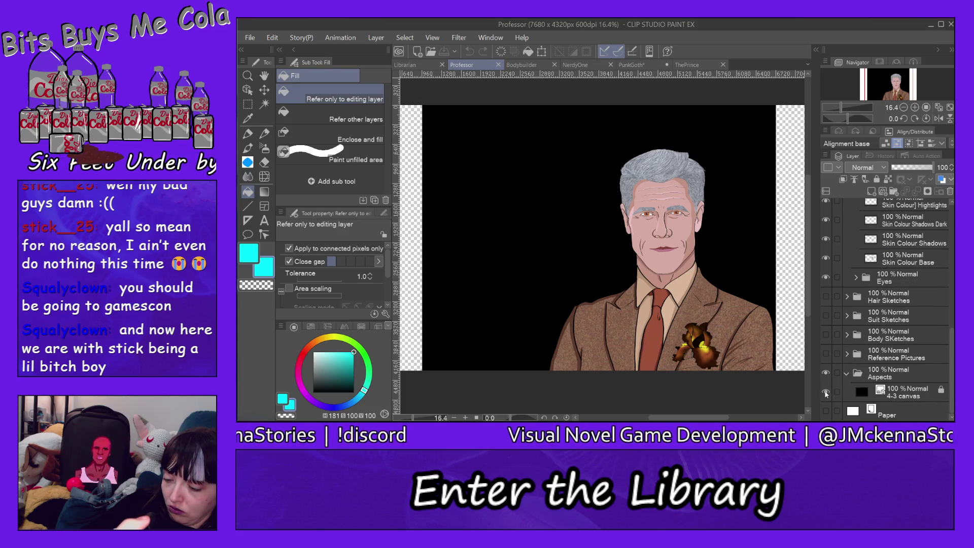
click(826, 392)
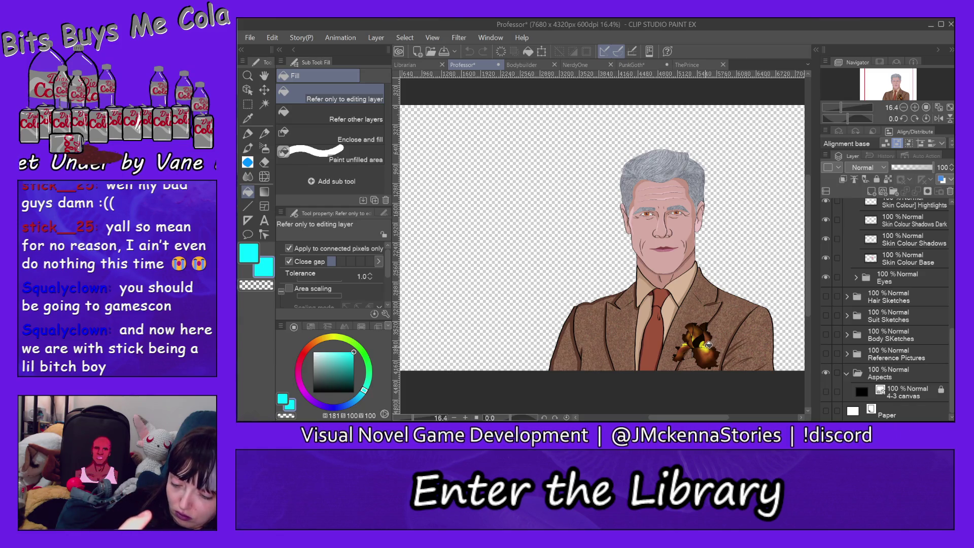
alt+click(700, 356)
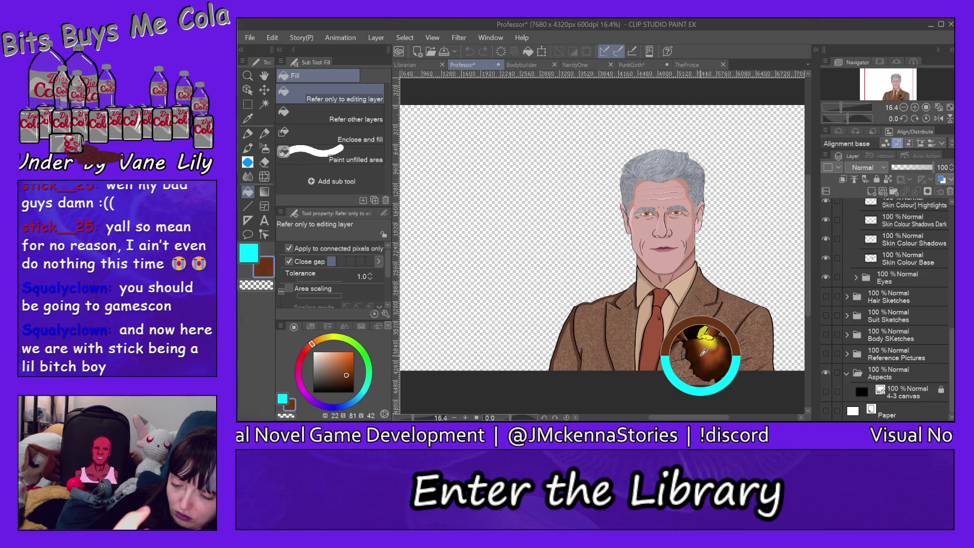
click(904, 401)
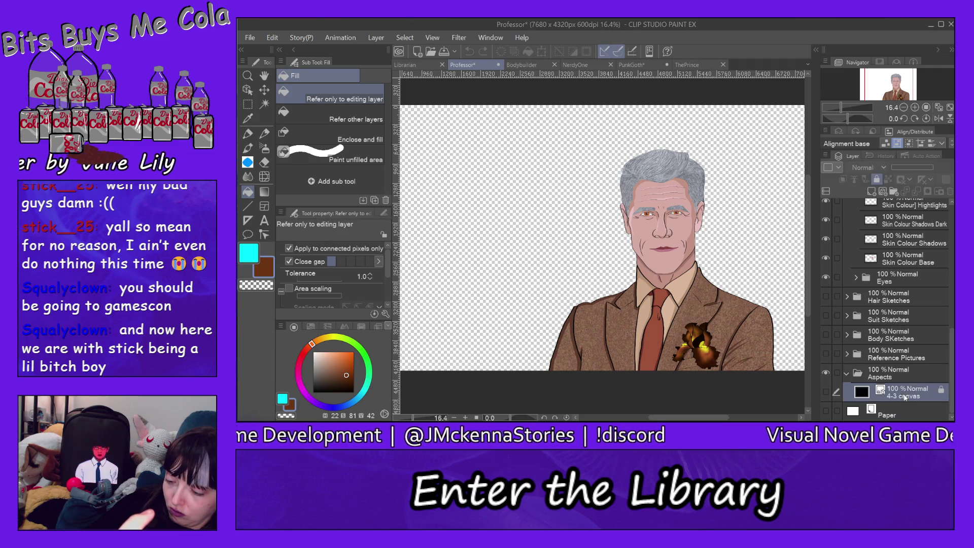
click(871, 192)
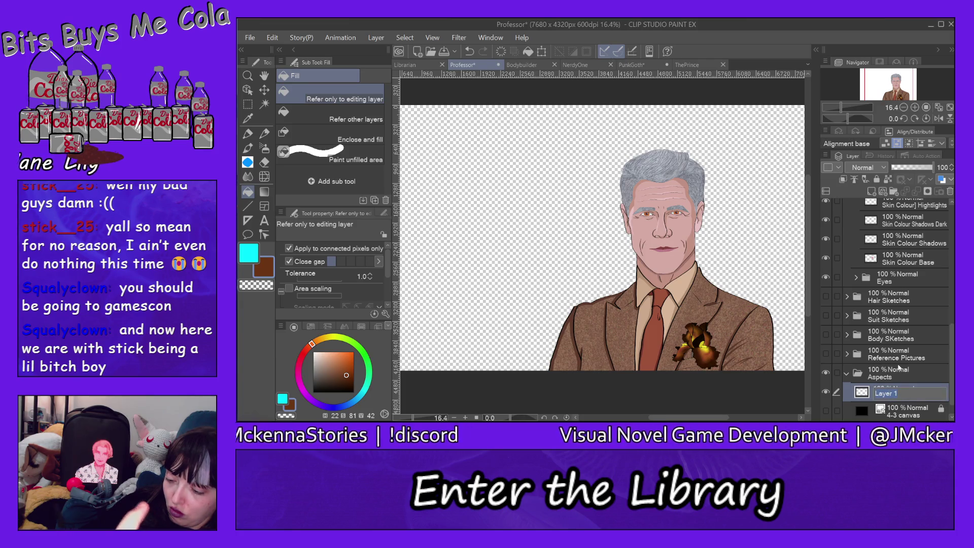
text(c)
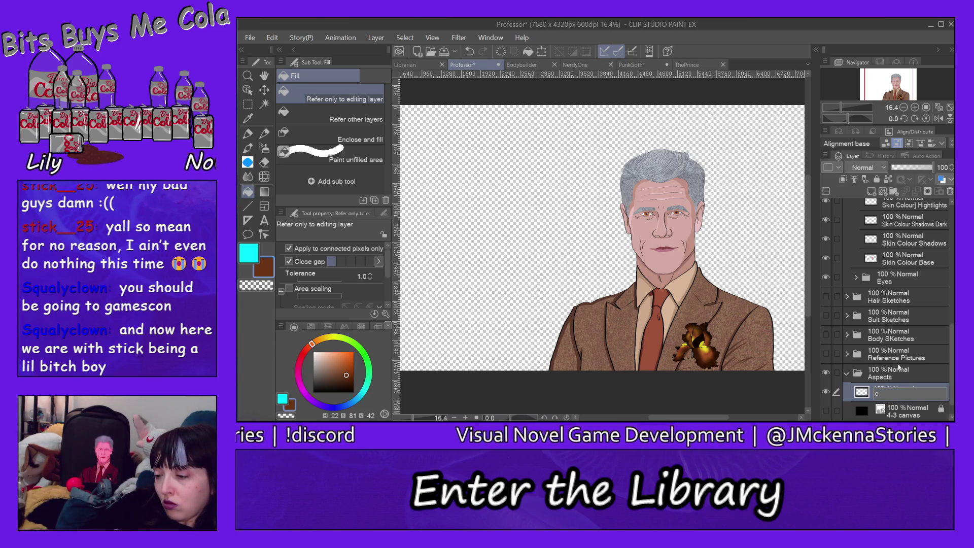
text(olou)
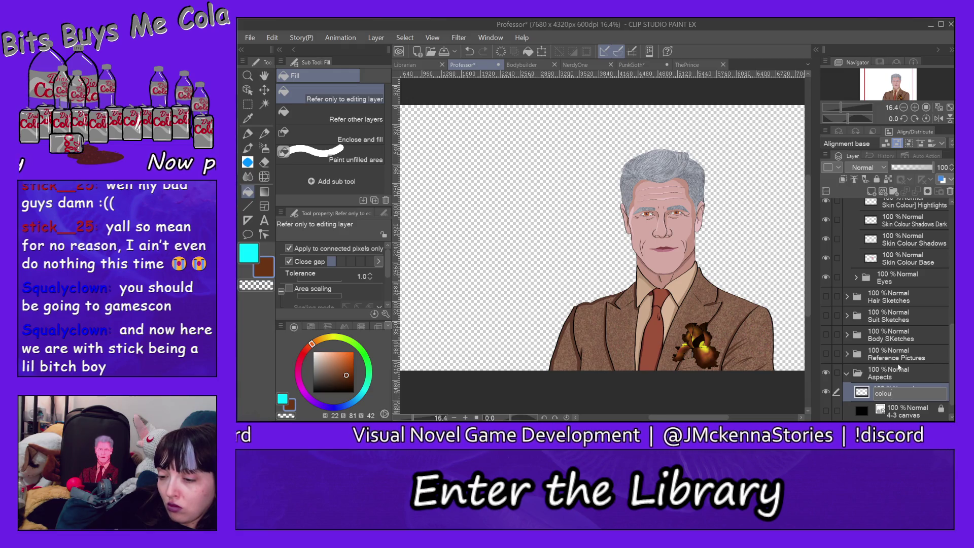
text(r bg)
key(Return)
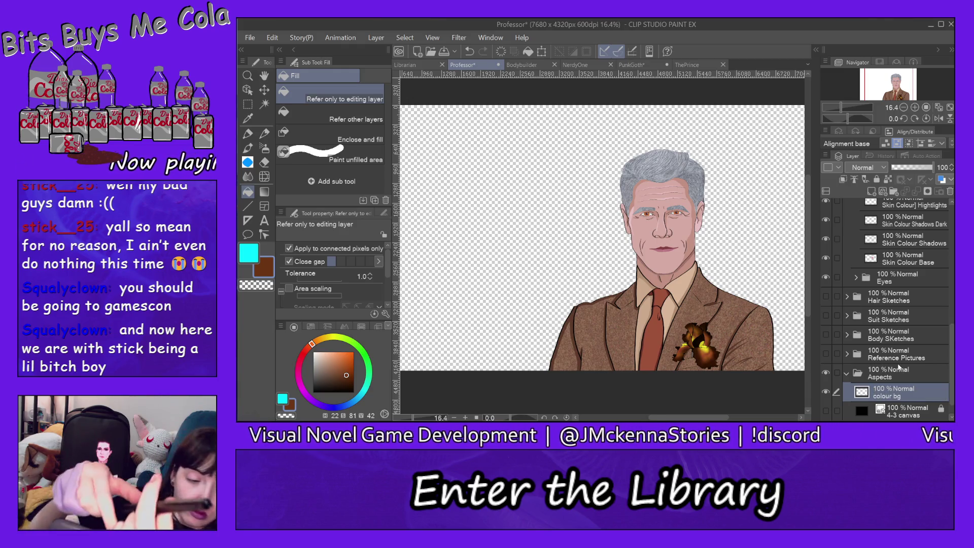
click(248, 206)
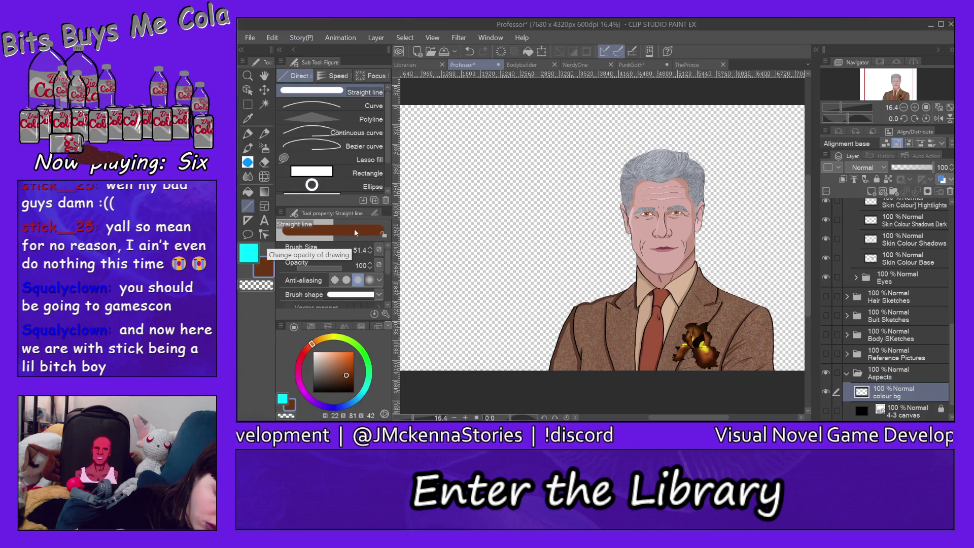
Set the drawing colour to a rich brown sampled from the suit and flower.
click(284, 400)
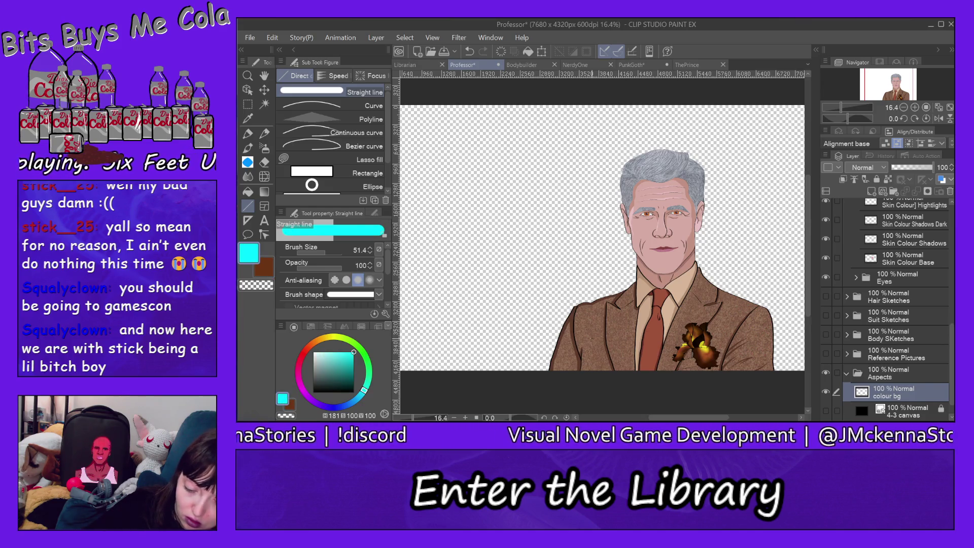
alt+click(576, 339)
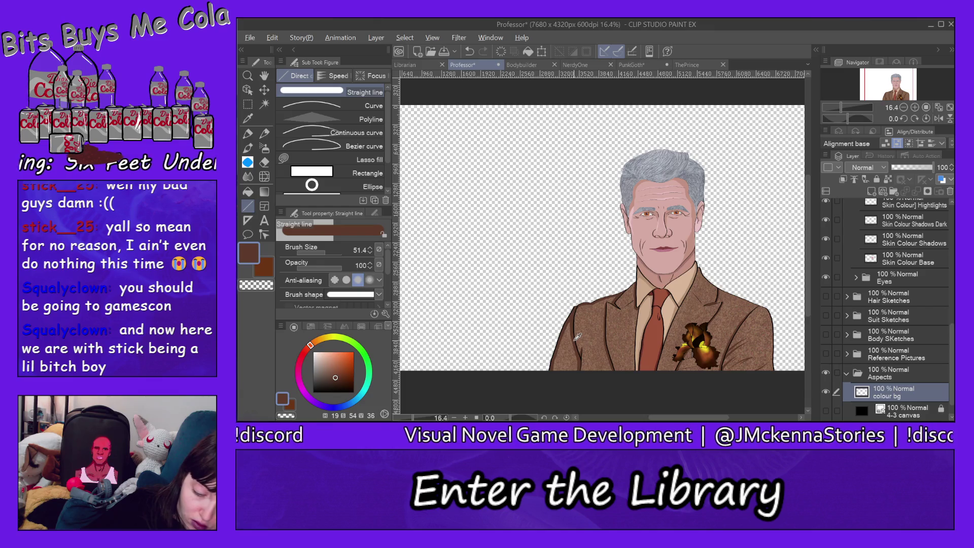
click(263, 274)
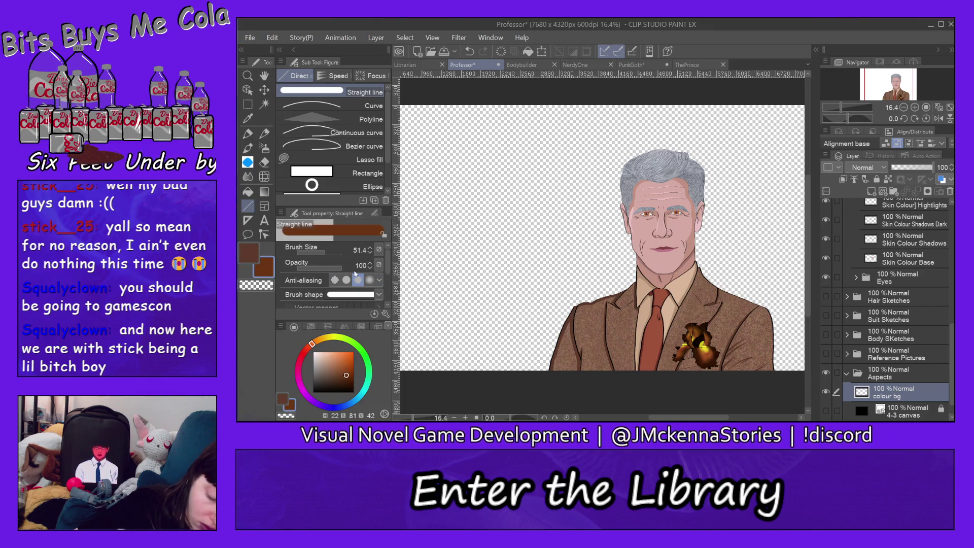
alt+click(577, 340)
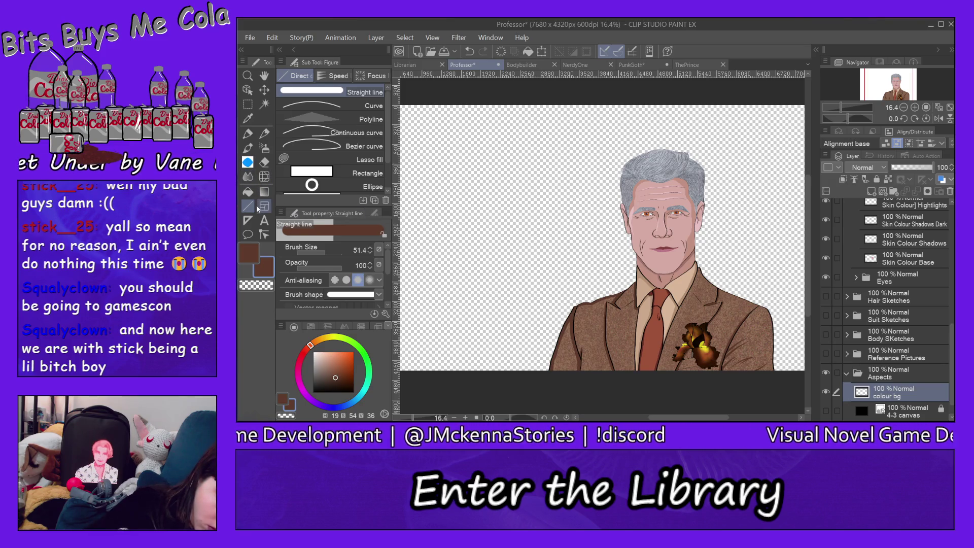
click(256, 248)
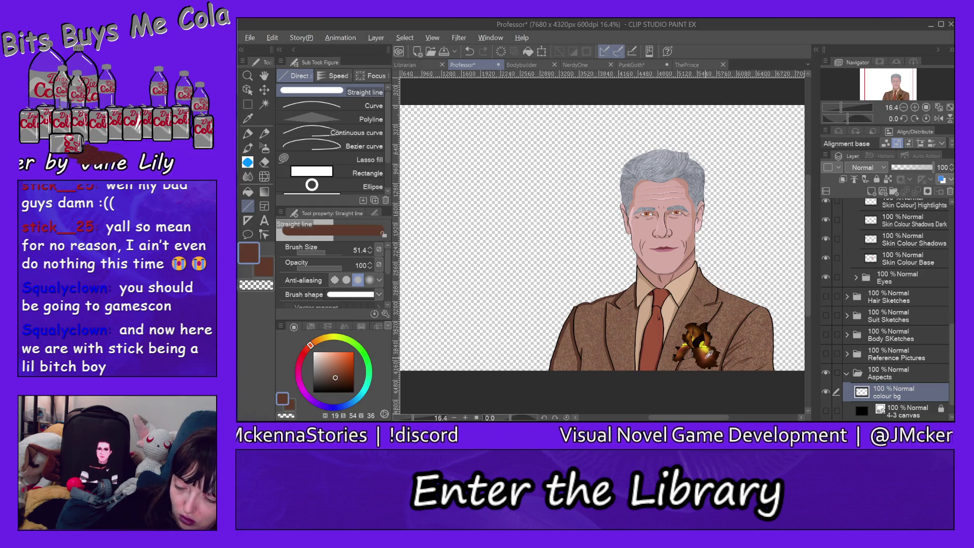
alt+click(709, 355)
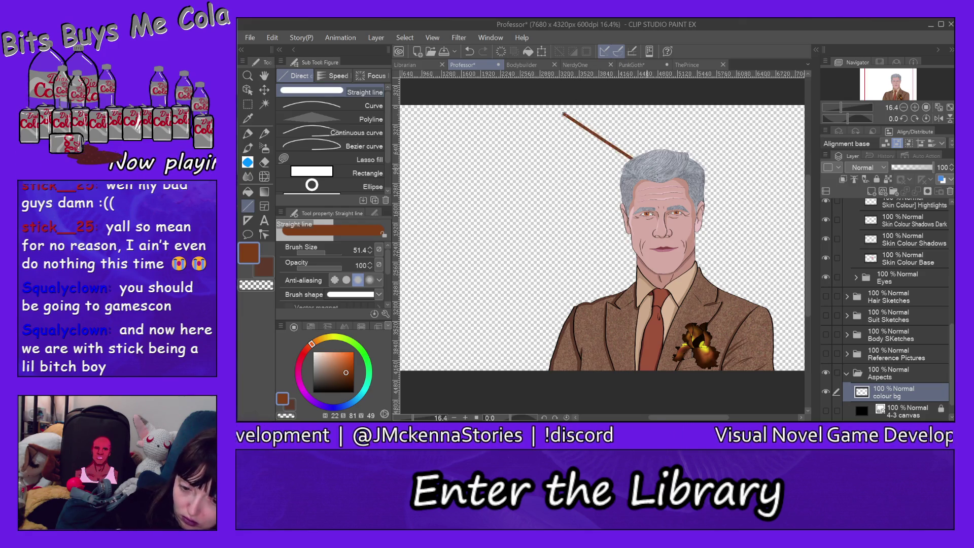
Draw two straight lines forming a triangle behind the head and fill it brown.
drag(633, 159, 741, 255)
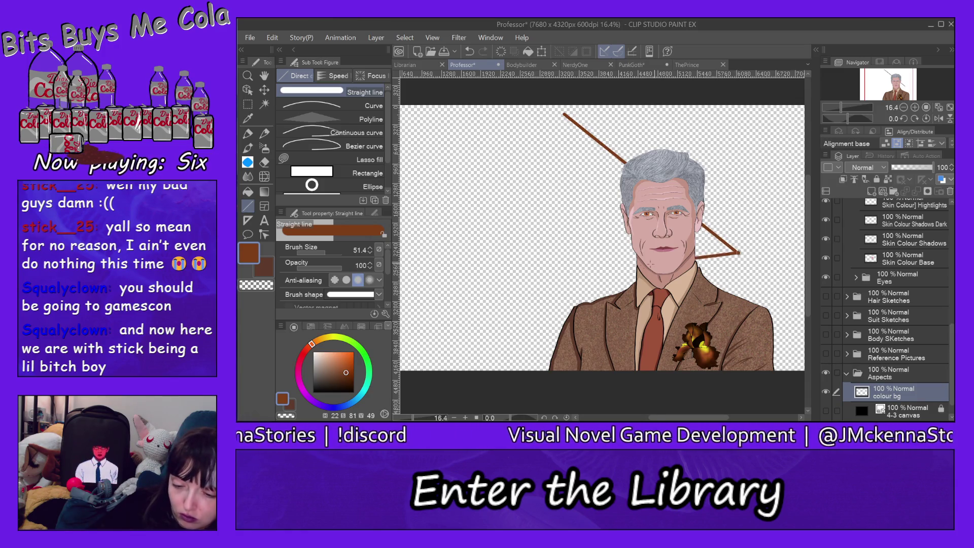
mouse_move(656, 262)
mouse_down()
mouse_move(491, 315)
mouse_move(563, 114)
mouse_up()
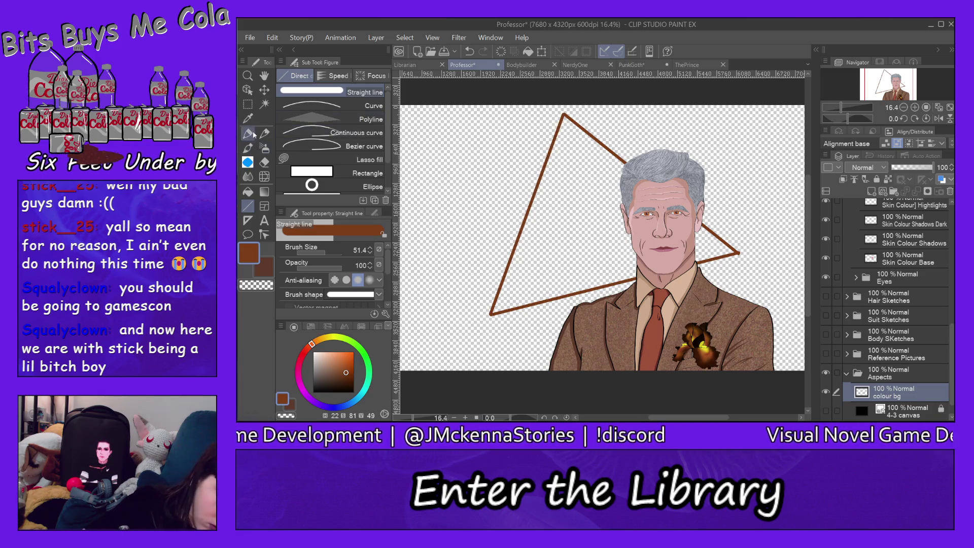
click(248, 191)
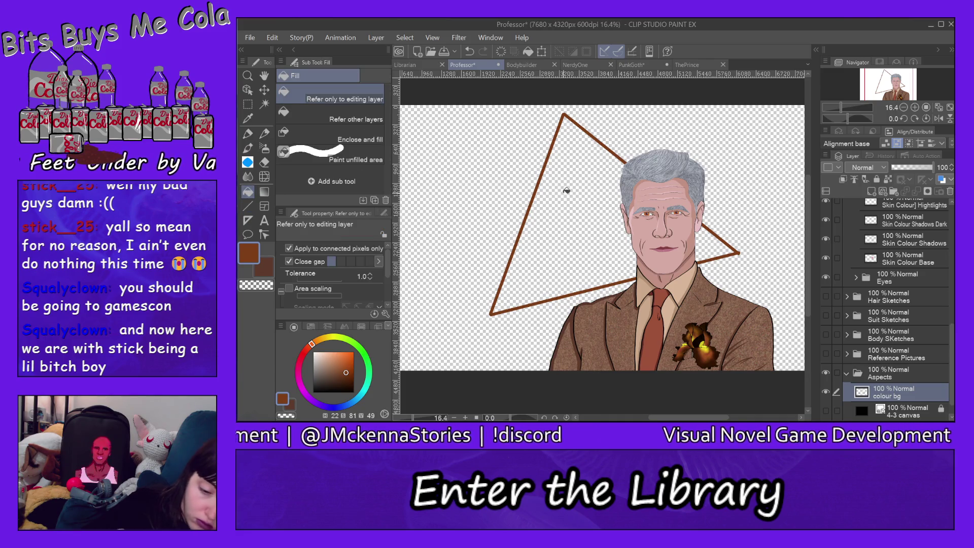
click(576, 182)
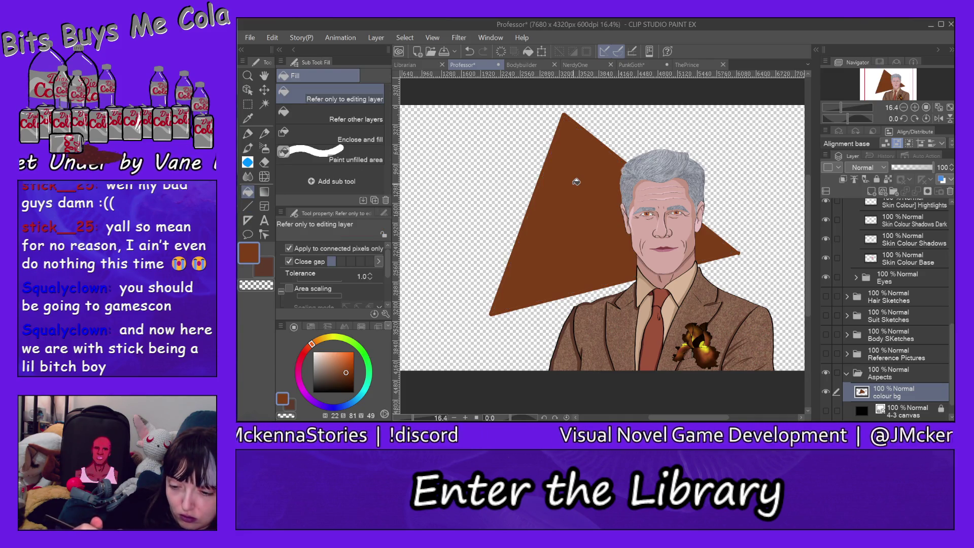
click(250, 38)
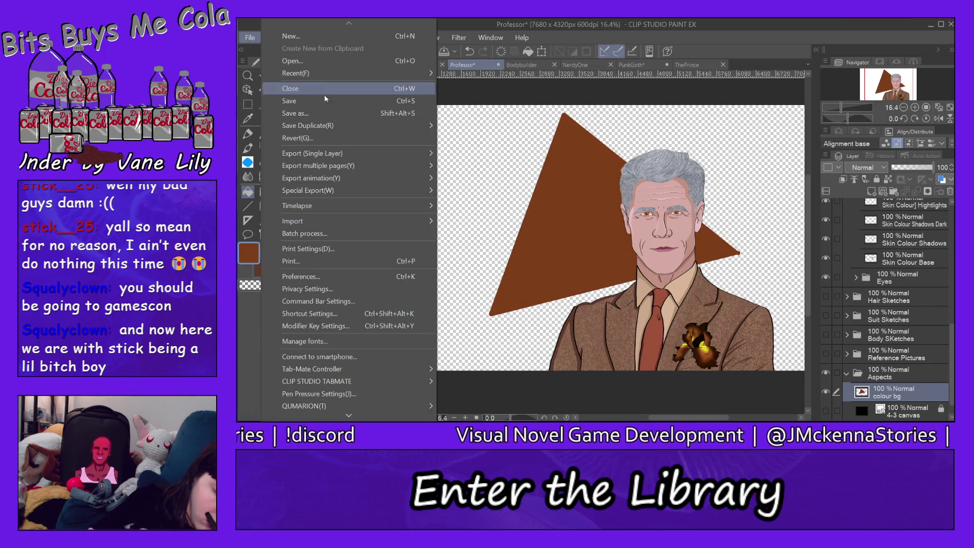
Save the drawing as Professor.clip in the Colour BGs folder.
click(335, 113)
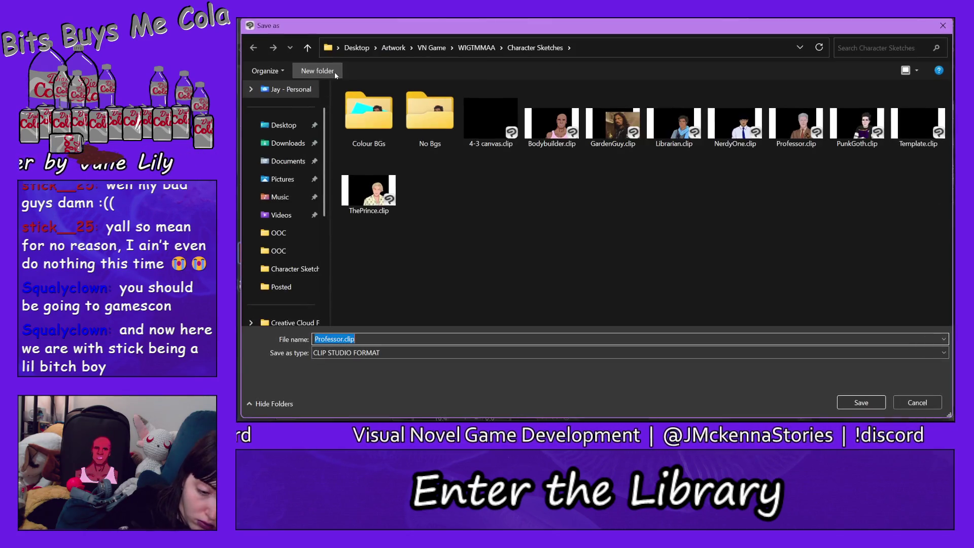
double_click(373, 114)
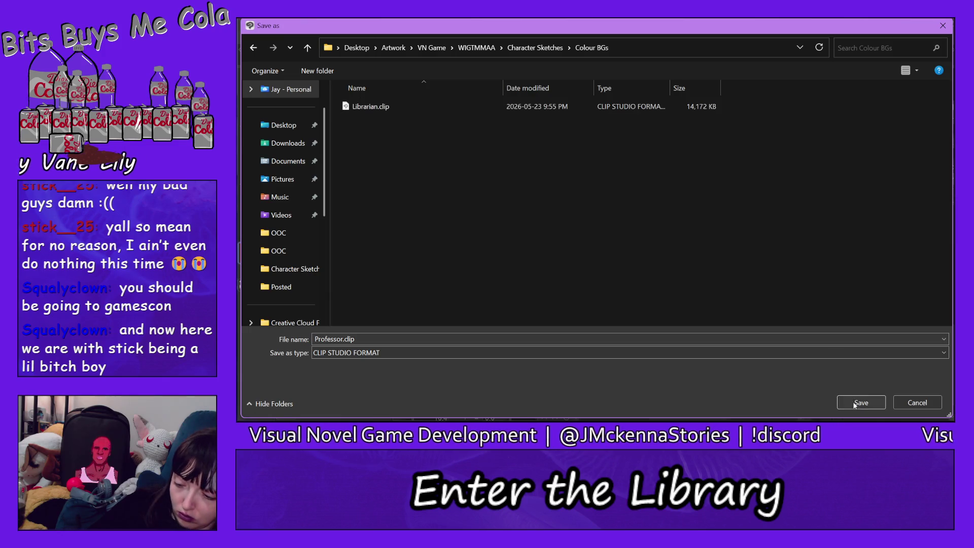
click(861, 403)
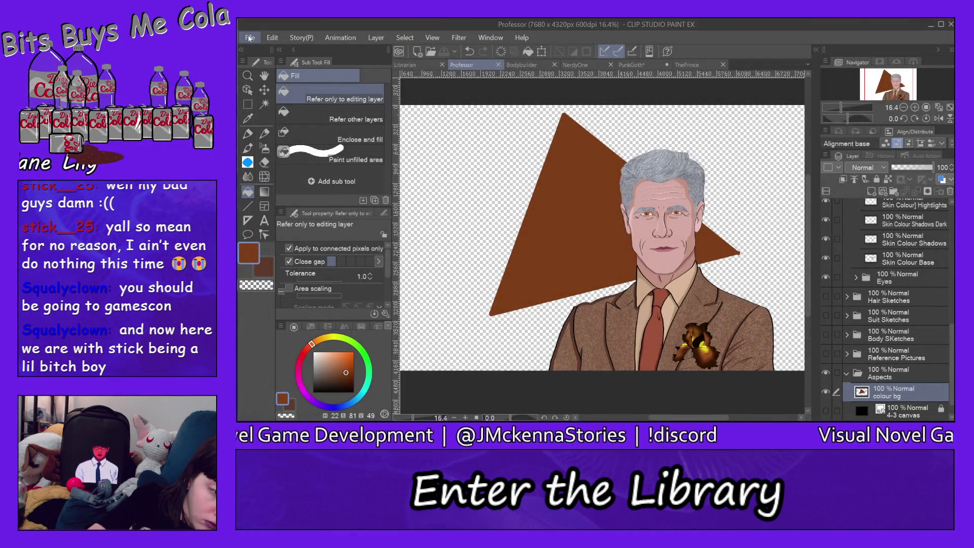
Export Professor.png into Colour BGs, accepting the PNG settings and preview.
click(251, 38)
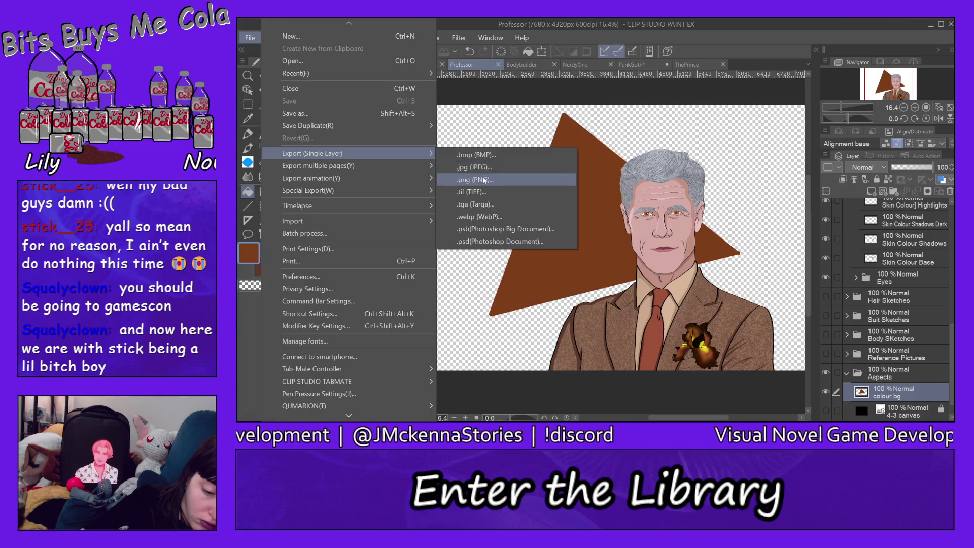
click(486, 182)
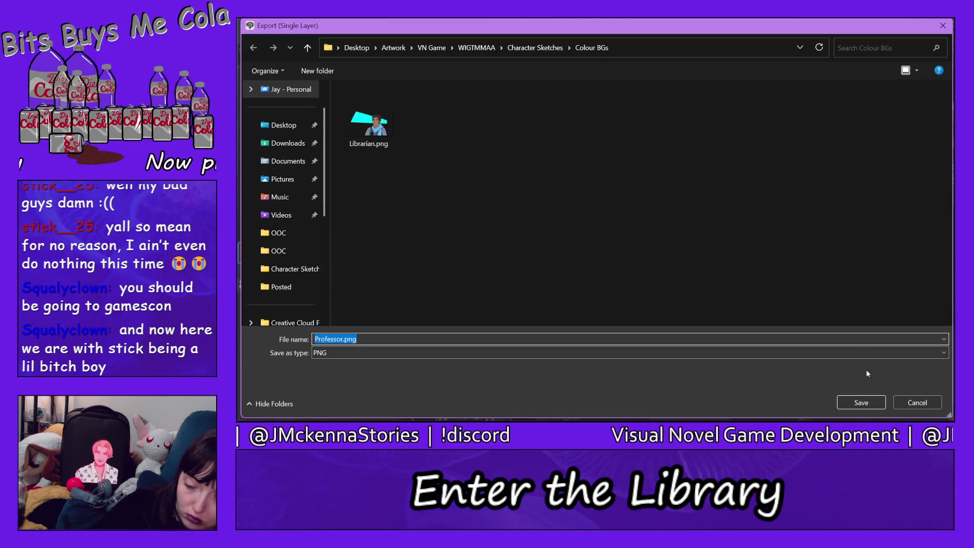
click(861, 403)
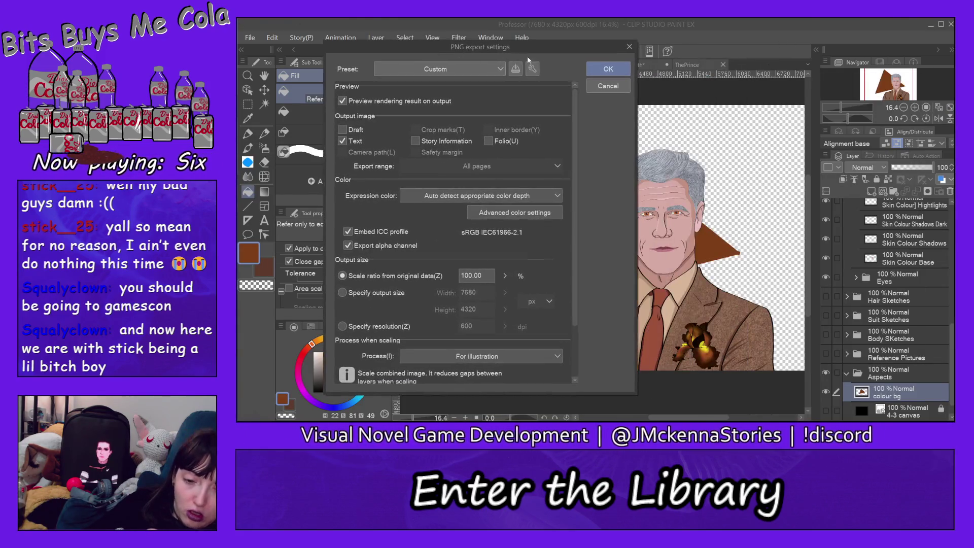
click(594, 69)
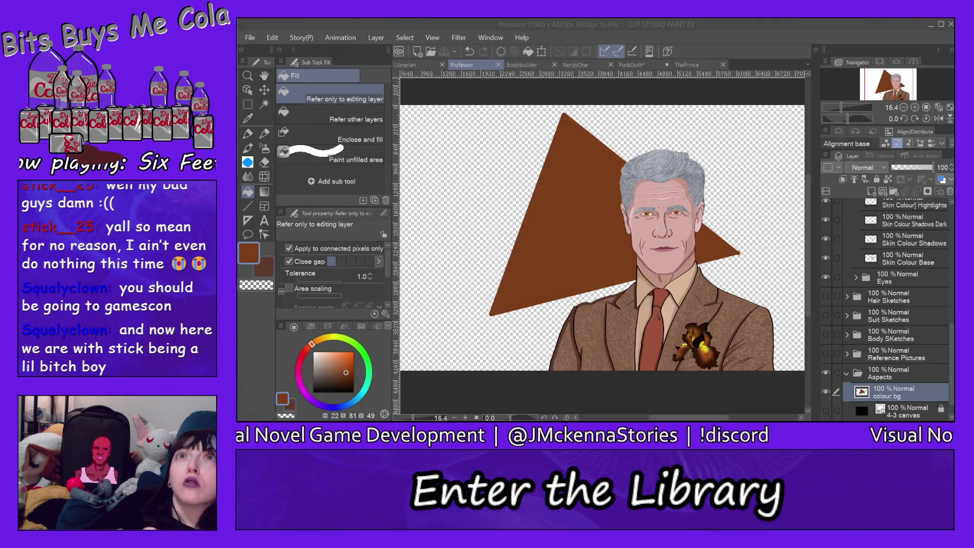
mouse_move(541, 56)
mouse_down()
mouse_move(576, 41)
mouse_move(594, 78)
mouse_up()
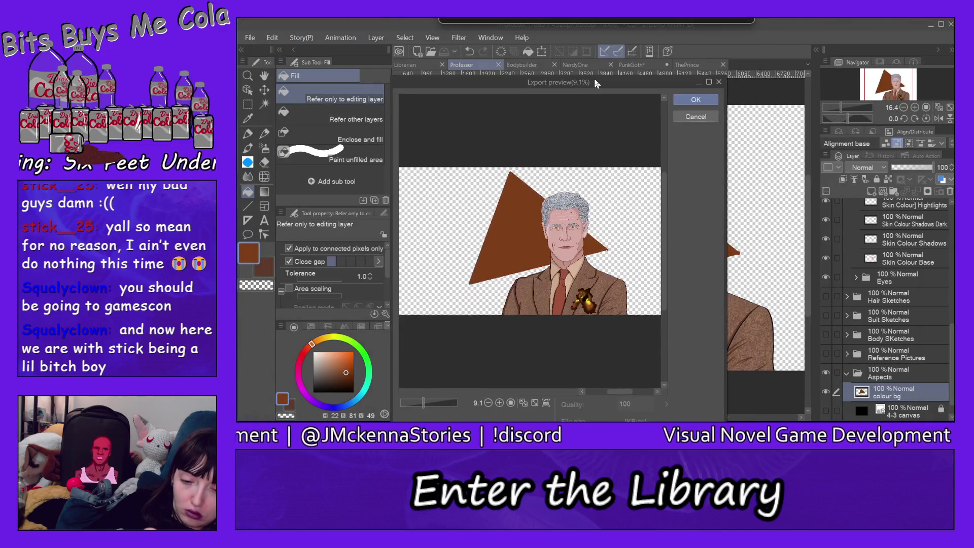
click(695, 100)
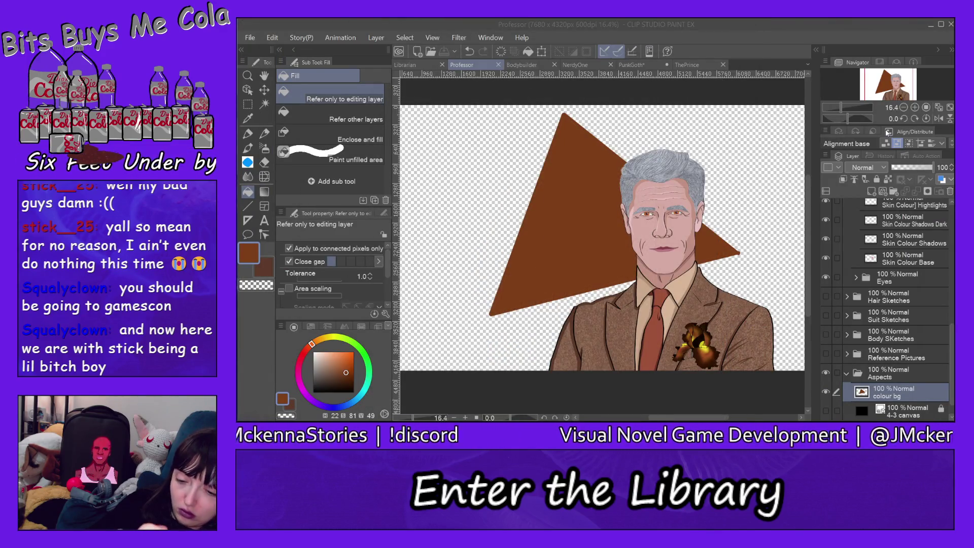
In the Bodybuilder drawing, hide the 4-3 canvas and add a 'colour bg' layer above it.
click(541, 63)
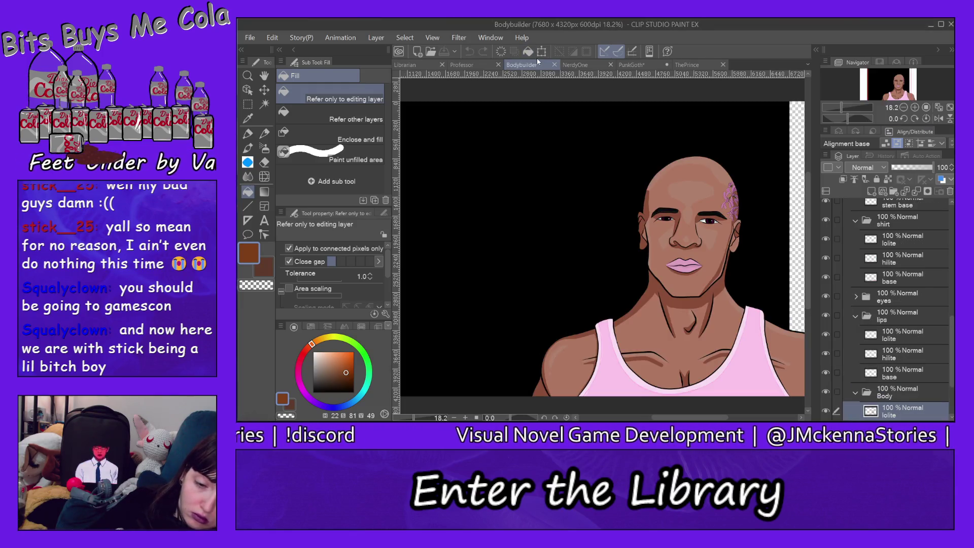
scroll(853, 405, down, 3)
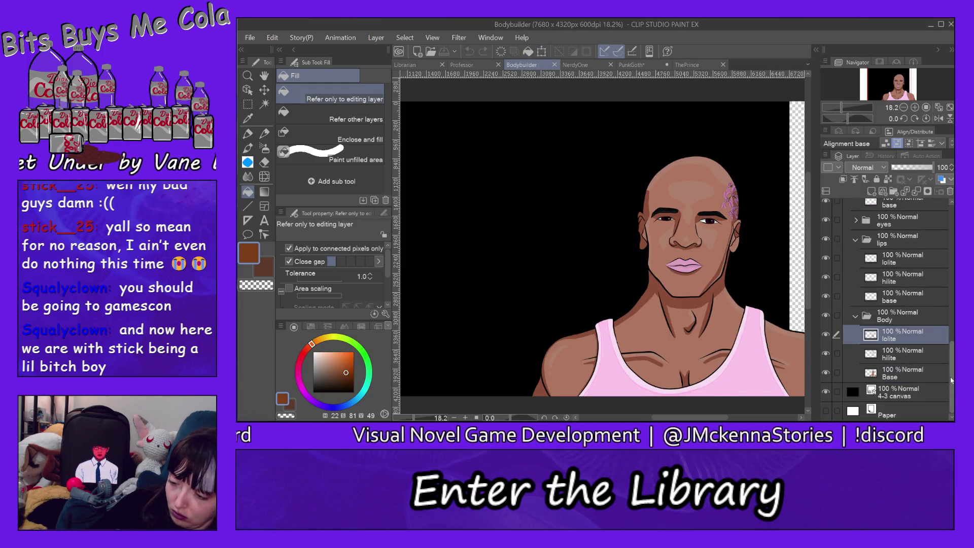
click(826, 392)
click(898, 392)
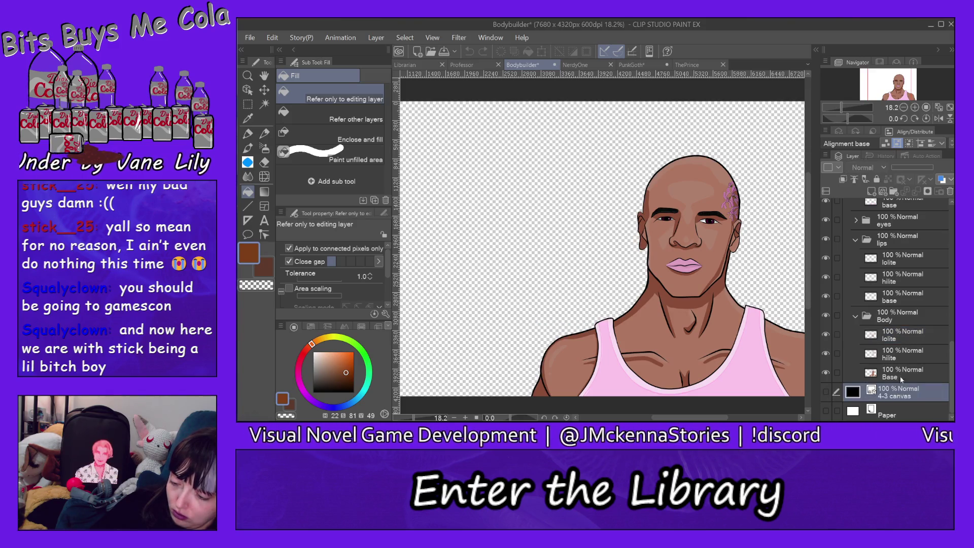
click(872, 191)
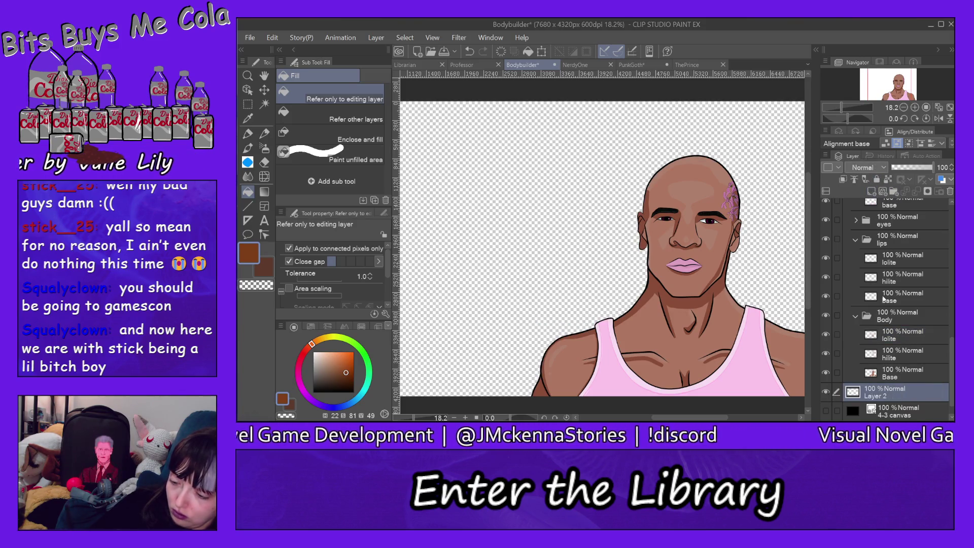
double_click(884, 396)
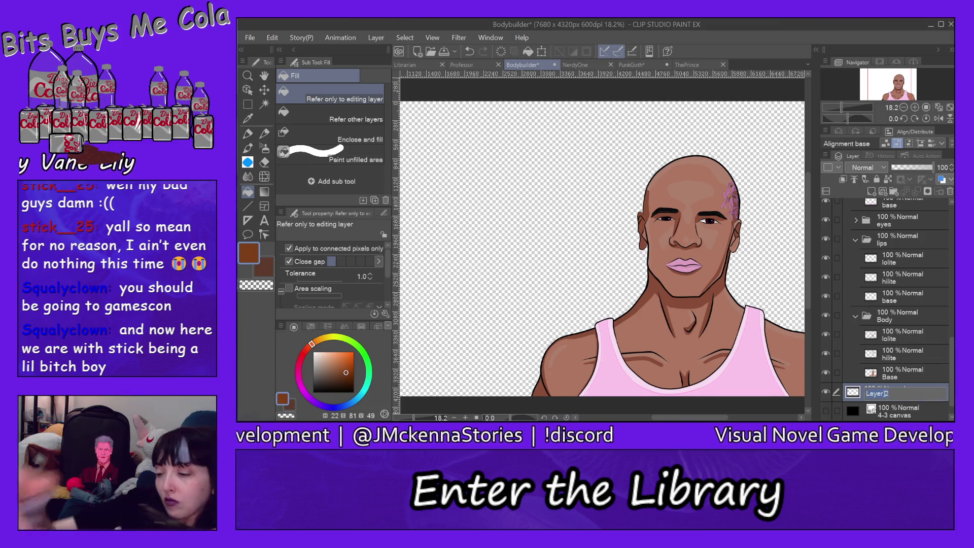
text(c)
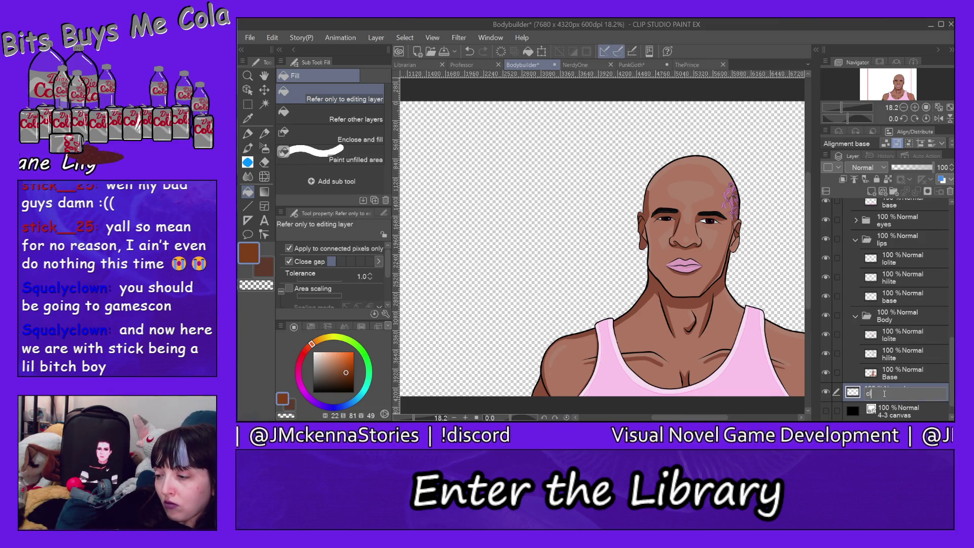
text(olour bg)
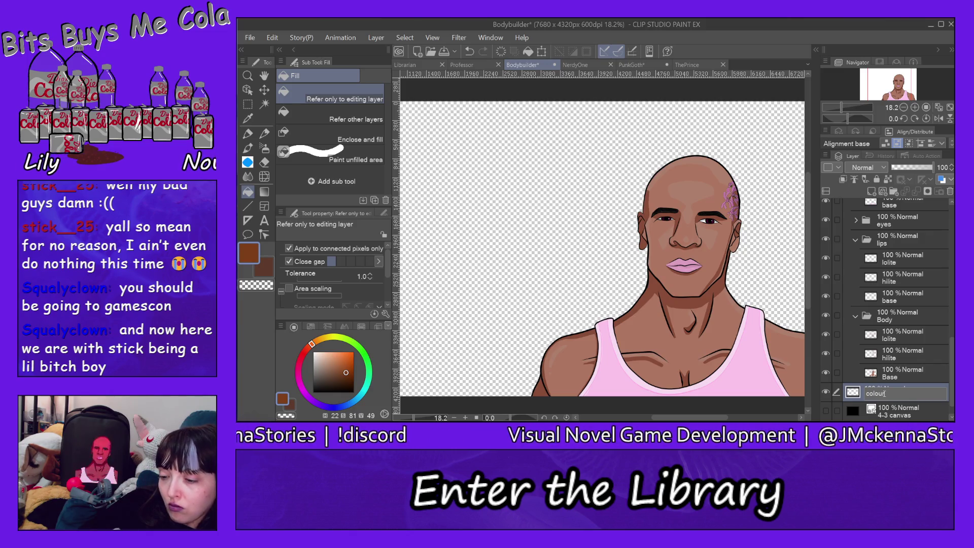
key(Return)
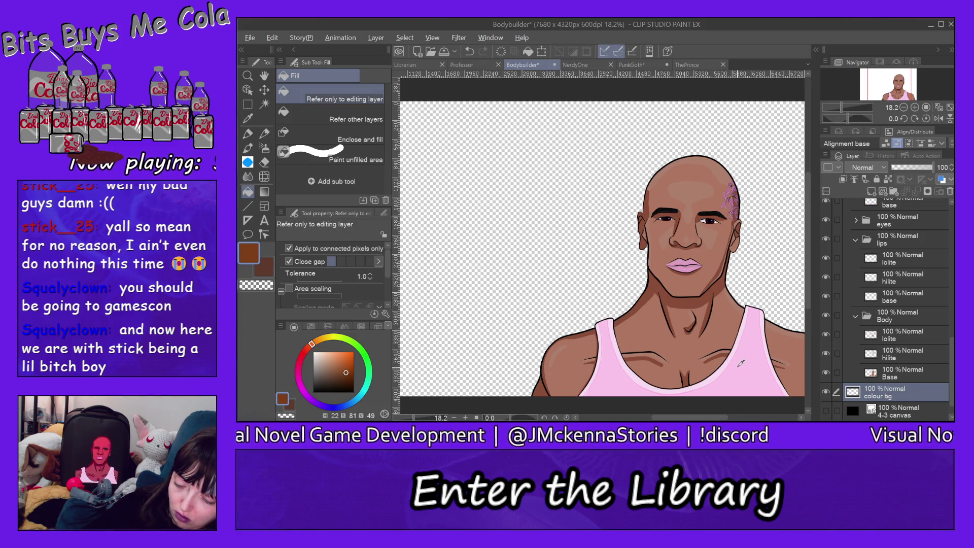
Sample the tank top's pink, outline a polygon with three straight lines and fill it pink.
alt+click(740, 364)
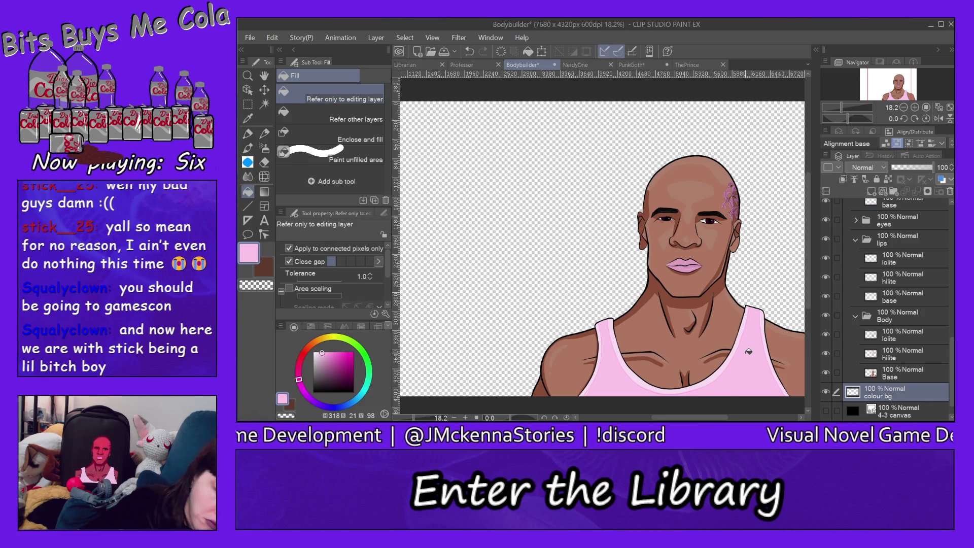
click(247, 205)
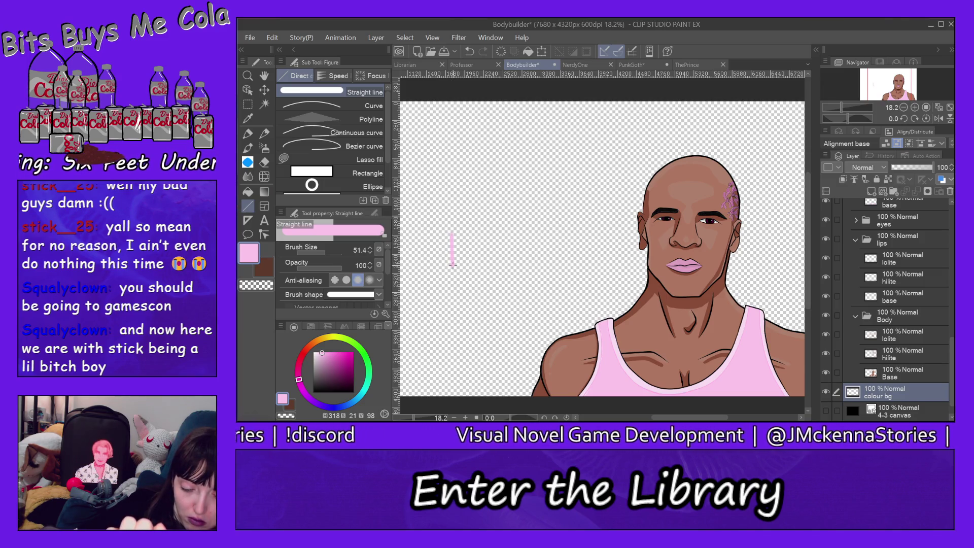
drag(501, 265, 786, 264)
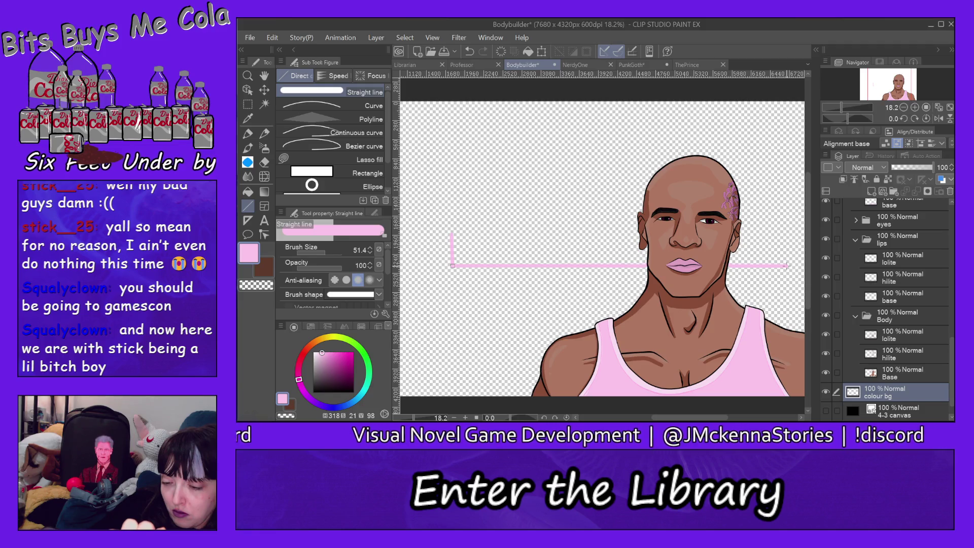
drag(786, 267, 787, 307)
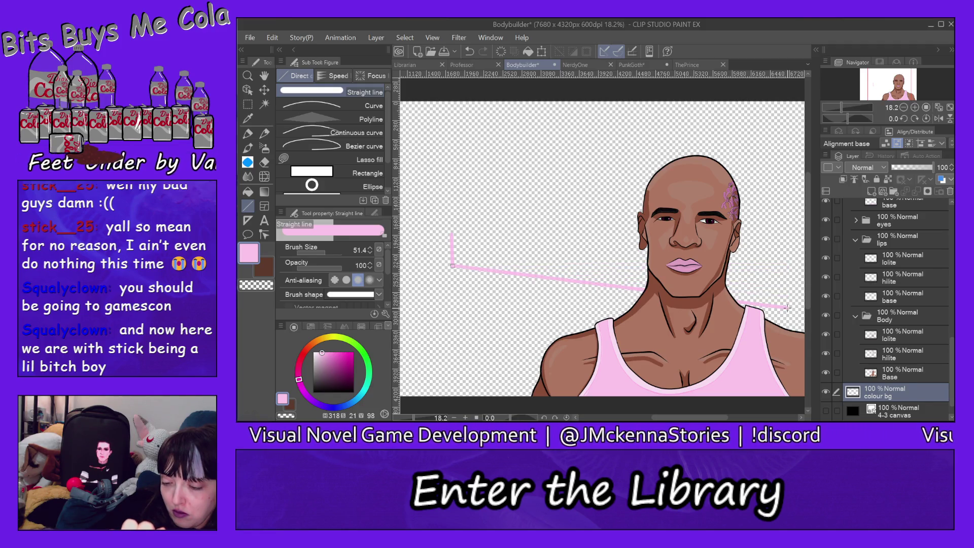
mouse_move(792, 203)
mouse_down()
mouse_move(772, 113)
mouse_move(789, 113)
mouse_move(458, 226)
mouse_up()
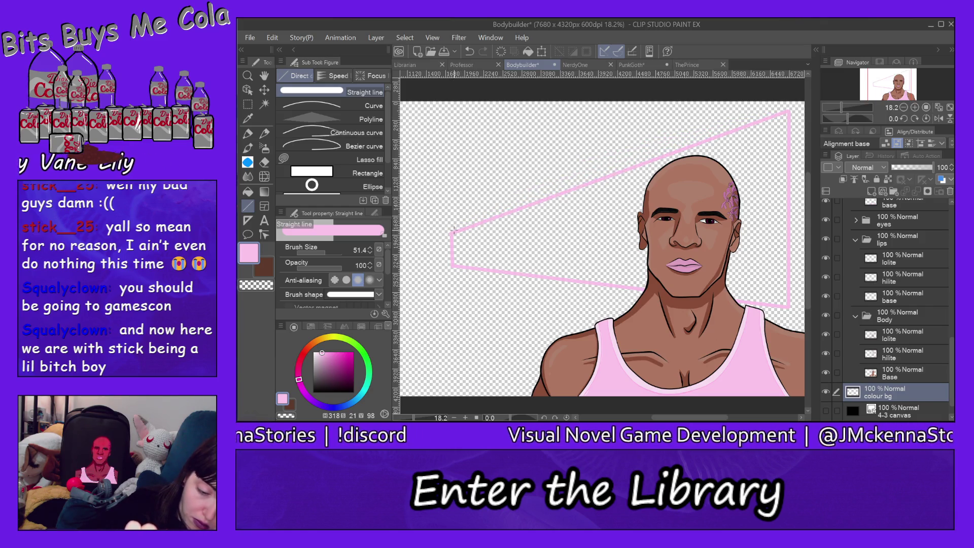
key(g)
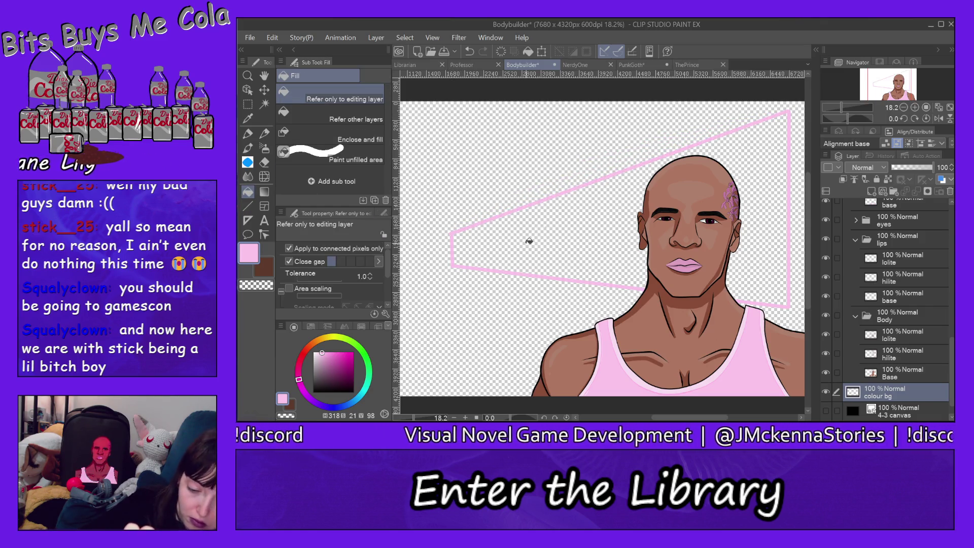
click(529, 241)
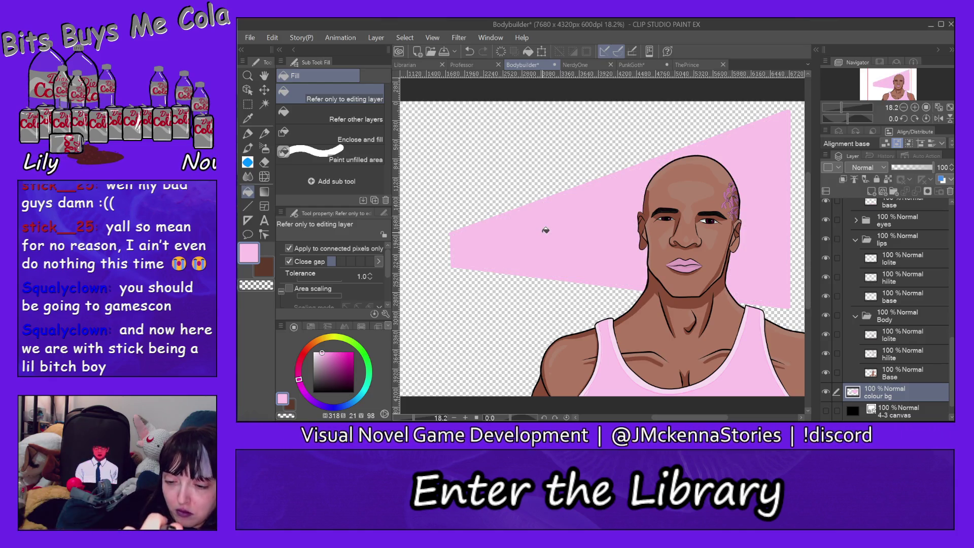
click(251, 39)
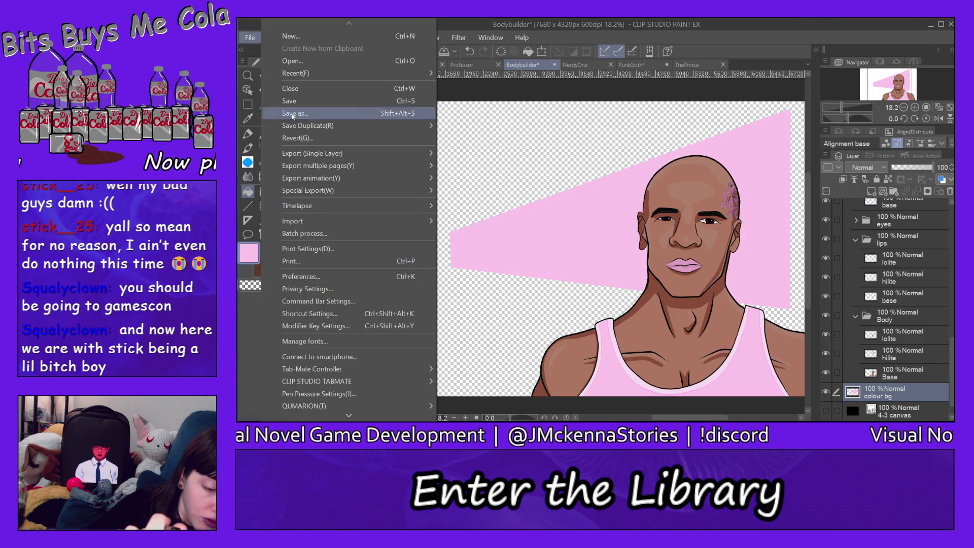
Save Bodybuilder.clip into the Colour BGs folder.
click(331, 111)
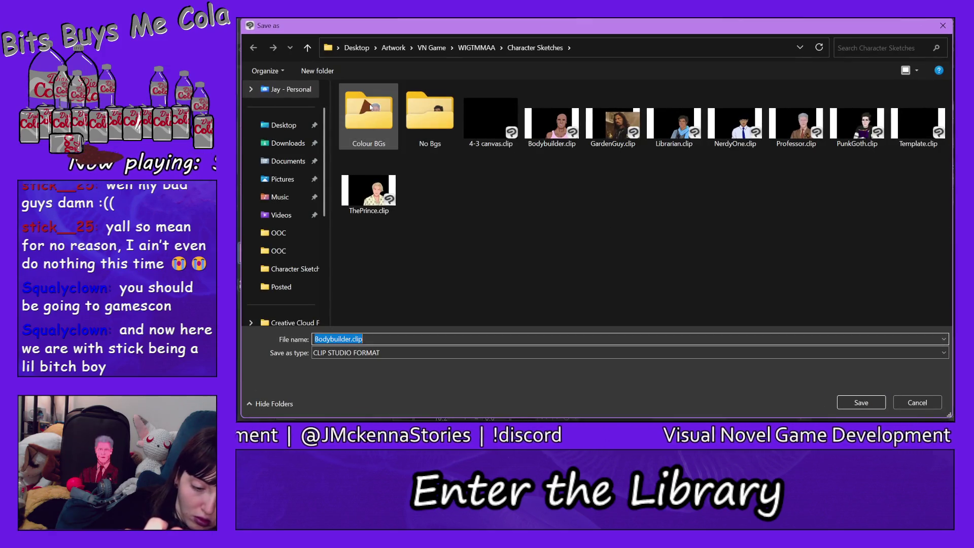
double_click(369, 114)
click(863, 402)
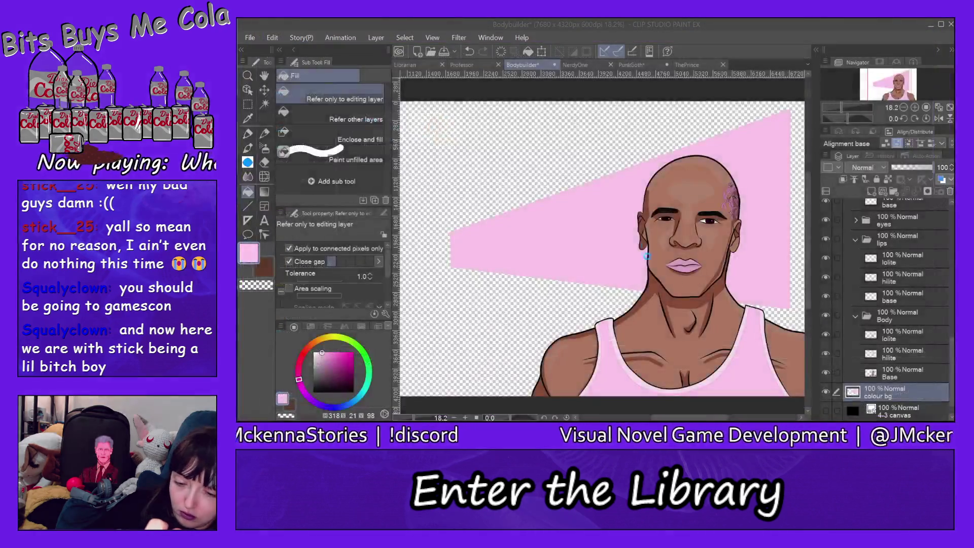
Export the drawing as Bodybuilder.png into Colour BGs with default PNG settings, then bring up NerdyOne.
click(250, 38)
mouse_move(312, 153)
click(466, 178)
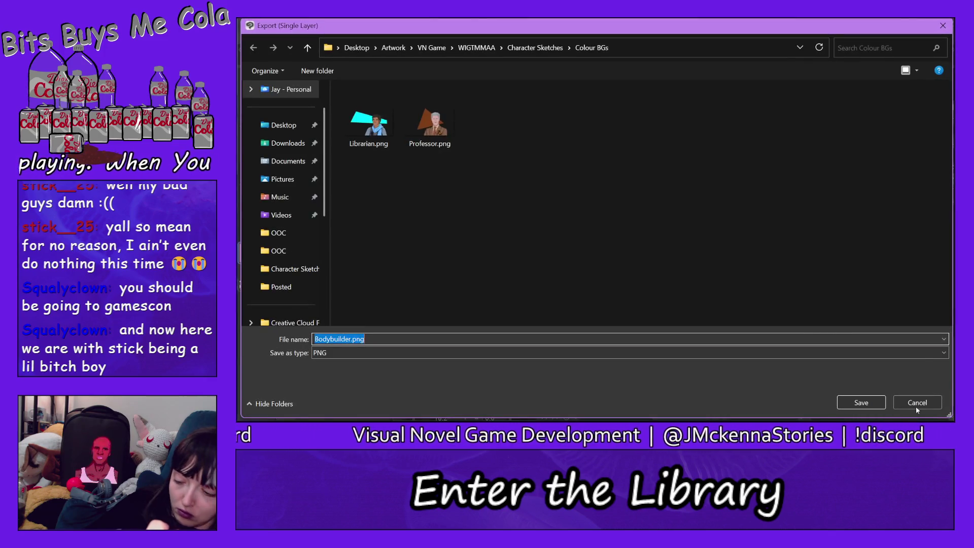
click(859, 402)
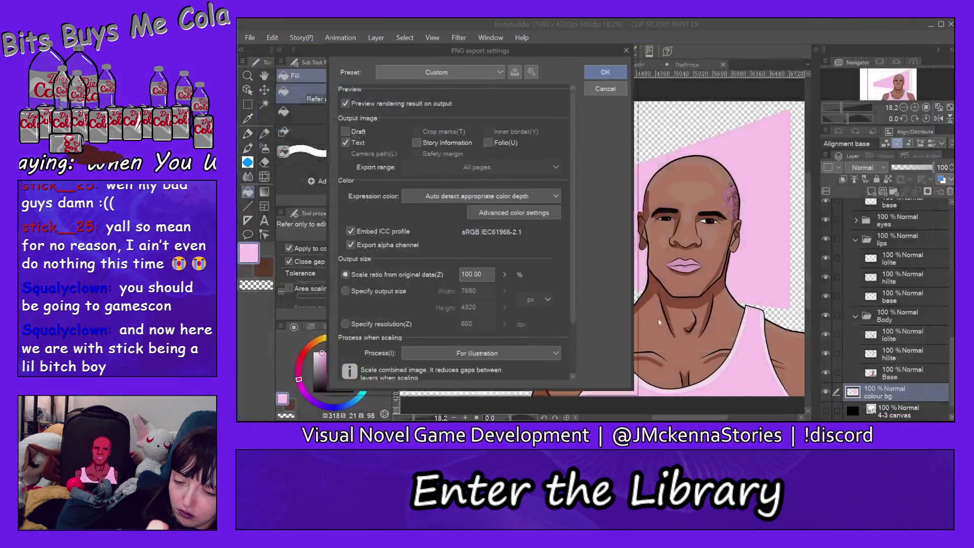
click(604, 70)
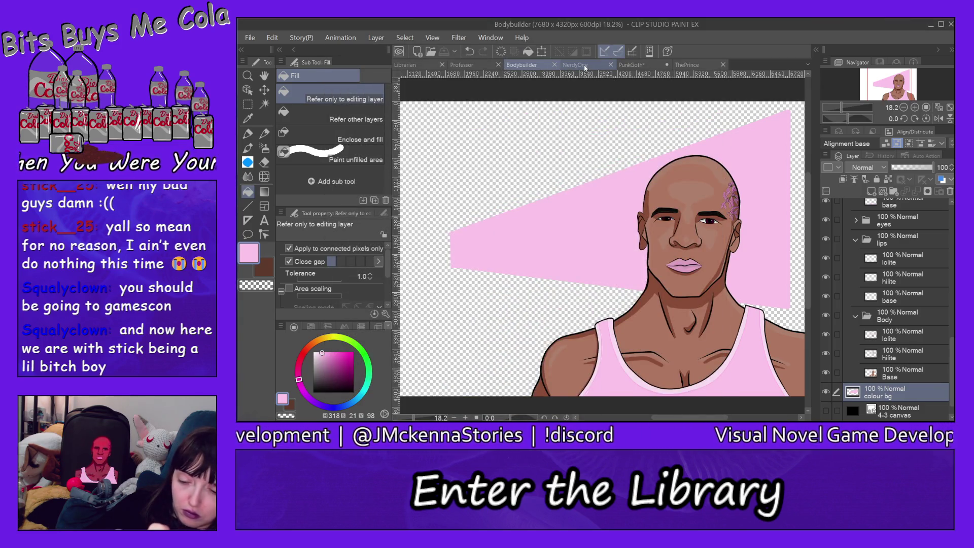
click(585, 68)
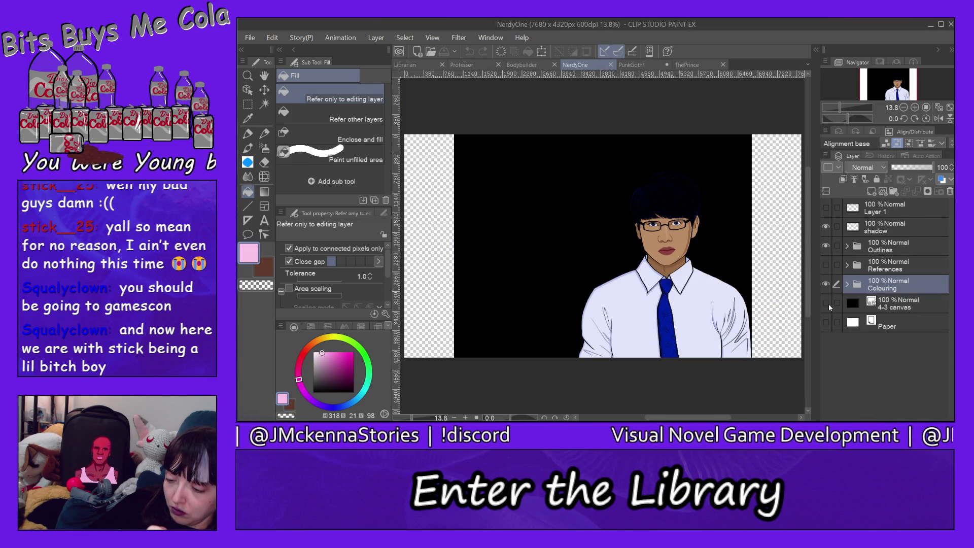
Hide NerdyOne's black 4-3 canvas backdrop and add a new layer named 'colour bg' above it.
click(827, 302)
click(850, 300)
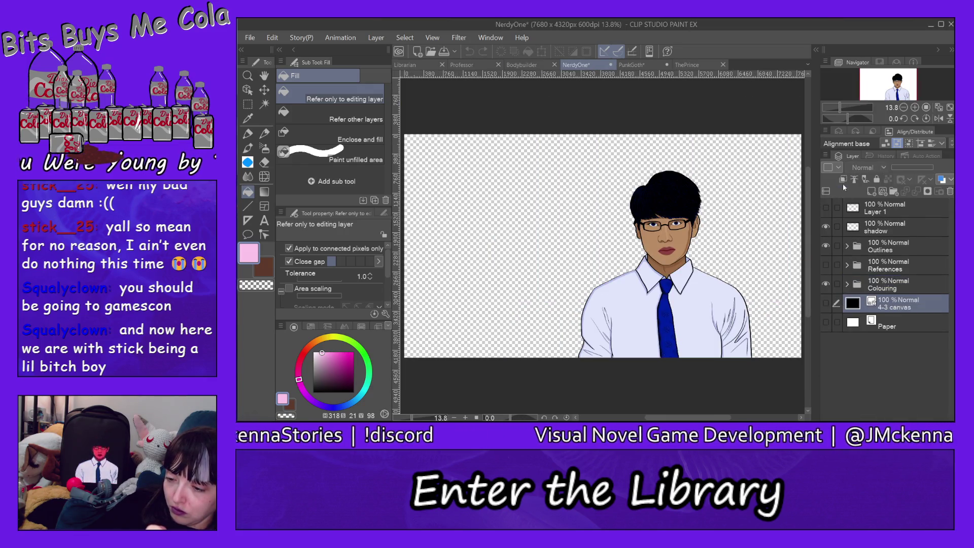
click(871, 193)
double_click(884, 307)
text(colou)
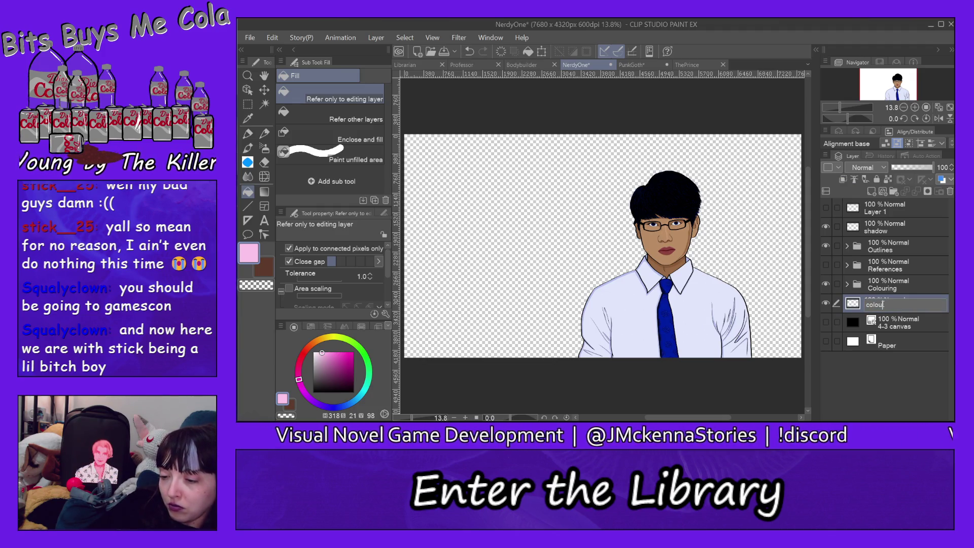
text(r bg)
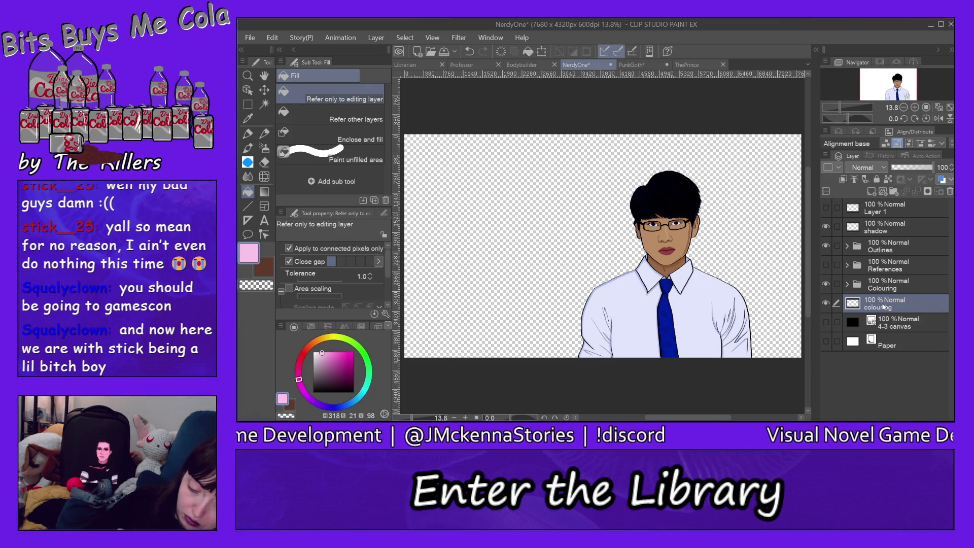
Draw a straight-edged polygon in the tie's blue on colour bg and fill it solid navy.
alt+click(667, 337)
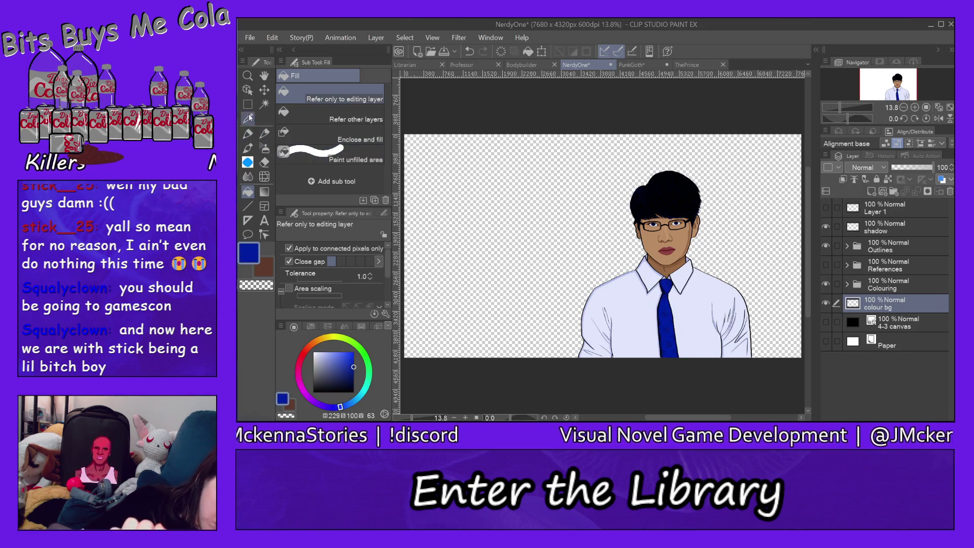
click(252, 205)
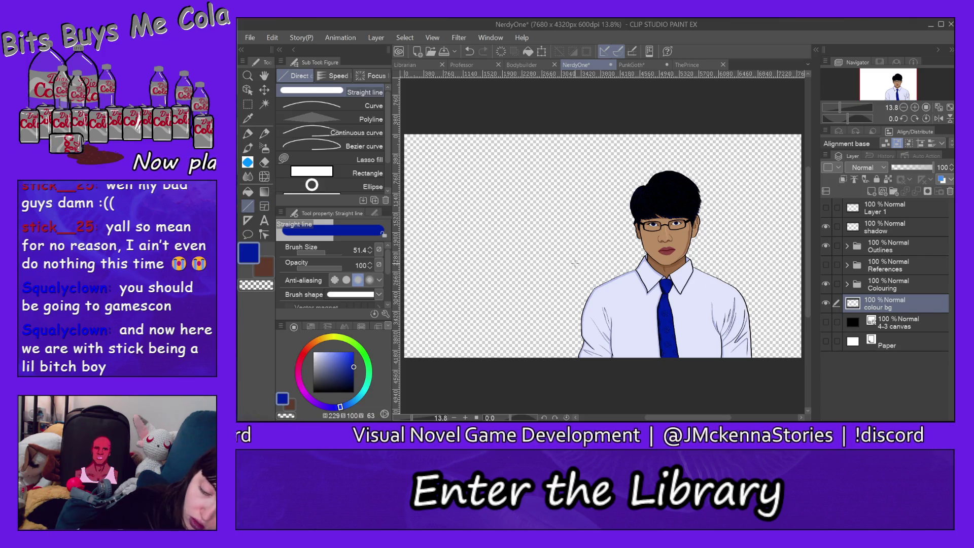
mouse_move(518, 330)
mouse_down()
mouse_move(767, 169)
mouse_move(461, 254)
mouse_up()
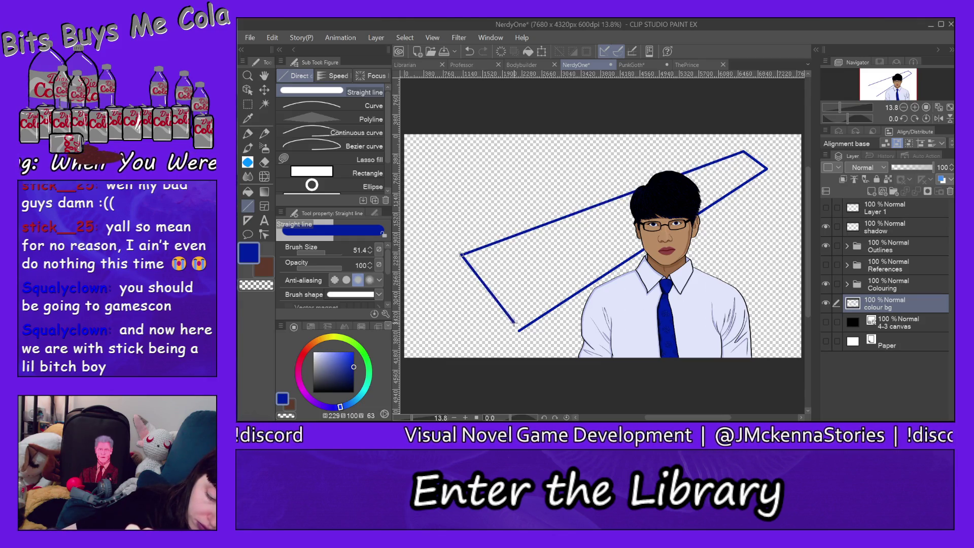
drag(518, 329, 519, 330)
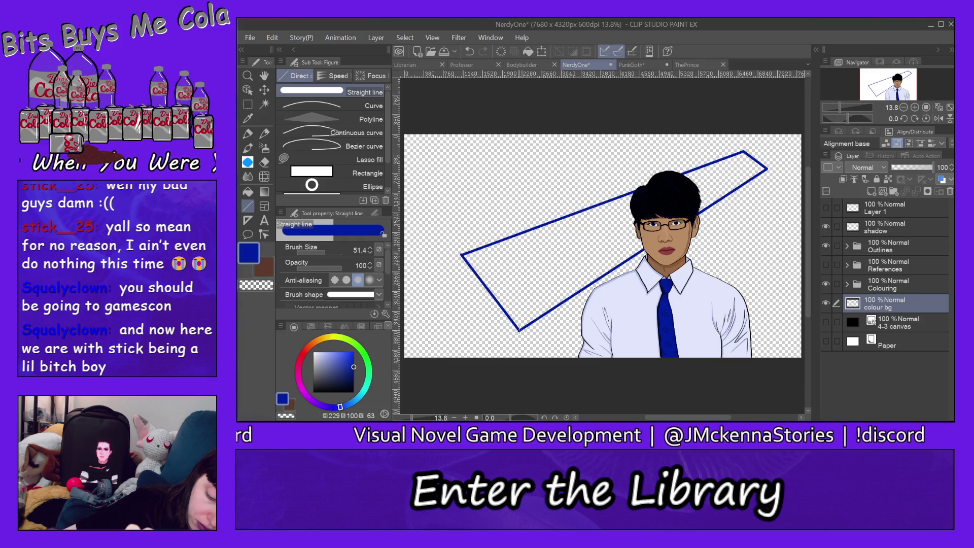
click(251, 190)
click(576, 255)
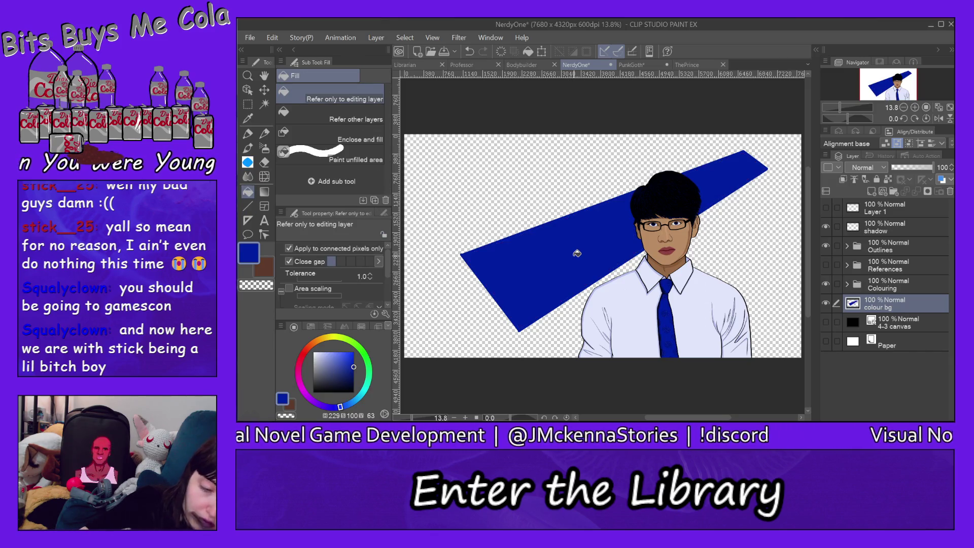
click(251, 40)
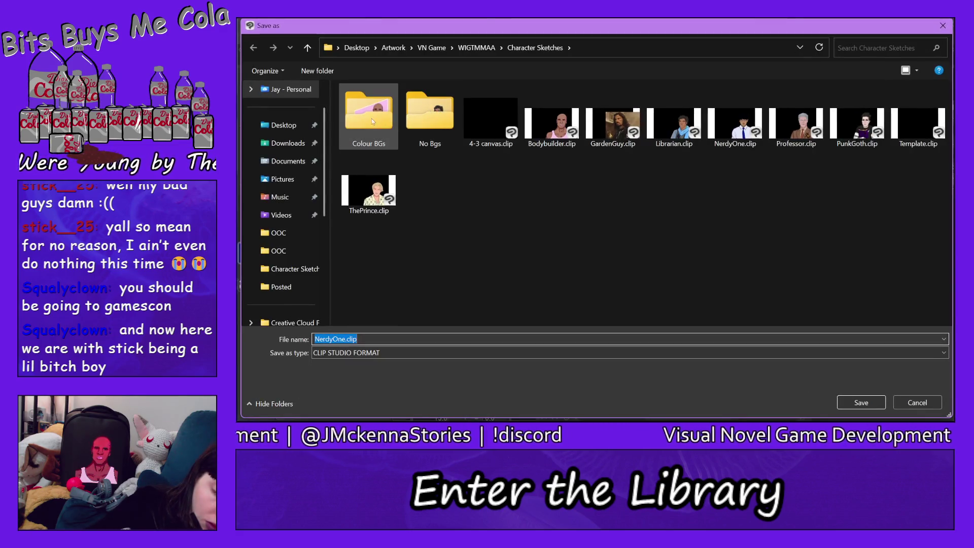
Save NerdyOne.clip in Colour BGs and export NerdyOne.png there, then bring up PunkGoth.
double_click(372, 114)
click(861, 402)
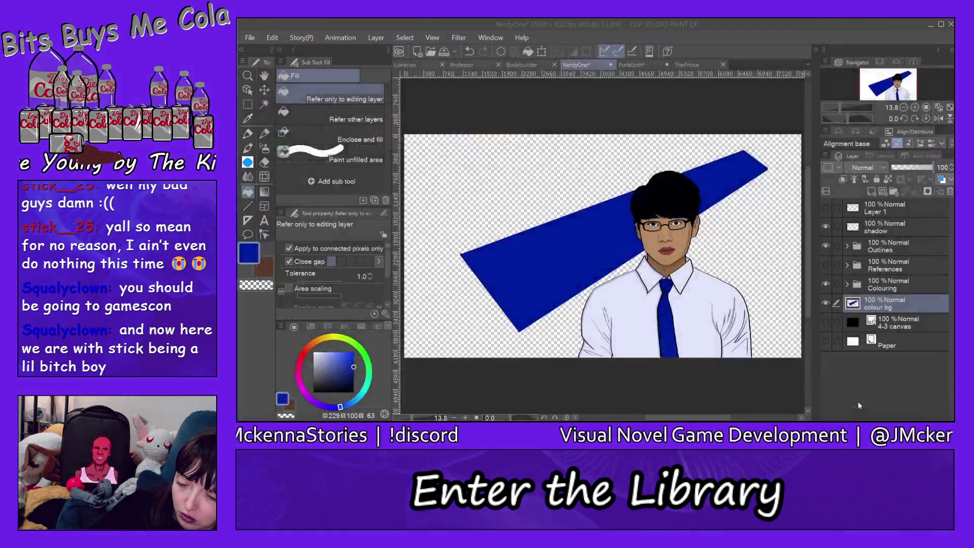
click(252, 42)
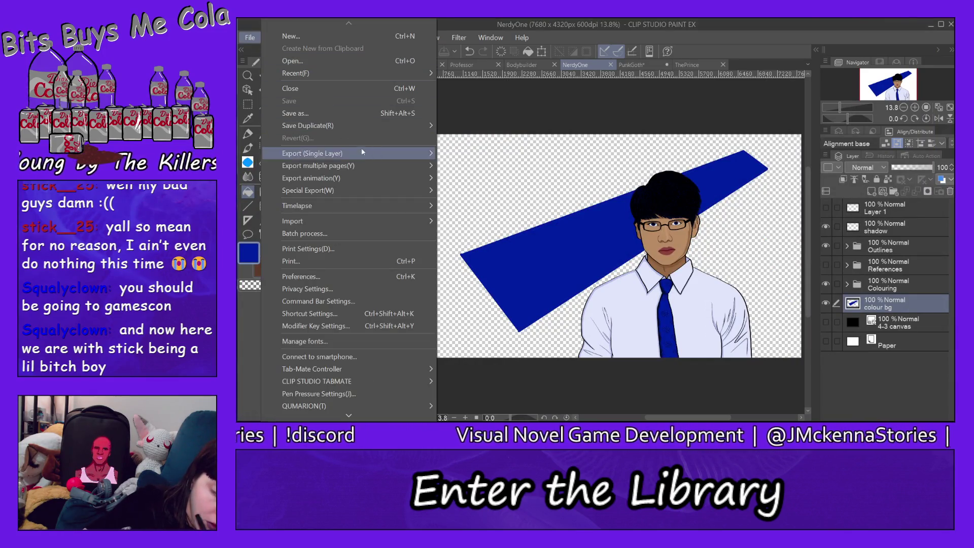
click(483, 183)
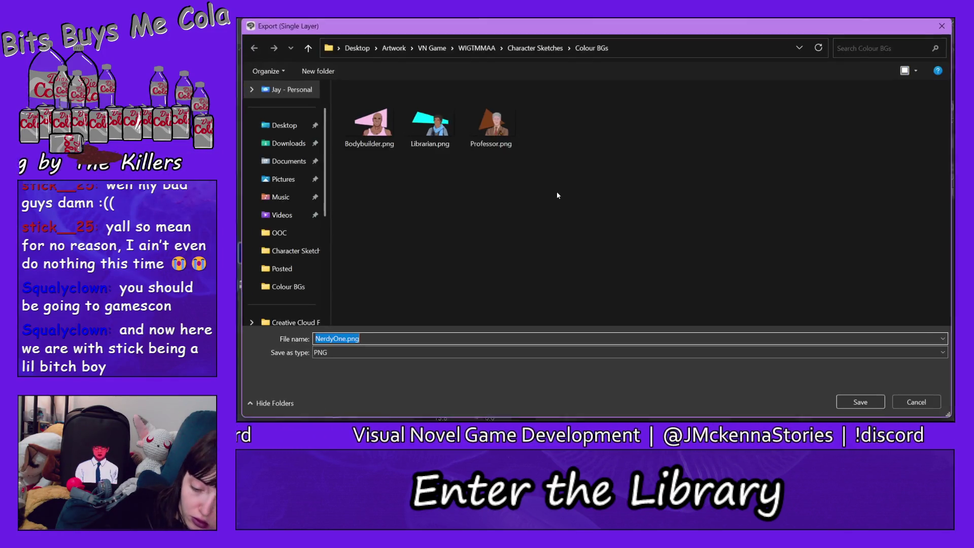
key(Return)
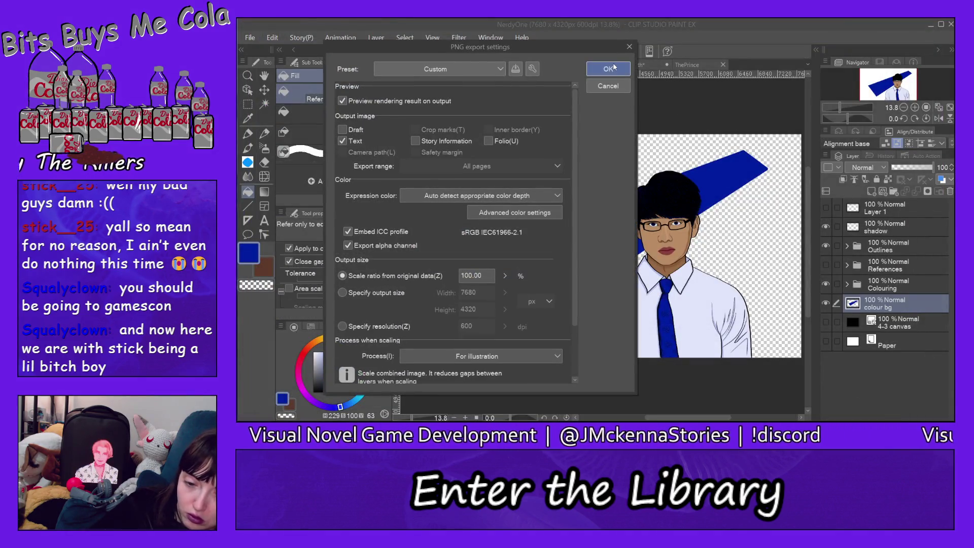
click(609, 69)
click(696, 88)
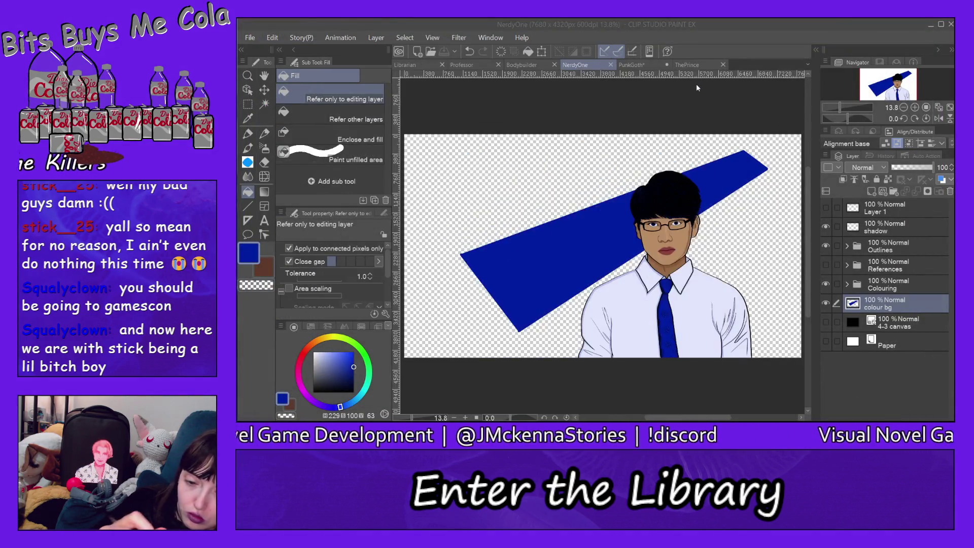
click(650, 64)
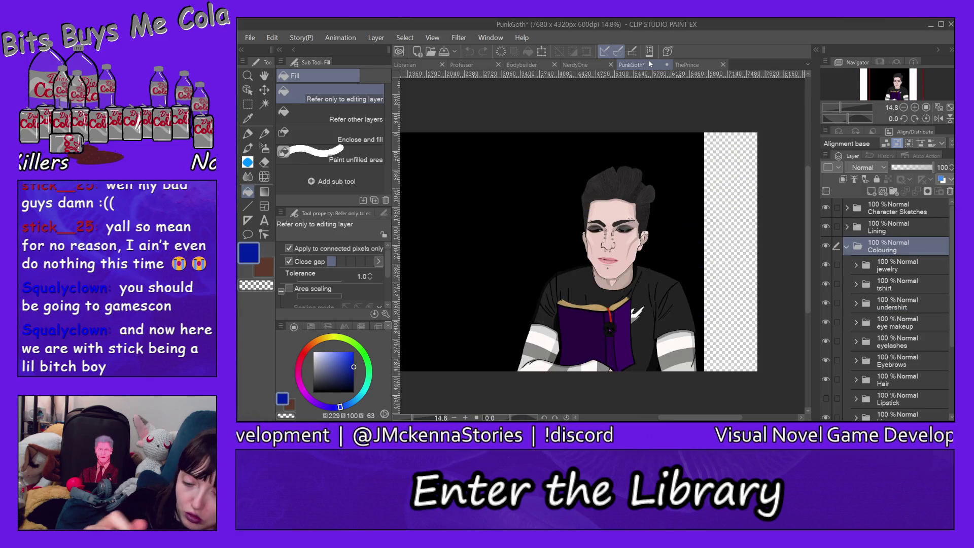
Hide PunkGoth's black 4-3 canvas backdrop and add a new layer named 'colour bg'.
scroll(893, 304, down, 5)
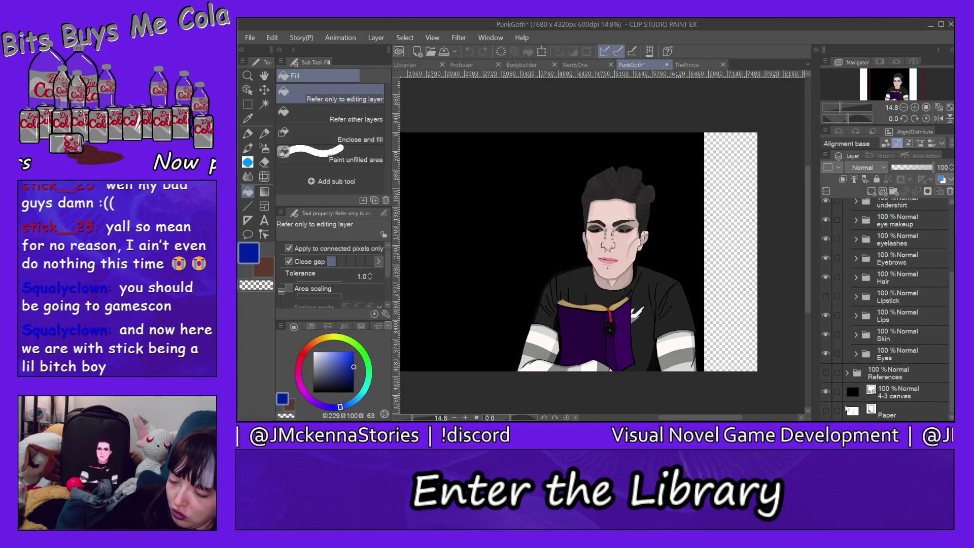
click(826, 392)
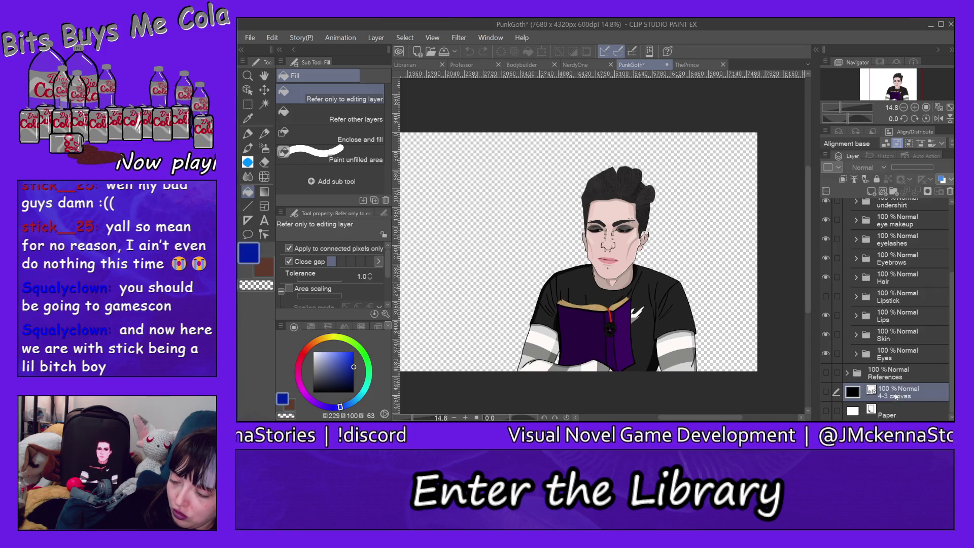
click(872, 191)
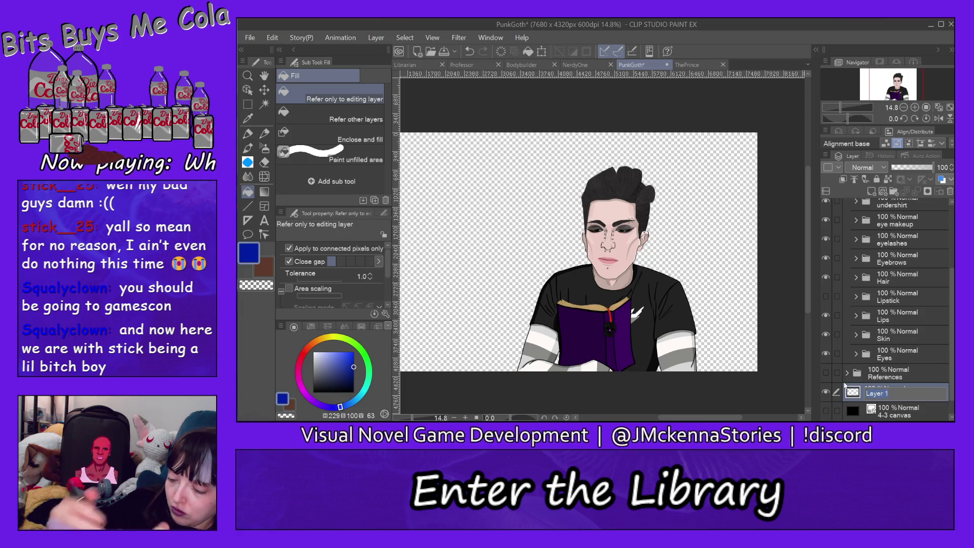
text(colour bg)
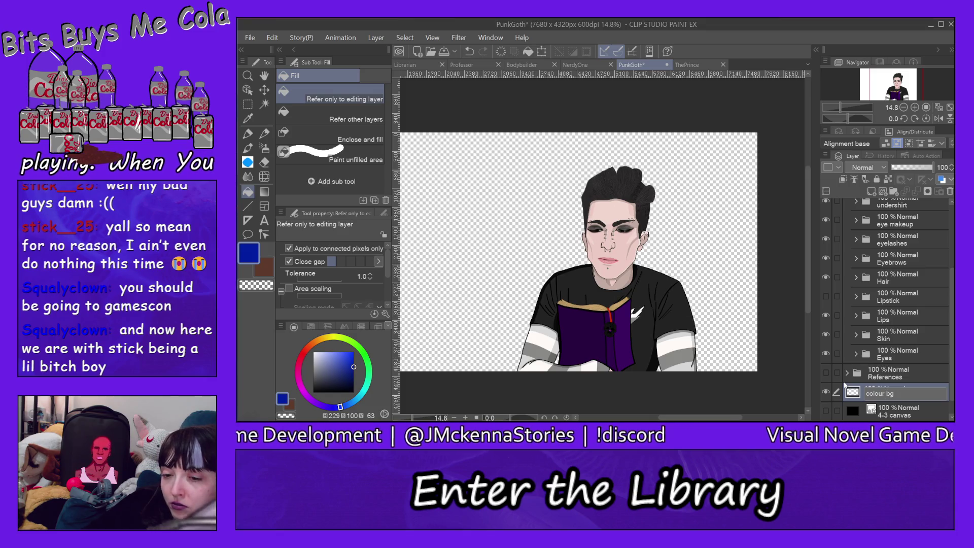
key(Return)
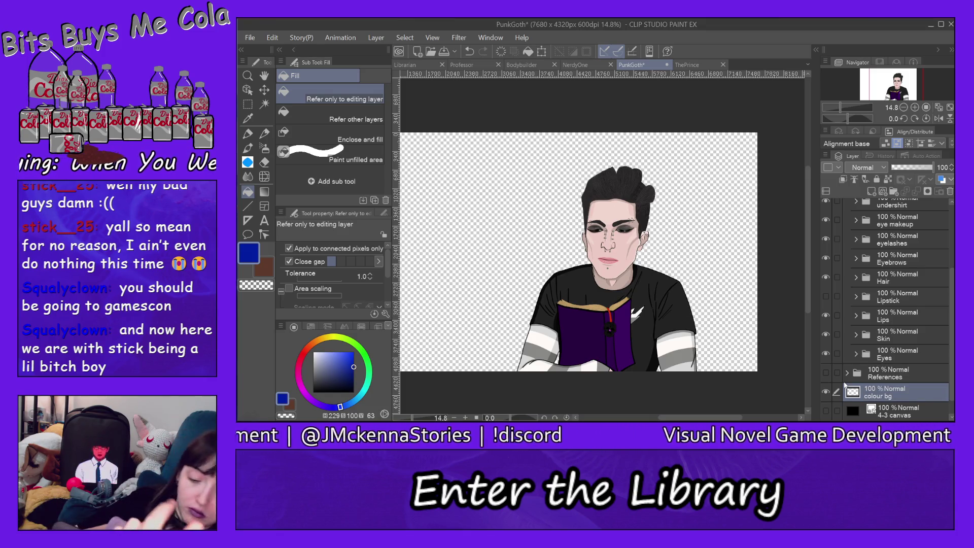
Draw a black triangle outline with straight lines on colour bg and fill it solid black.
click(249, 205)
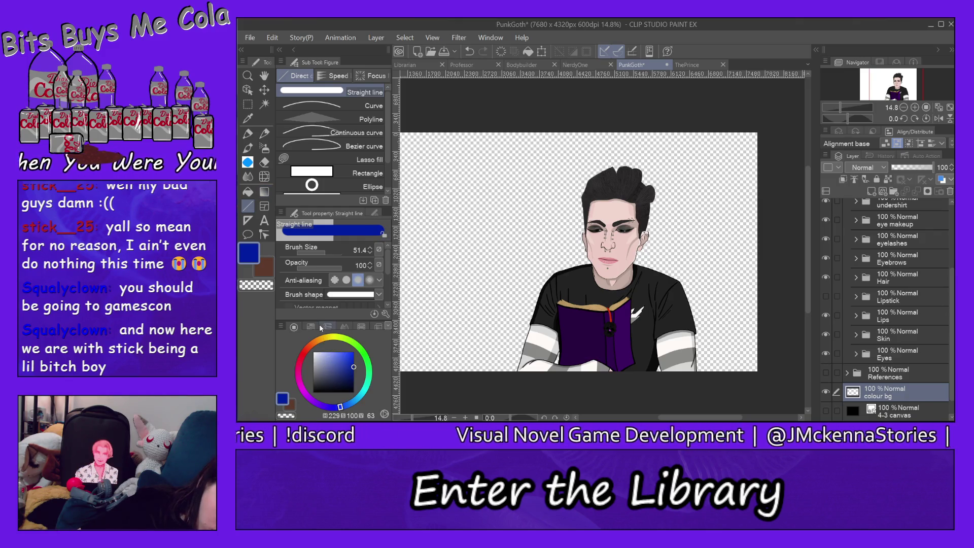
drag(321, 374, 314, 392)
mouse_move(291, 416)
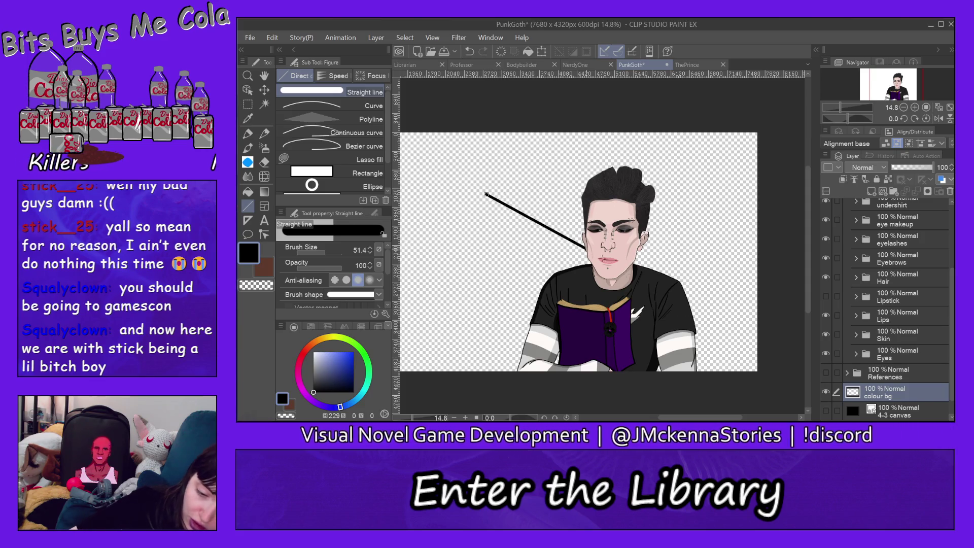
mouse_move(586, 249)
mouse_down()
mouse_move(732, 341)
mouse_move(671, 335)
mouse_up()
mouse_move(477, 295)
mouse_down()
mouse_move(466, 294)
mouse_move(485, 193)
mouse_up()
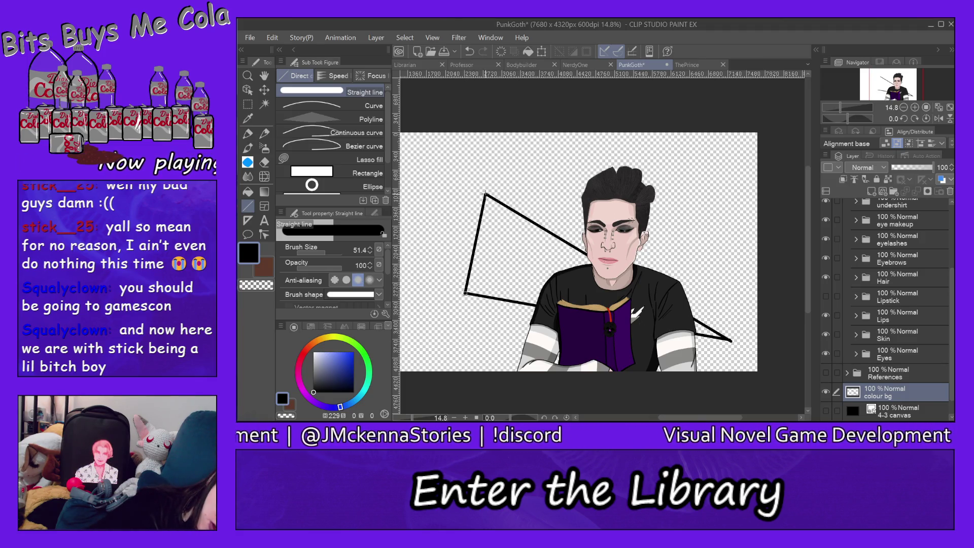
click(248, 192)
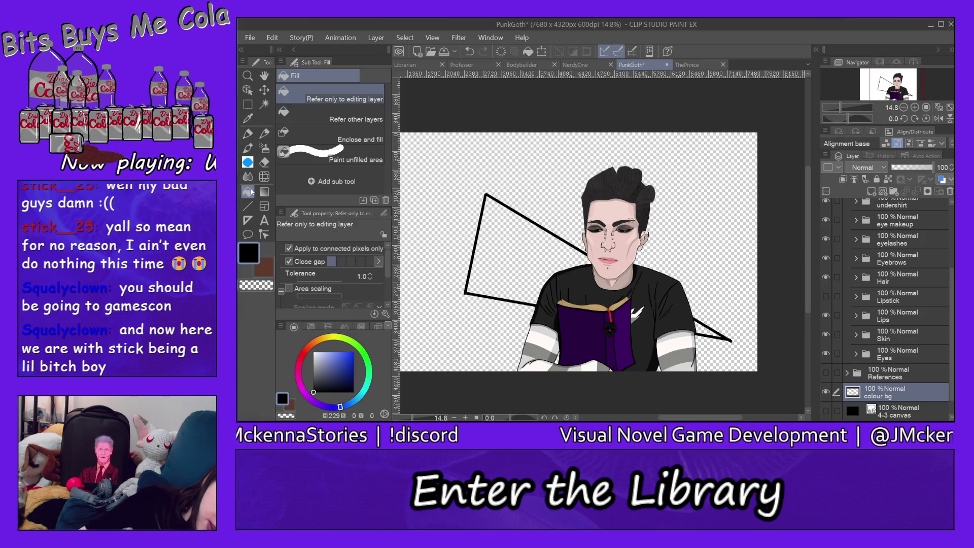
click(498, 237)
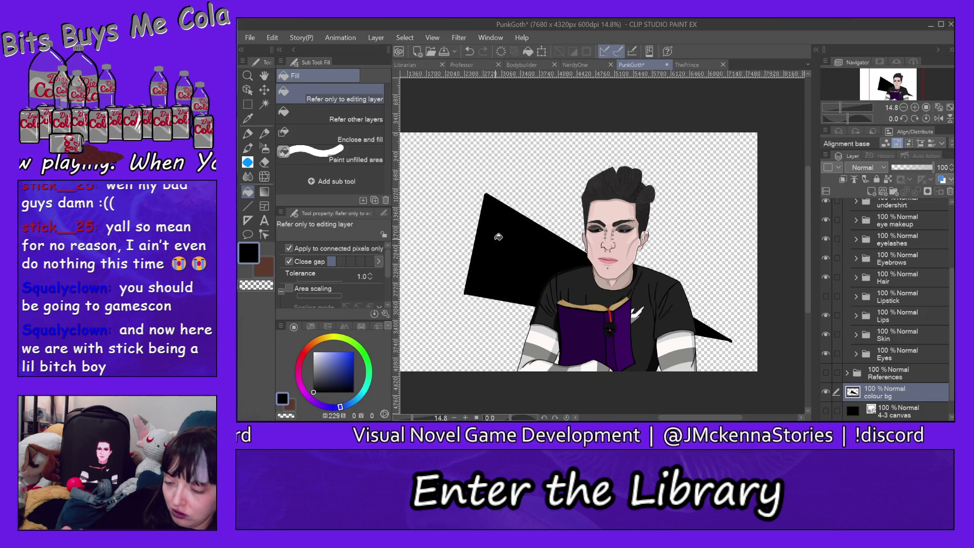
click(252, 42)
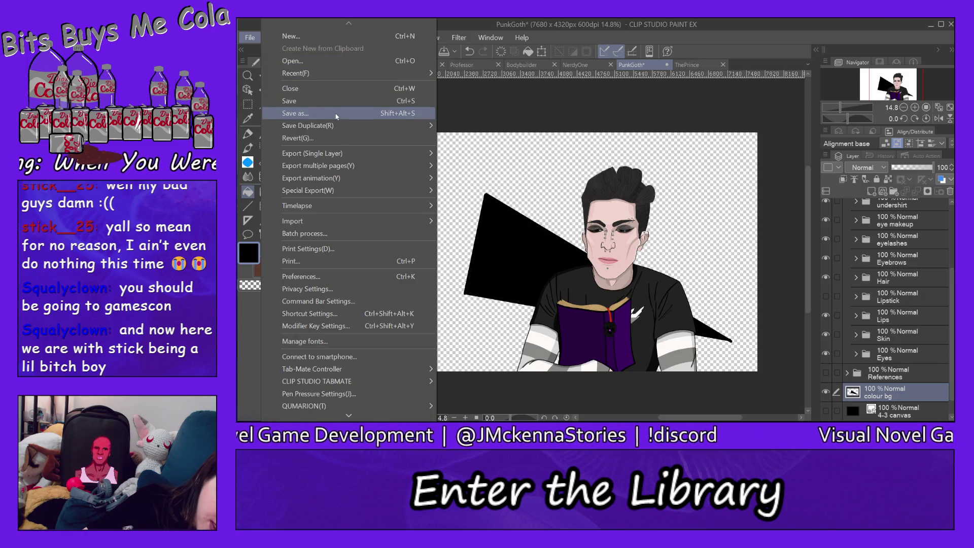
Save PunkGoth.clip into the Colour BGs folder.
click(336, 118)
double_click(390, 111)
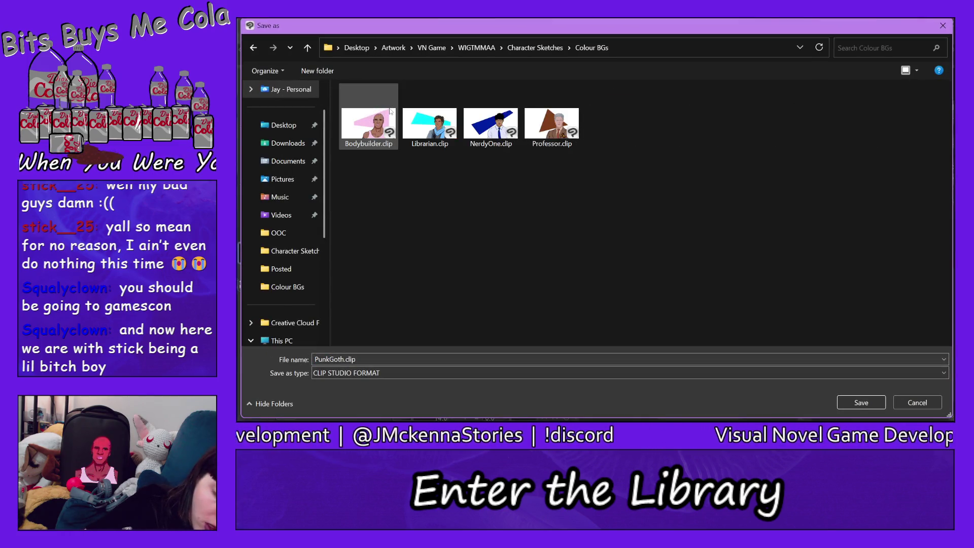
click(862, 403)
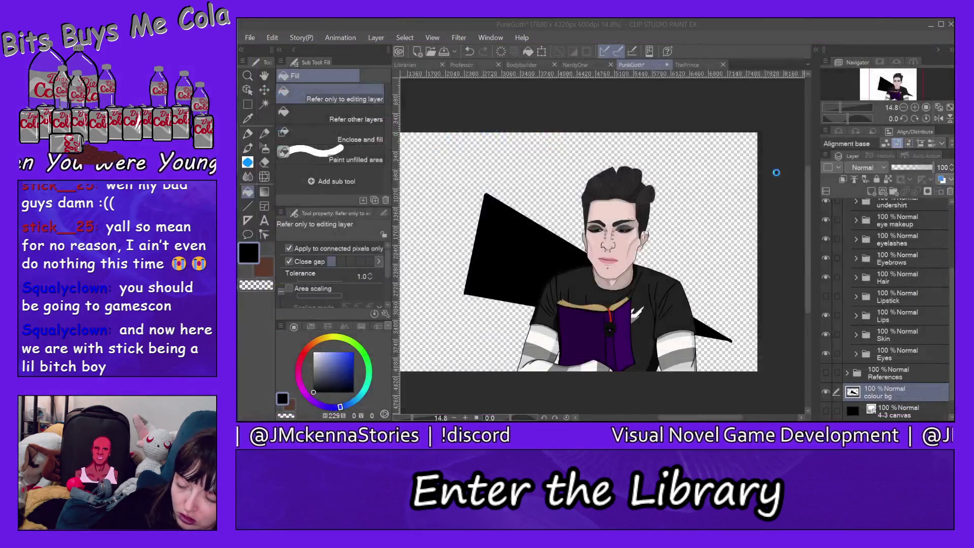
Export PunkGoth.png into Colour BGs with default PNG settings, then bring up ThePrince.
click(250, 38)
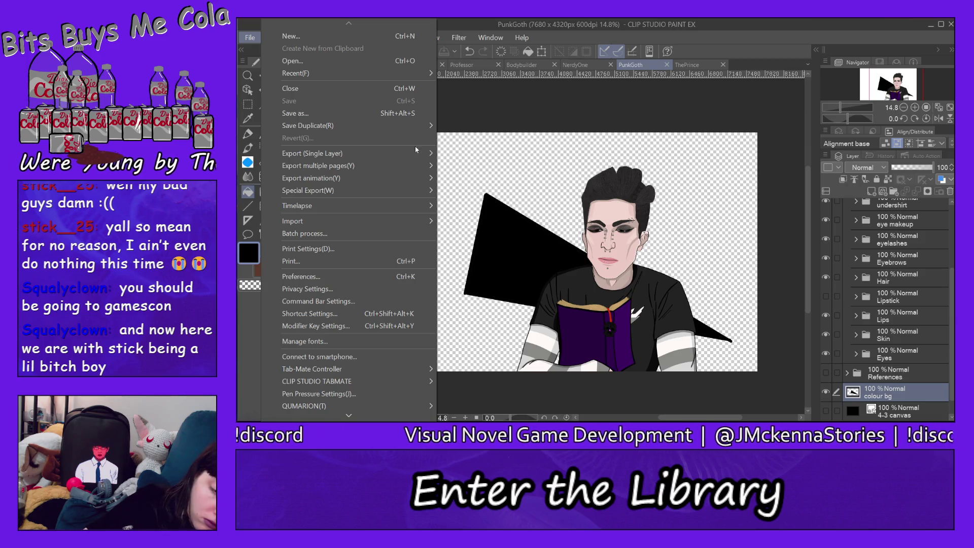
mouse_move(417, 151)
click(475, 179)
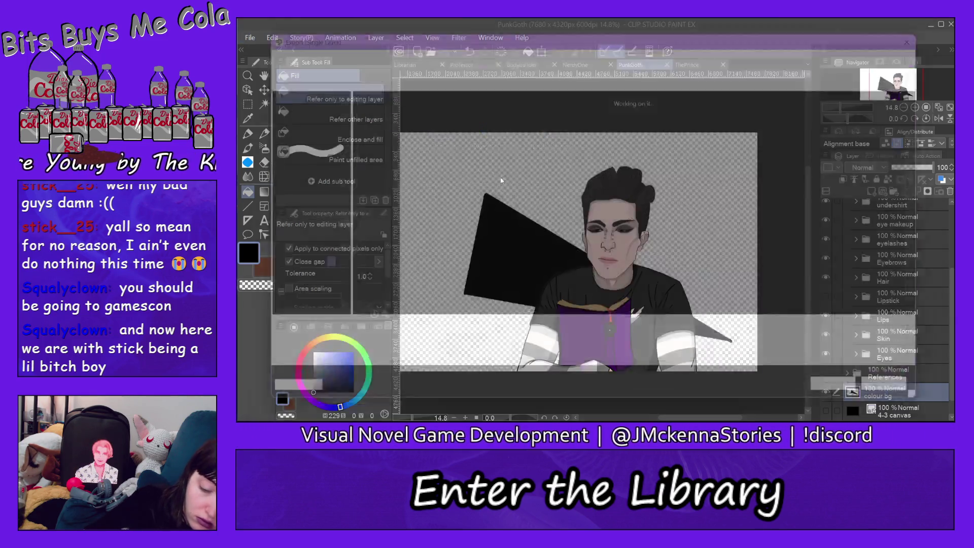
click(861, 403)
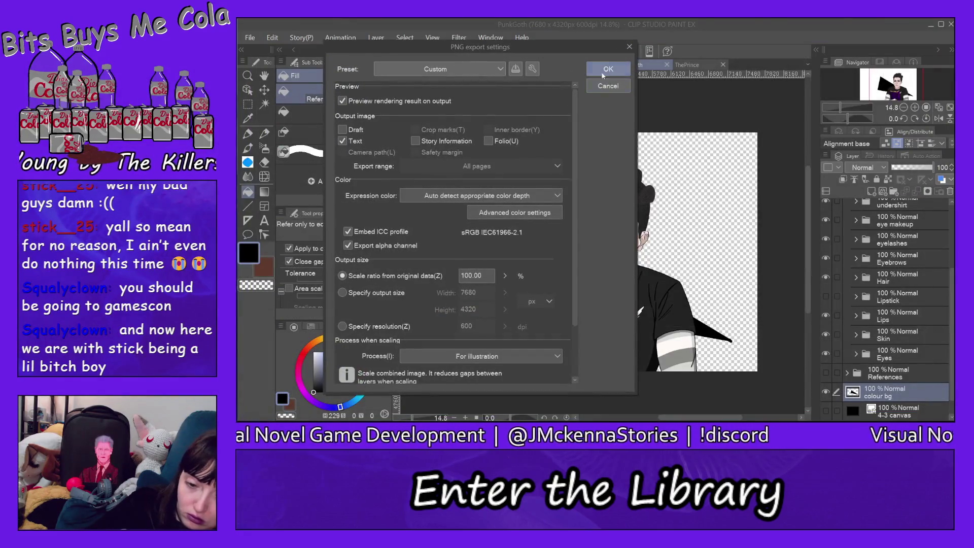
click(604, 74)
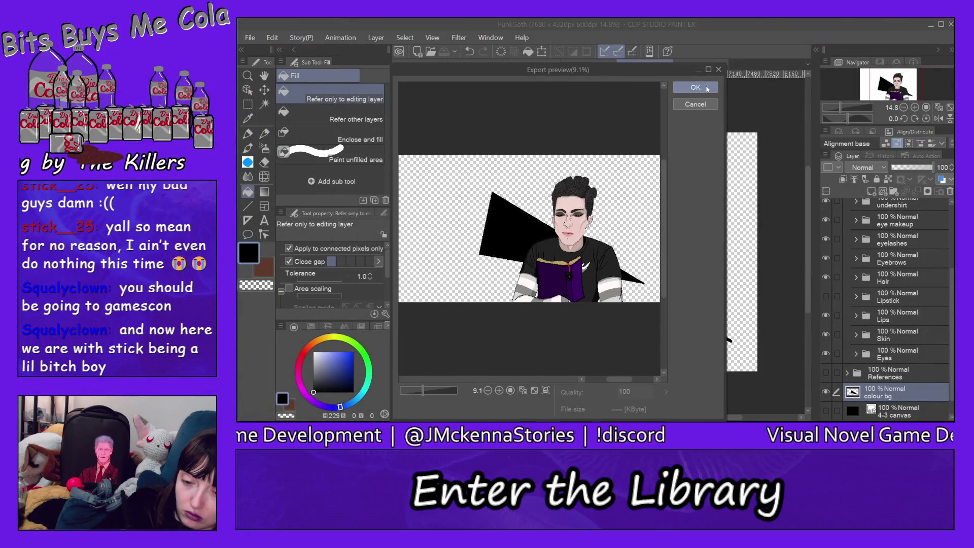
click(699, 64)
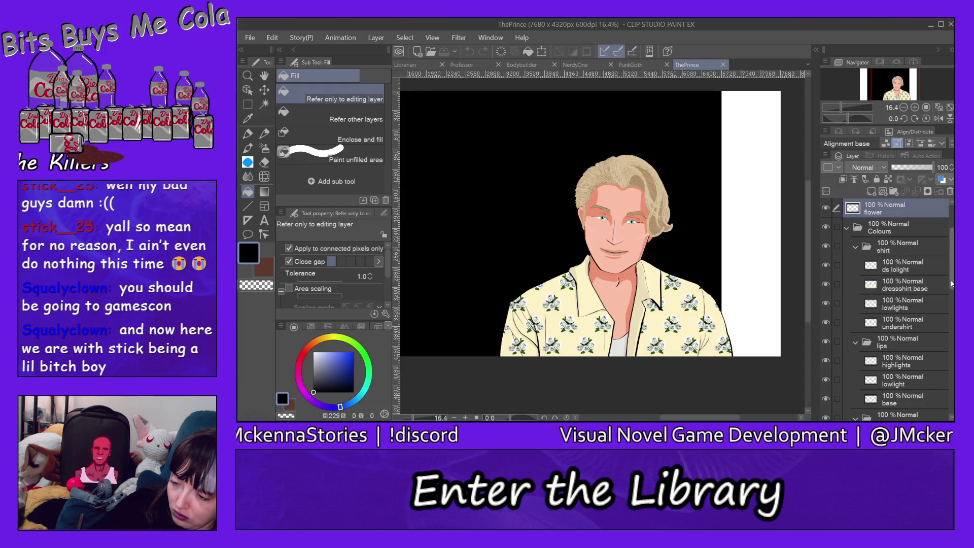
Hide ThePrince's black 4-3 canvas backdrop and add a 'colour bg' layer above it.
scroll(953, 398, down, 5)
scroll(953, 397, down, 2)
click(826, 392)
click(887, 394)
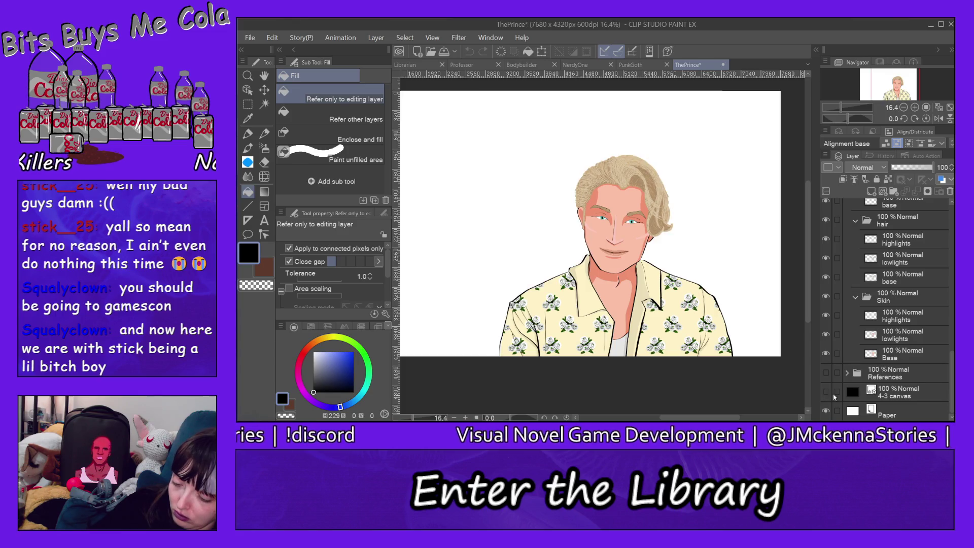
click(872, 191)
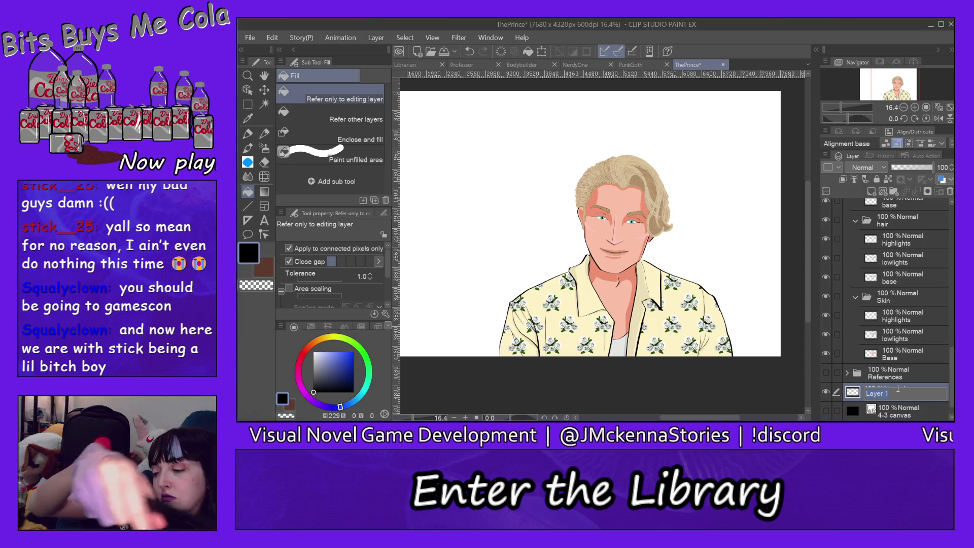
text(c)
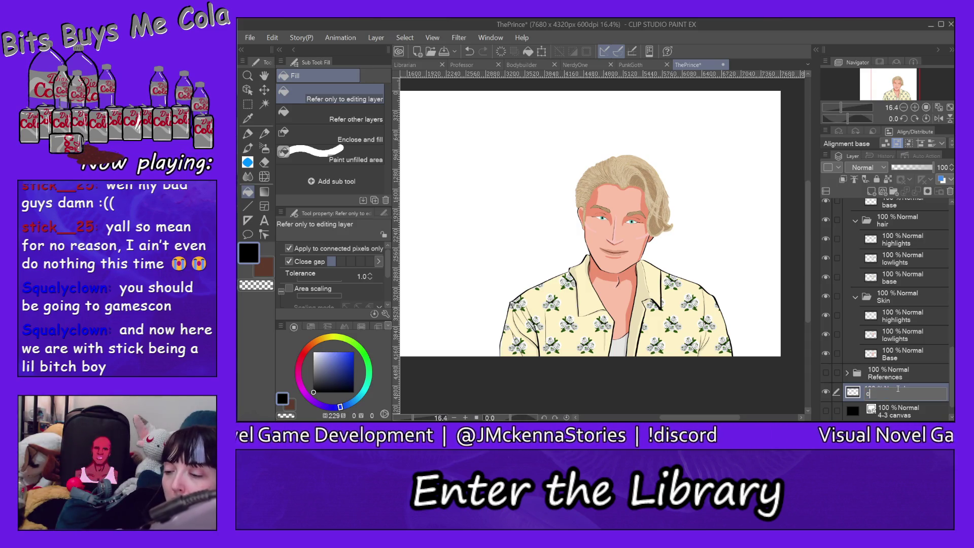
text(olour bg)
key(Return)
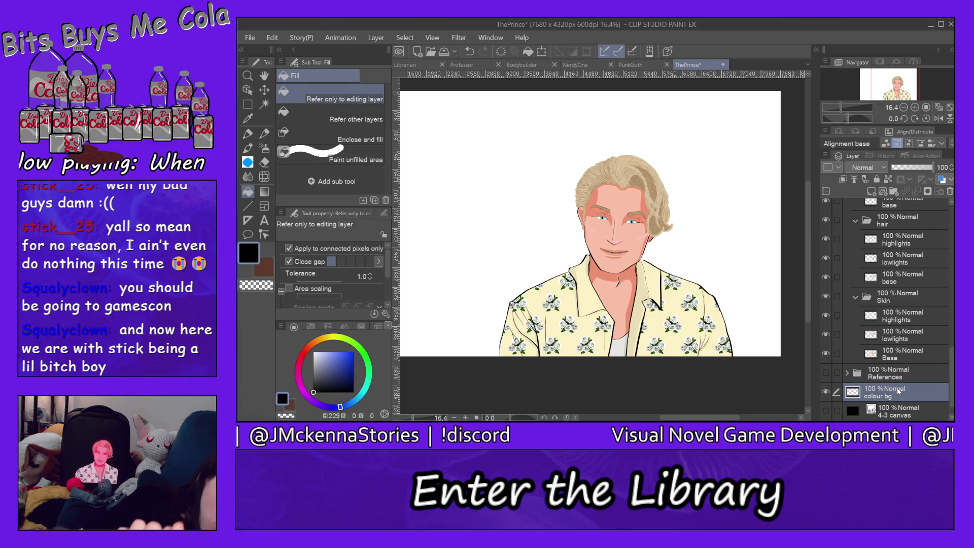
Switch to the white Straight line tool and hide the white paper background.
click(248, 205)
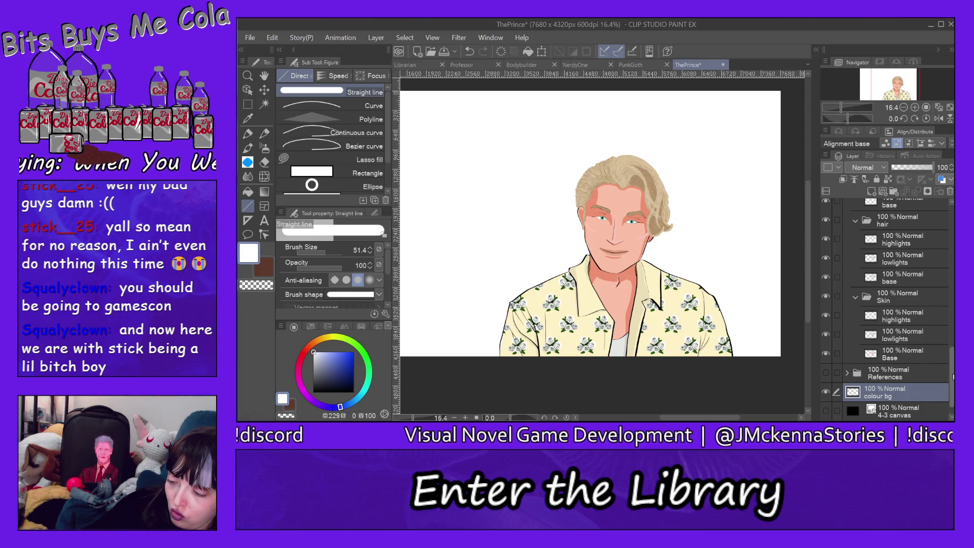
scroll(897, 372, down, 1)
click(826, 411)
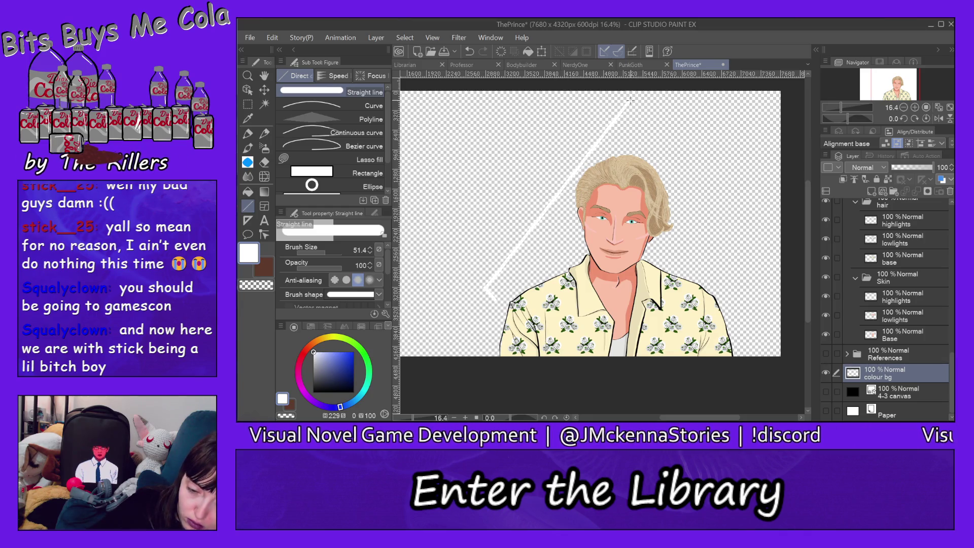
Draw the right and bottom white triangle edges behind ThePrince and fill the triangle solid white.
drag(629, 101, 737, 251)
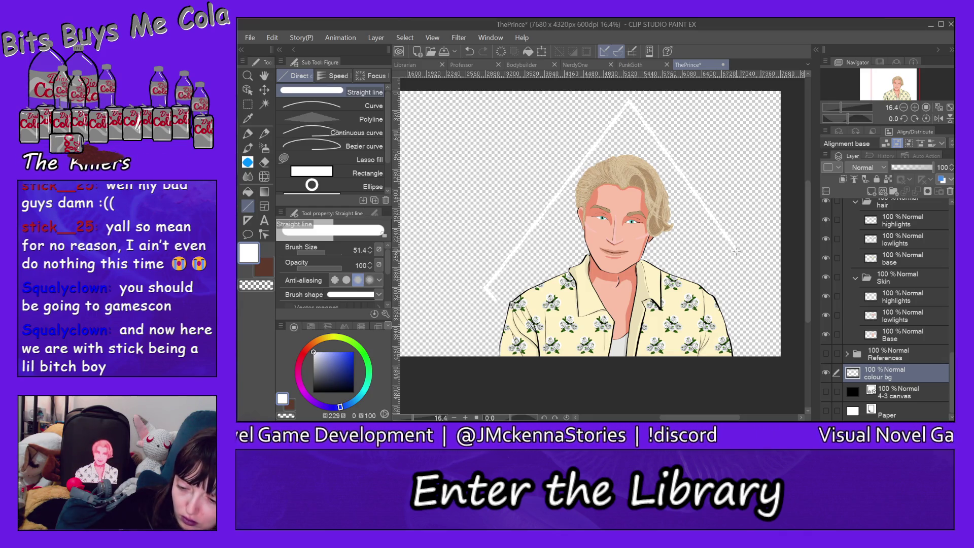
drag(669, 267, 495, 302)
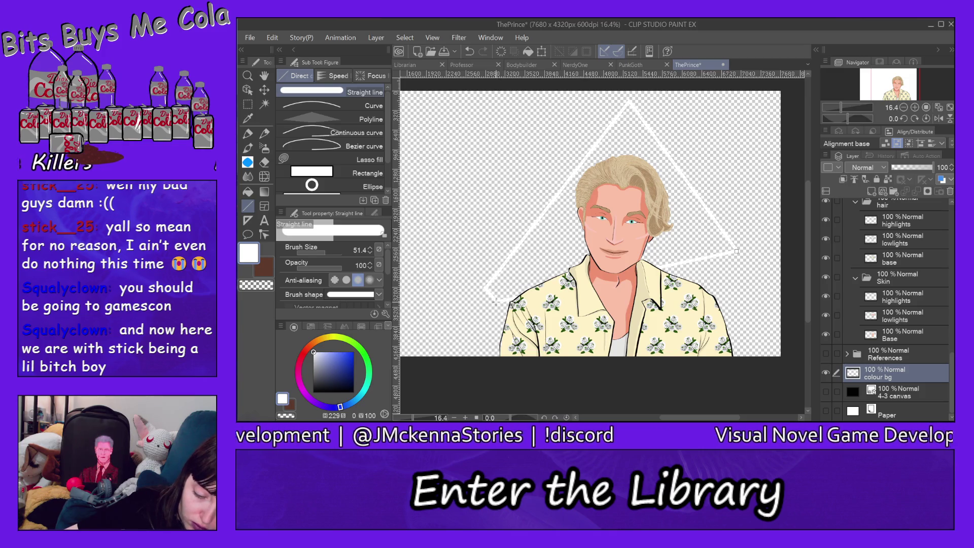
click(248, 191)
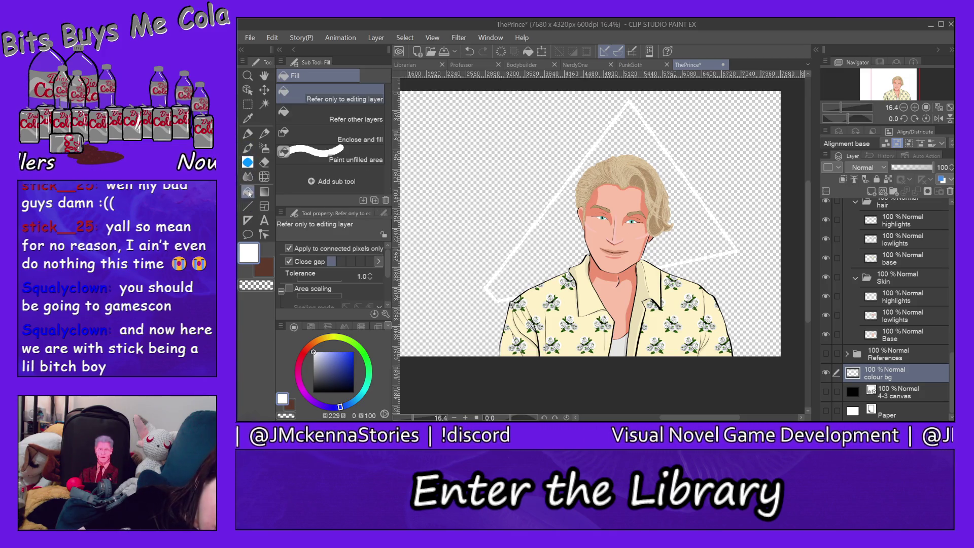
click(581, 231)
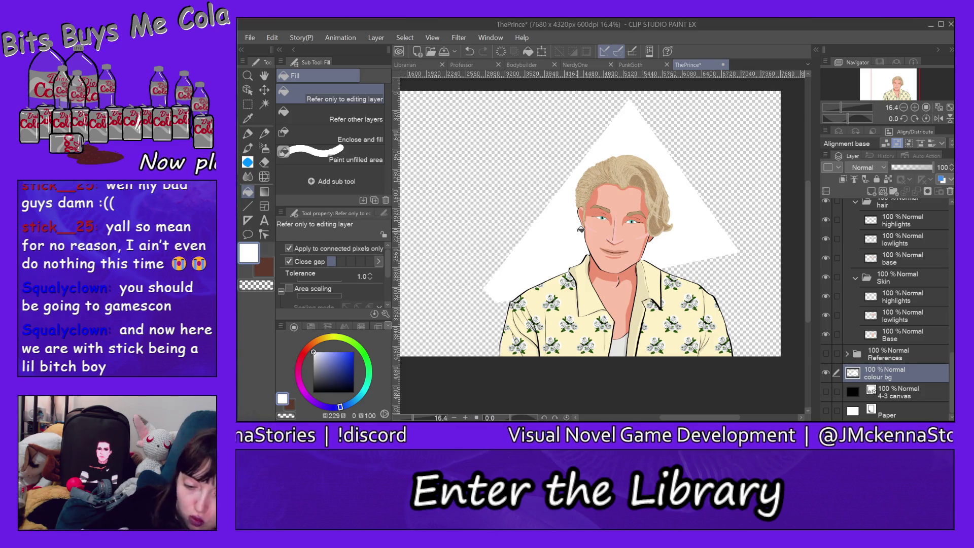
click(249, 38)
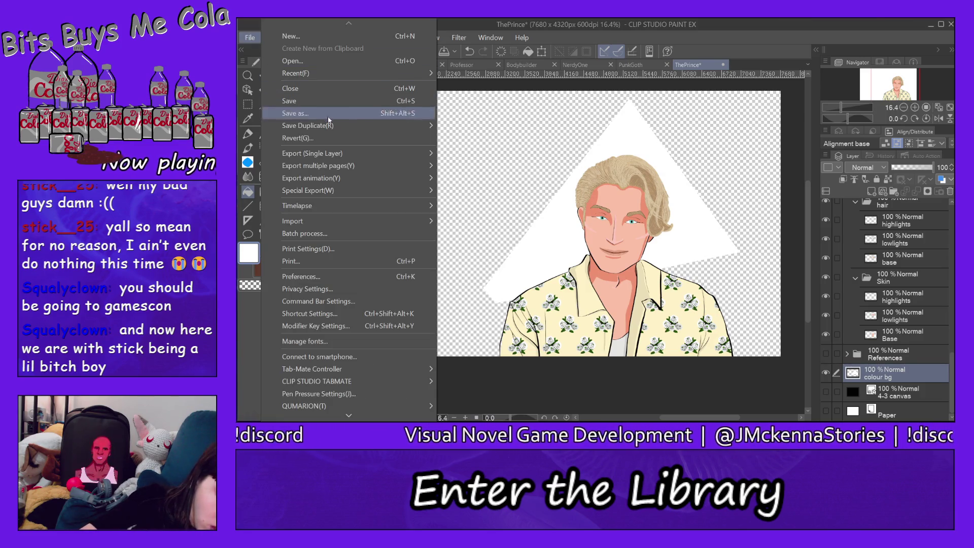
Save ThePrince.clip into the Colour BGs folder.
click(385, 114)
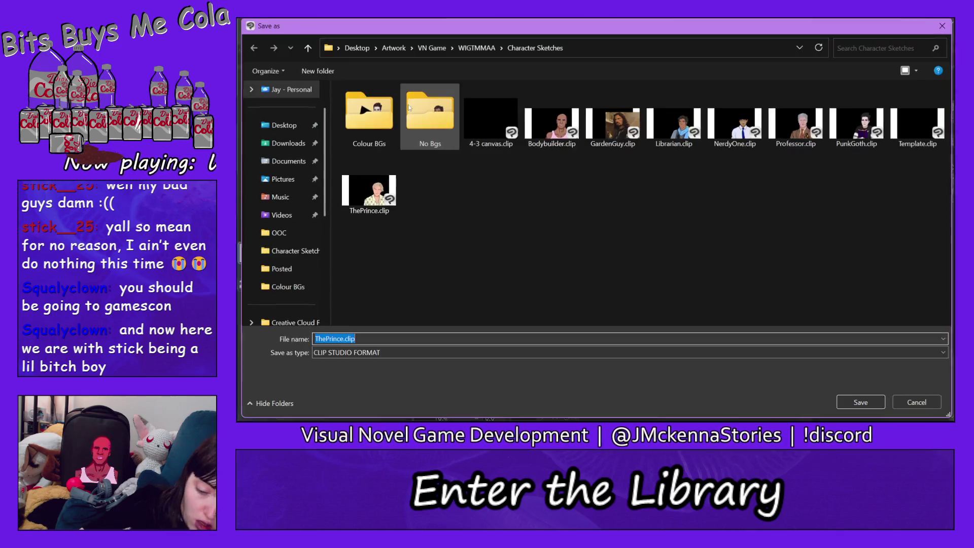
double_click(368, 119)
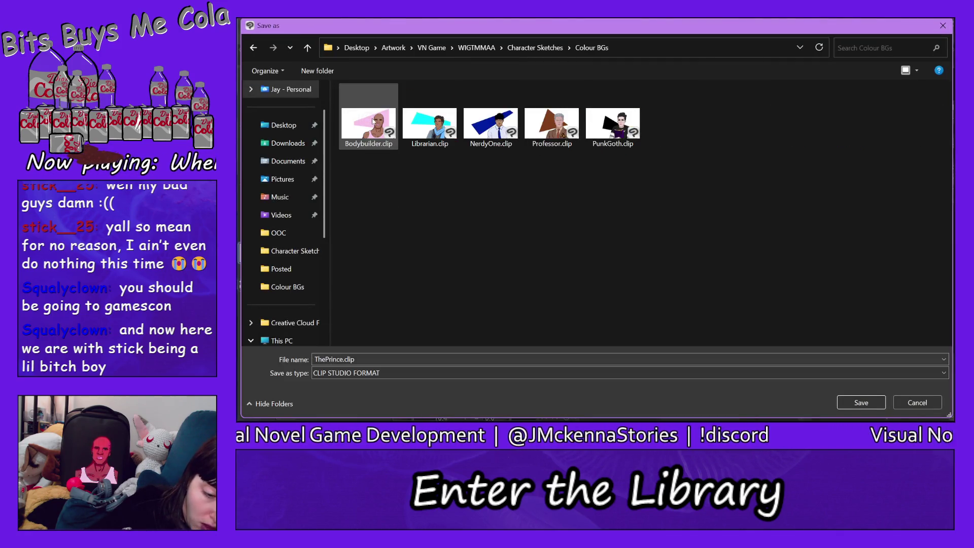
click(861, 402)
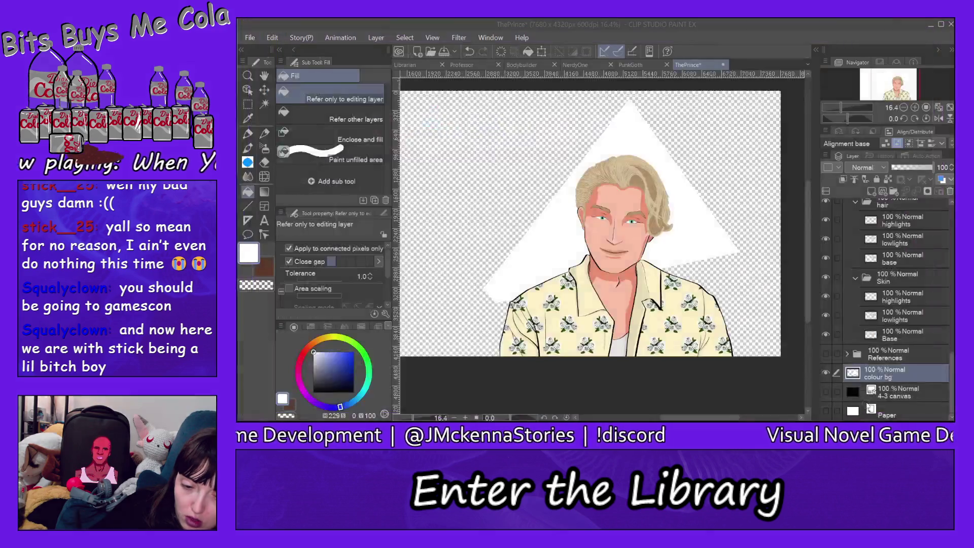
Export ThePrince as a PNG into Colour BGs with default PNG settings.
click(250, 38)
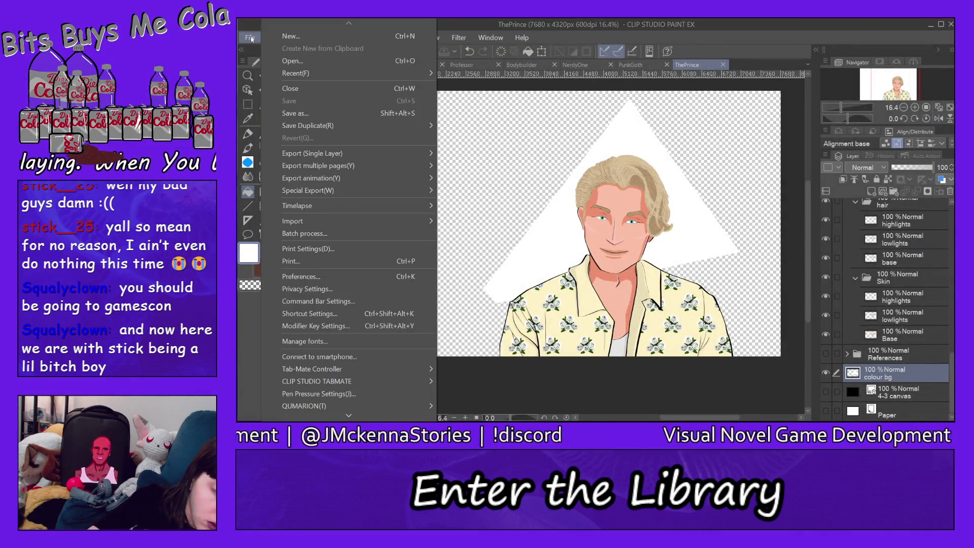
mouse_move(400, 152)
click(459, 179)
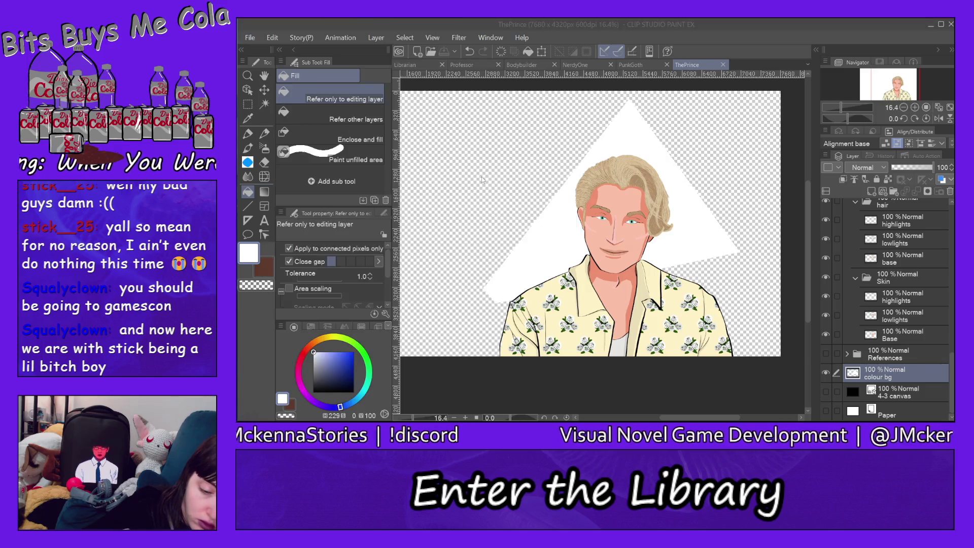
click(861, 402)
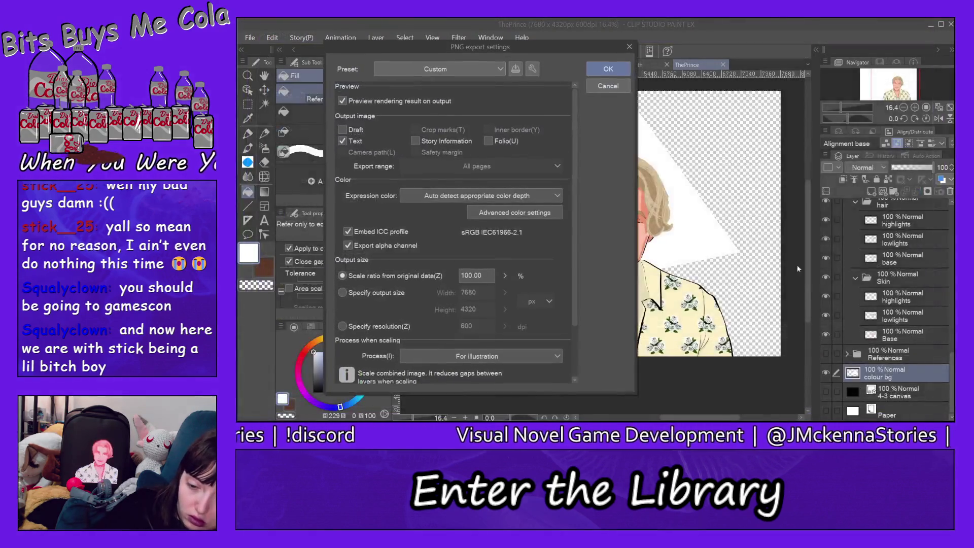
click(611, 73)
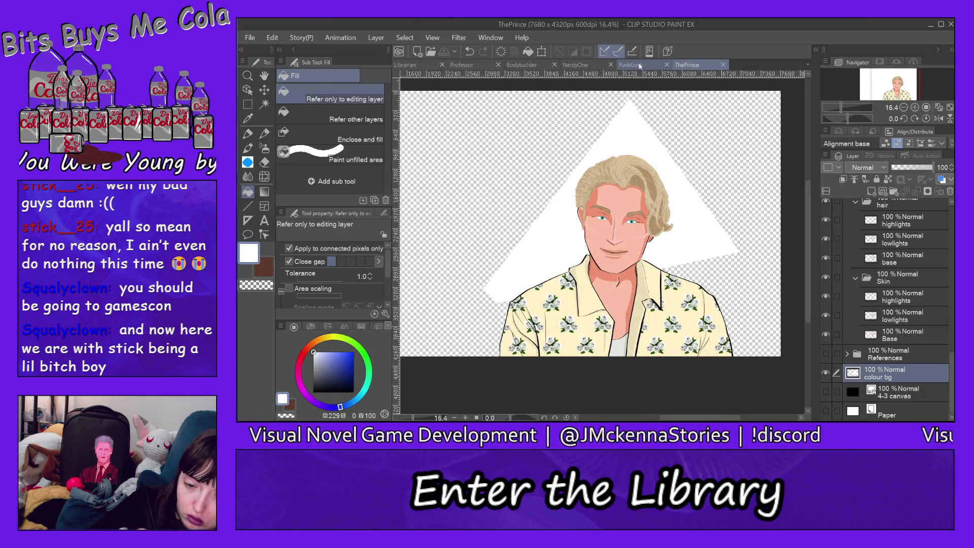
Cycle through the PunkGoth, NerdyOne, Professor and Librarian drawings, ending on Bodybuilder.
click(641, 66)
click(588, 70)
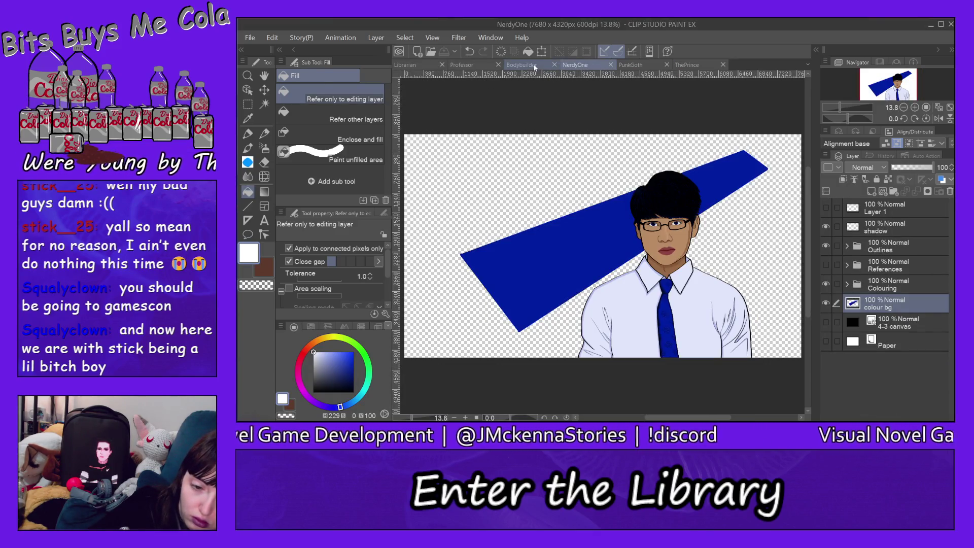
click(535, 66)
click(465, 66)
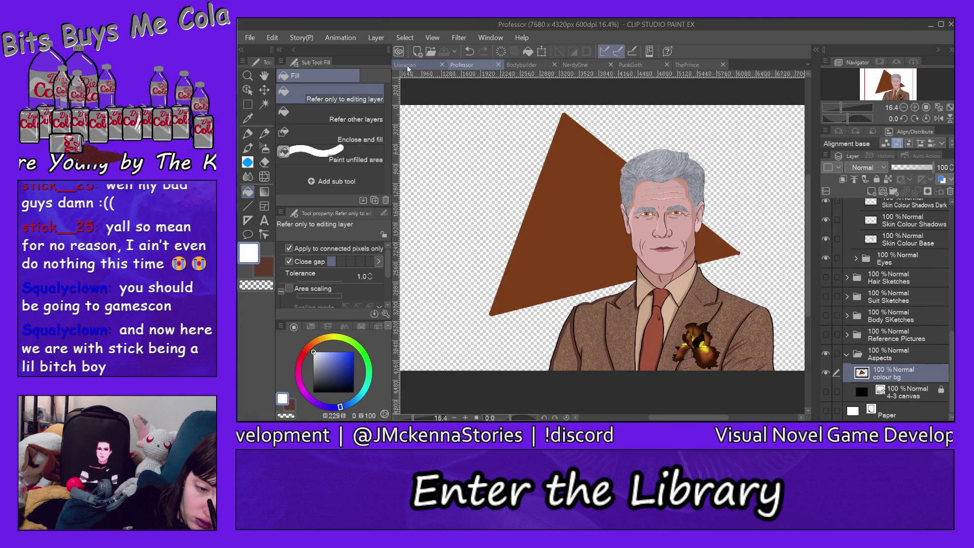
click(405, 66)
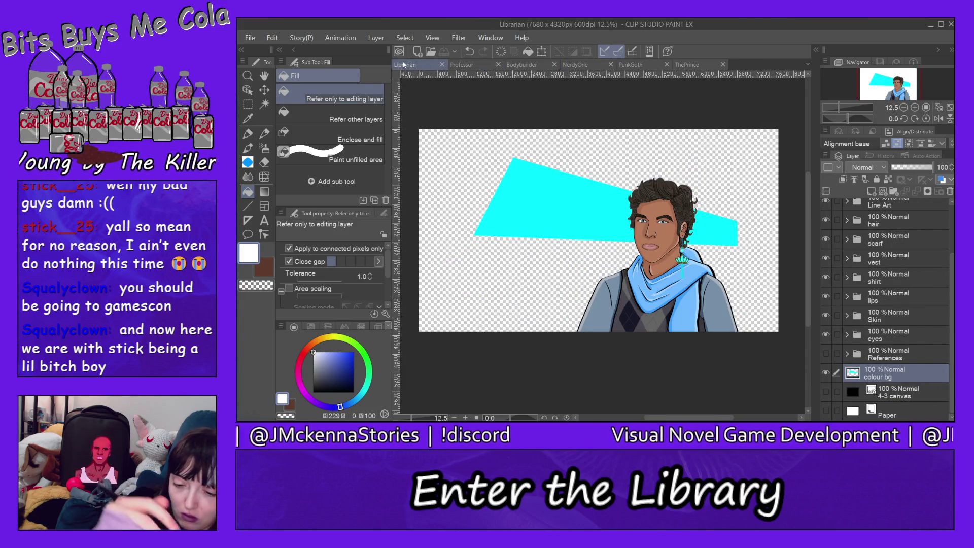
click(474, 66)
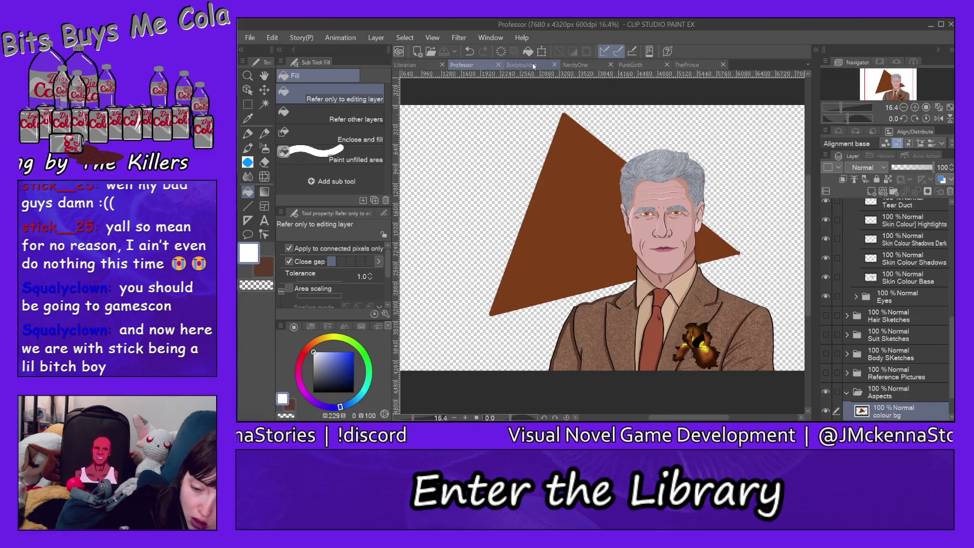
click(533, 66)
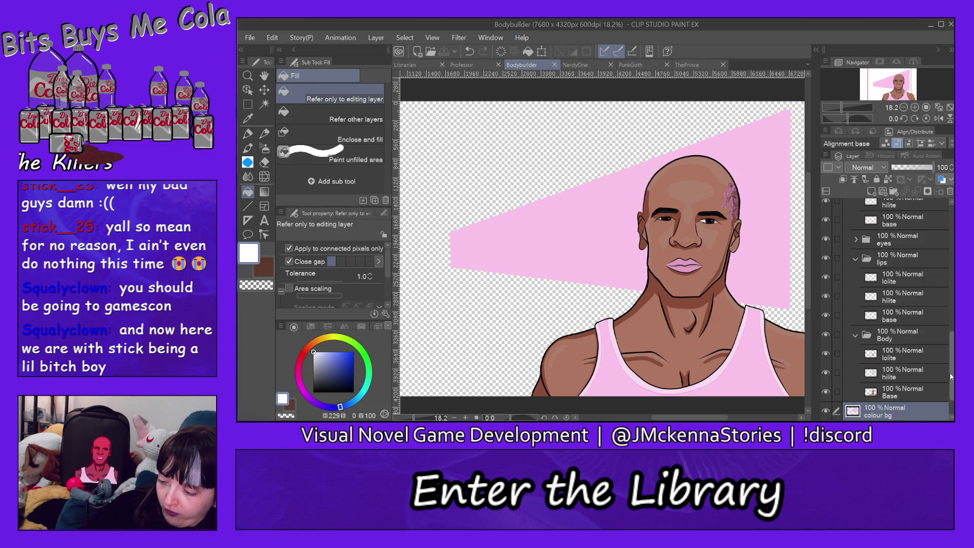
Scroll the panels and sample the Bodybuilder's reddish-brown skin colour.
drag(954, 371, 952, 392)
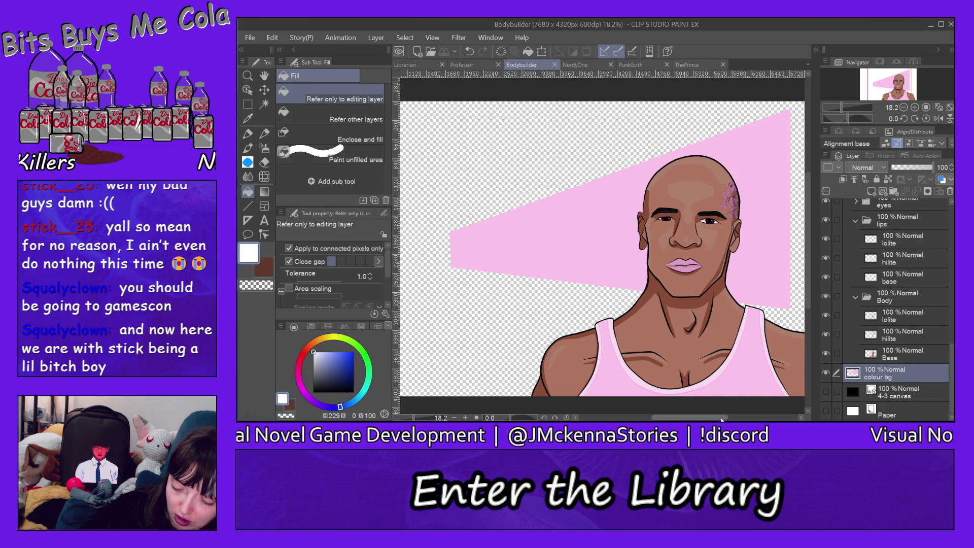
scroll(730, 402, right, 5)
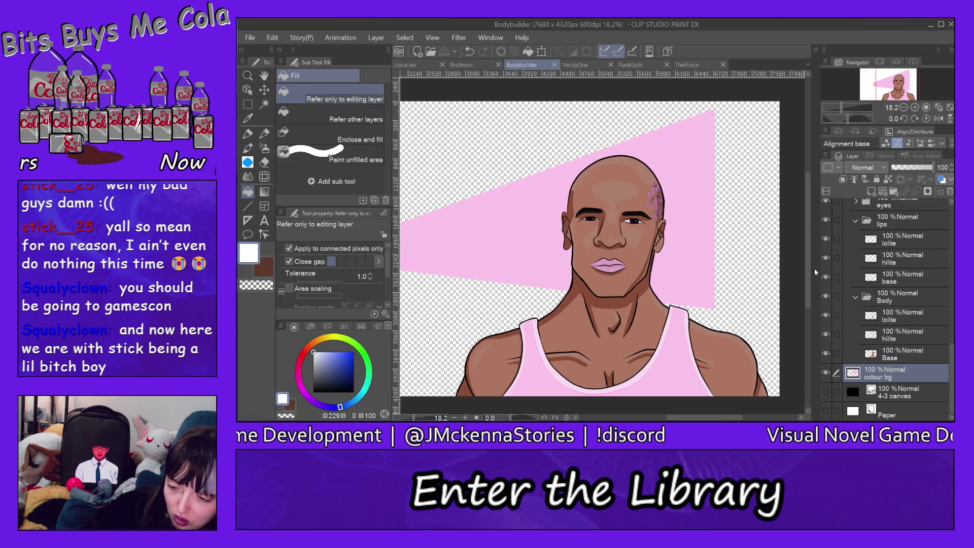
drag(809, 271, 810, 301)
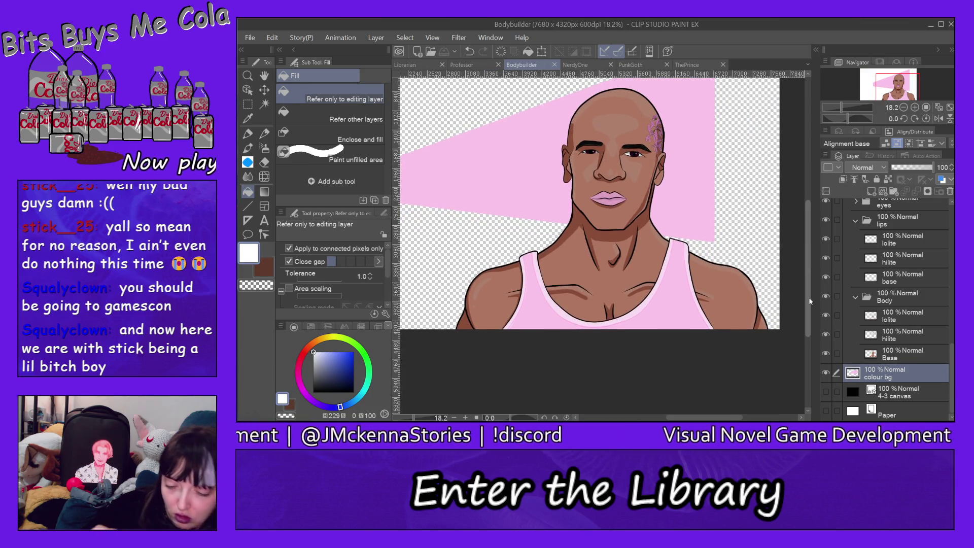
alt+click(648, 285)
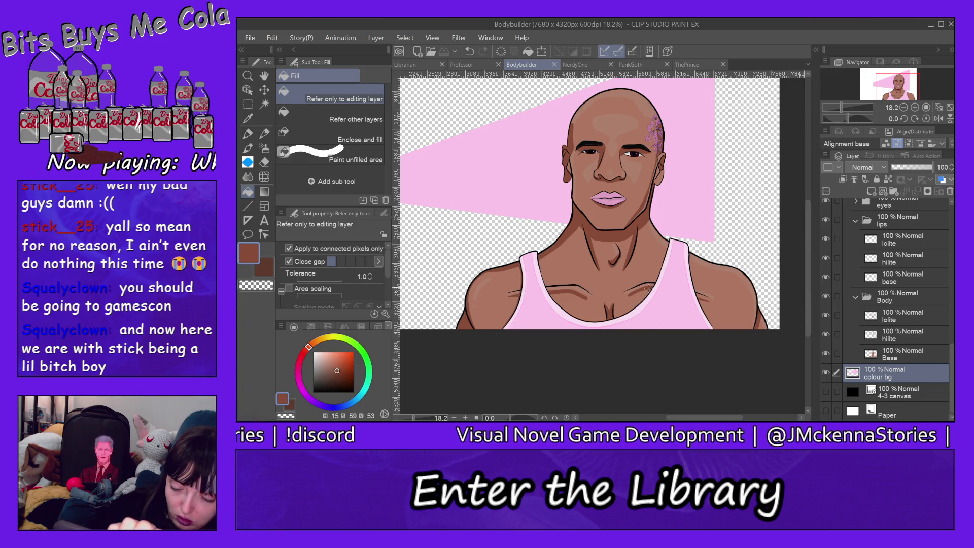
On the Body lolite layer, zoom into the chest and extend the collarbone shadow line with the pen.
ctrl+shift+click(648, 288)
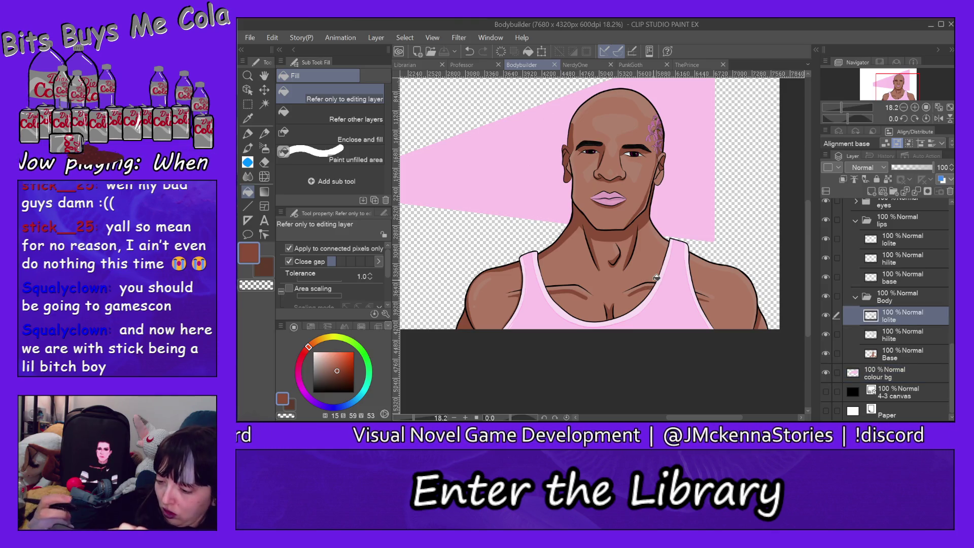
click(249, 133)
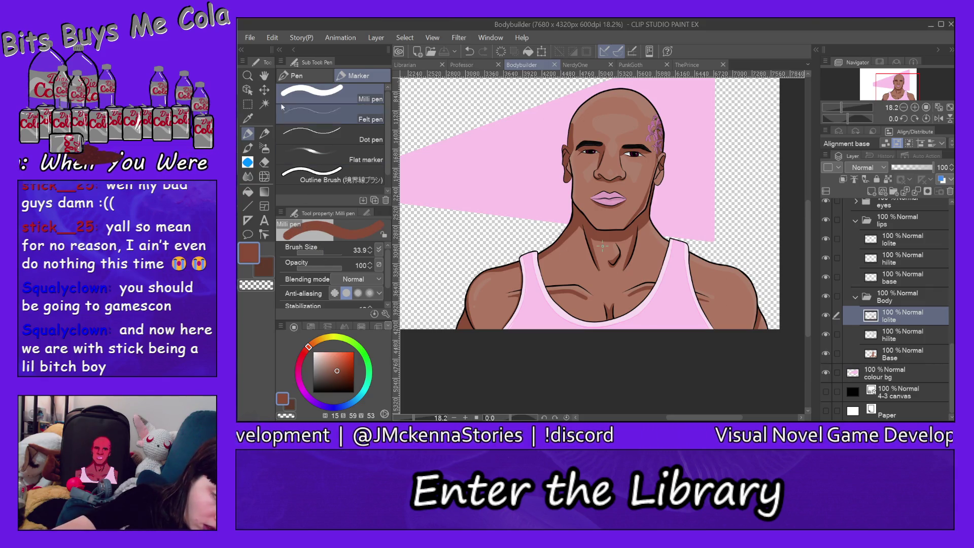
click(250, 75)
click(347, 98)
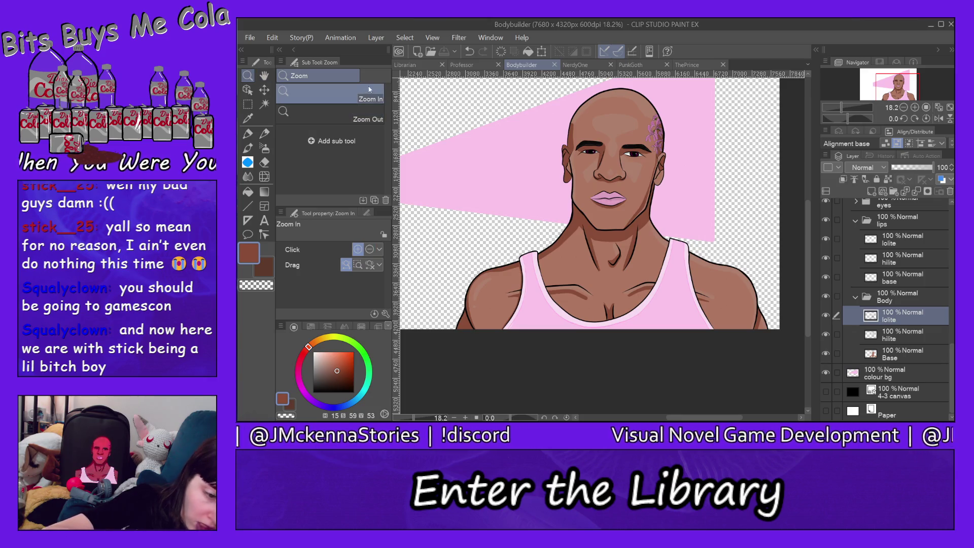
click(565, 276)
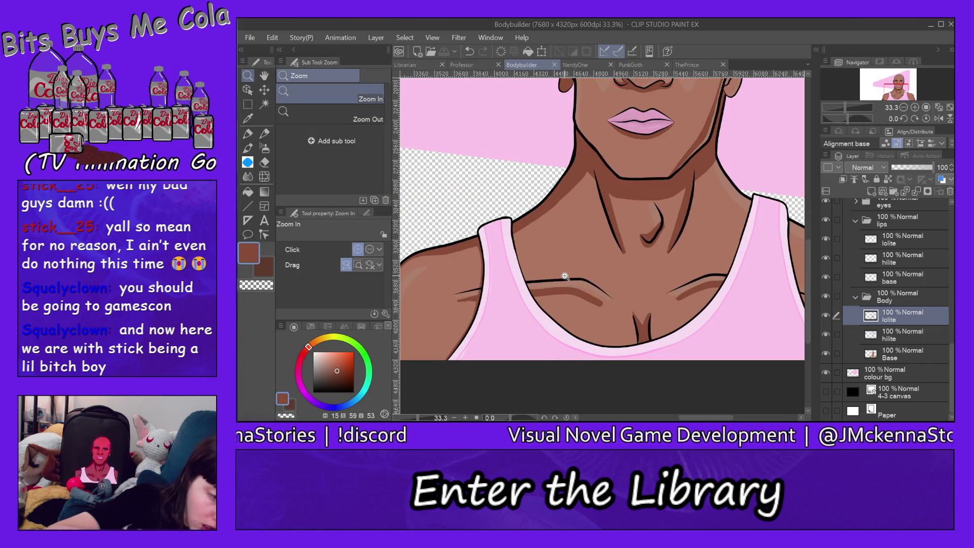
click(248, 134)
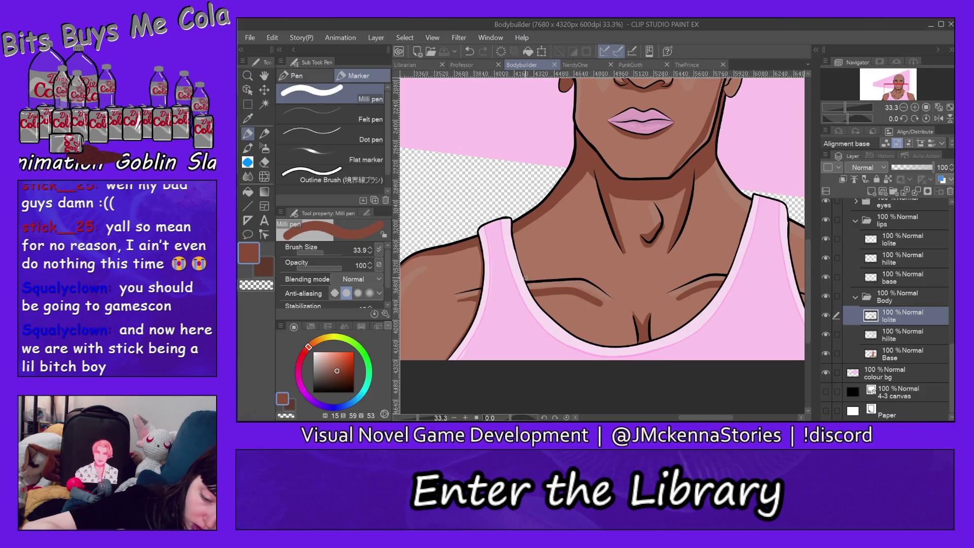
drag(593, 279, 608, 293)
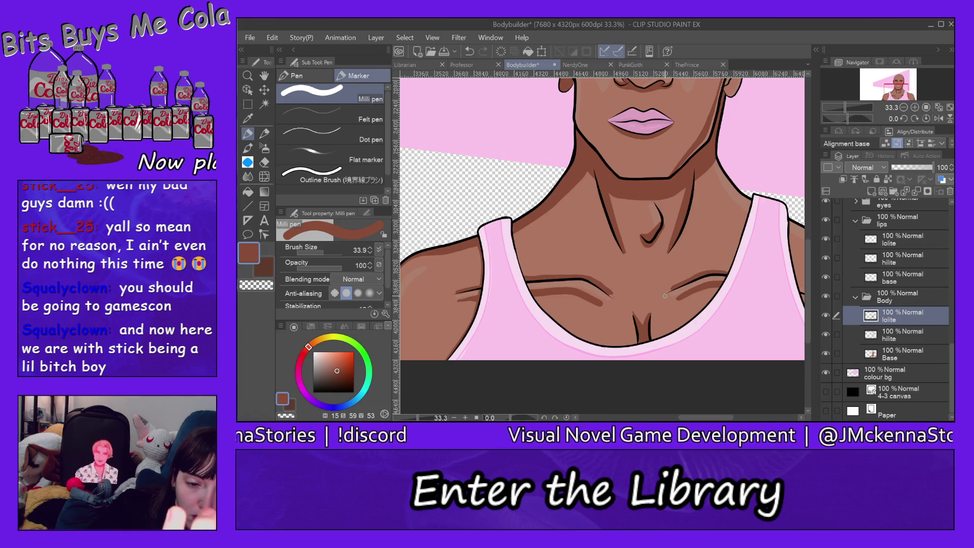
drag(701, 419, 734, 419)
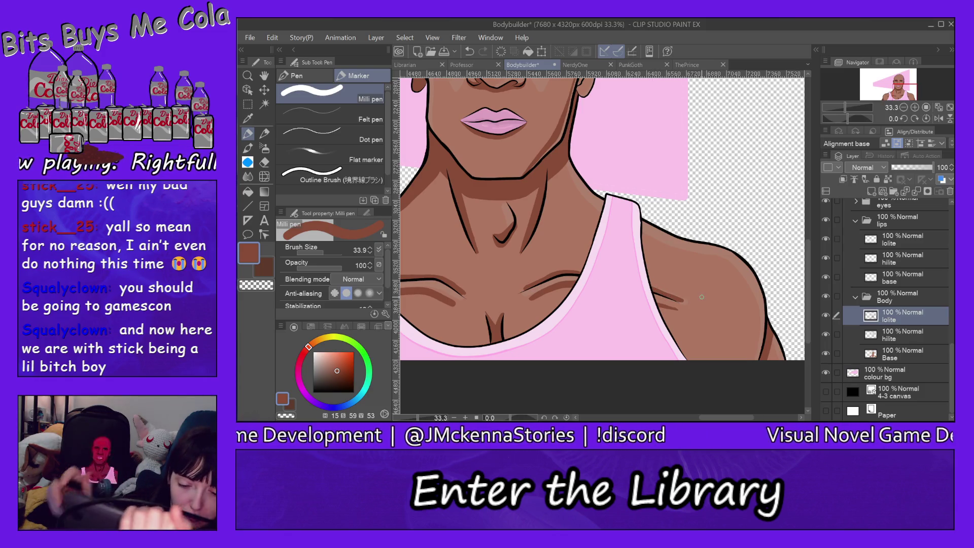
Zoom closer and erase the stray darker shadow stroke with a size-108 eraser.
click(248, 75)
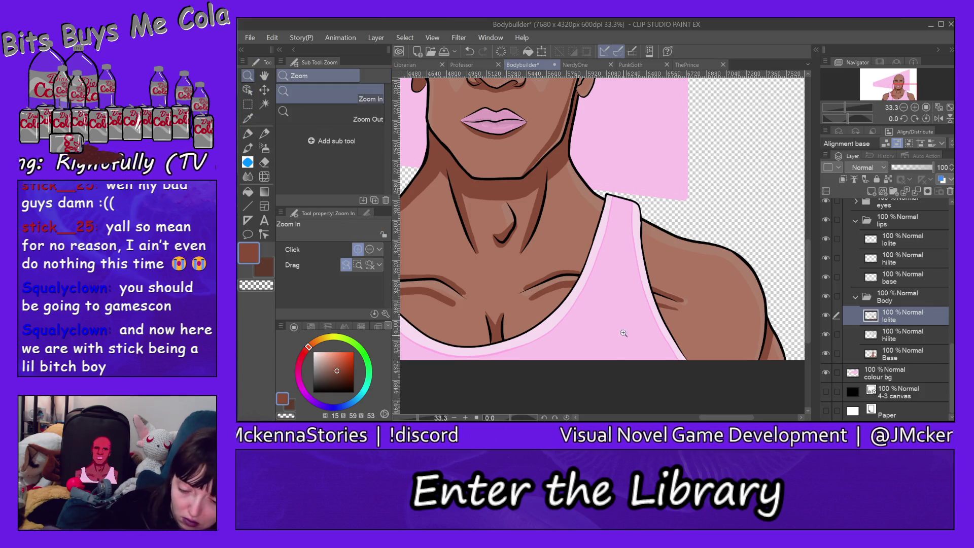
click(572, 293)
click(572, 293)
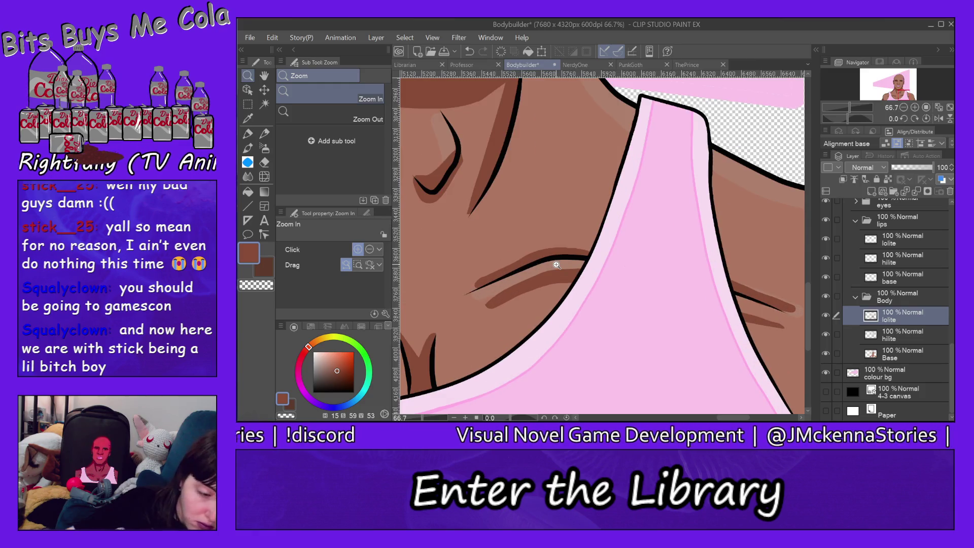
click(265, 162)
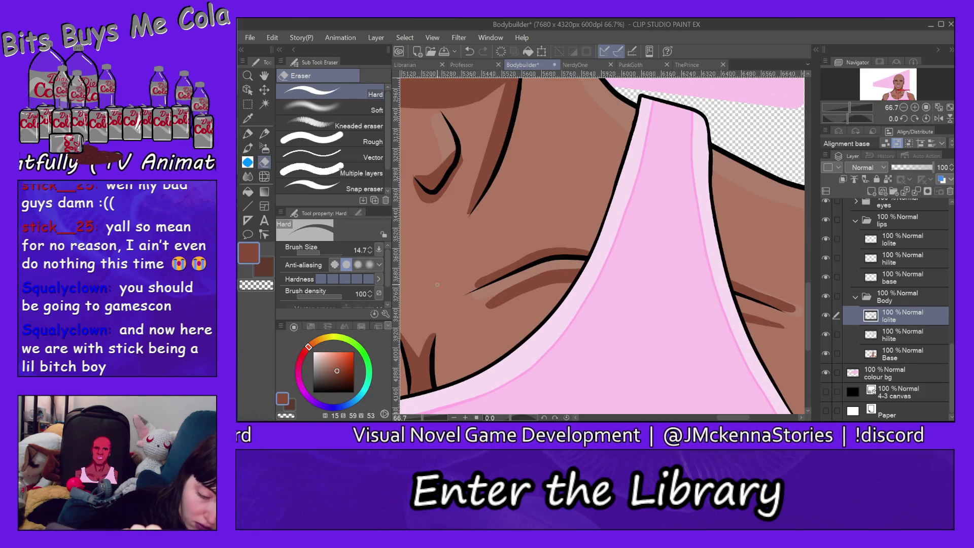
drag(332, 248, 356, 248)
drag(501, 318, 600, 277)
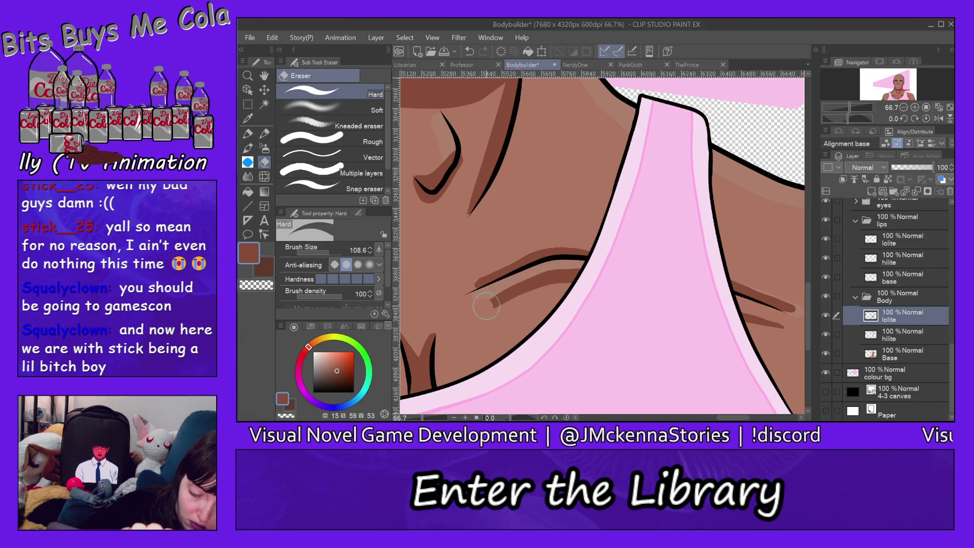